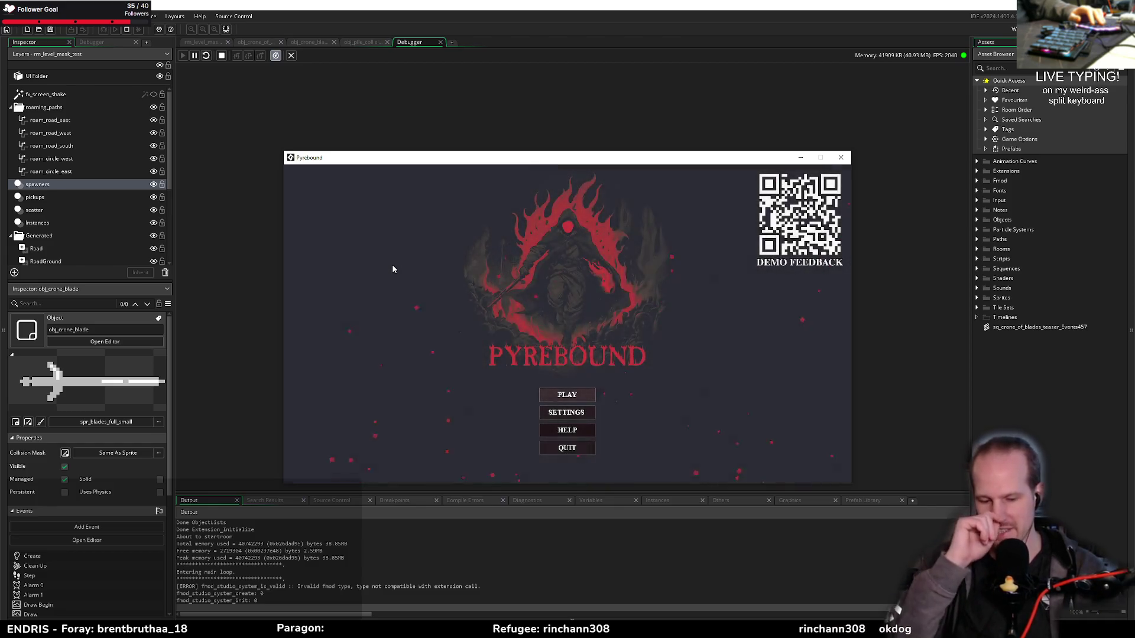
Start Pyrebound from its title screen and walk the player until the blade_spawn_corpses breakpoint hits
left_click(572, 398)
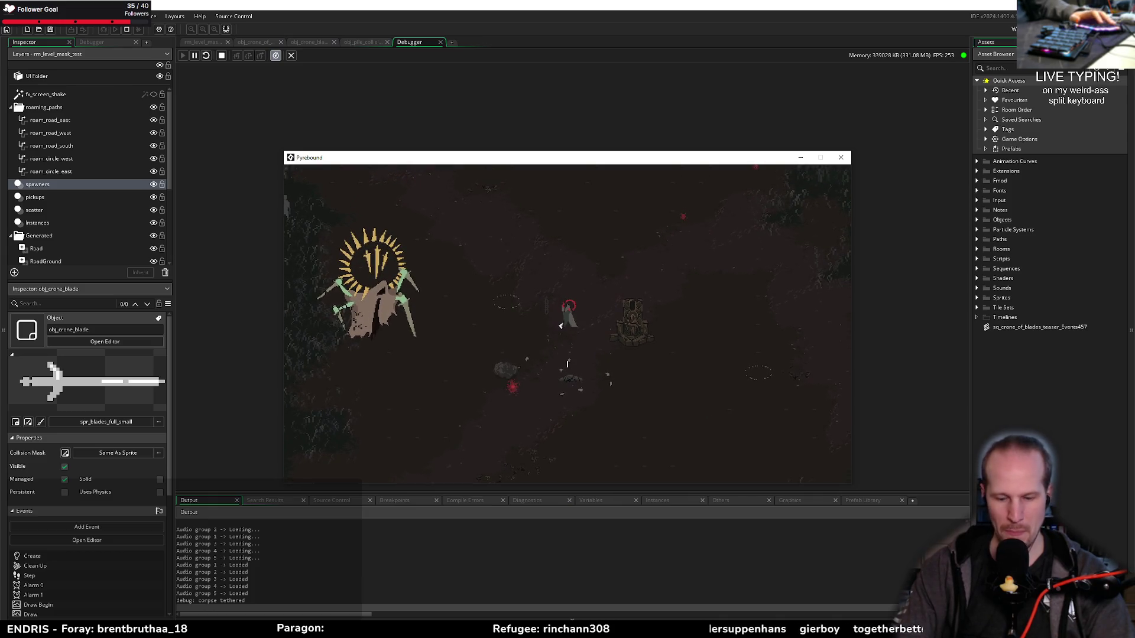
key("a")
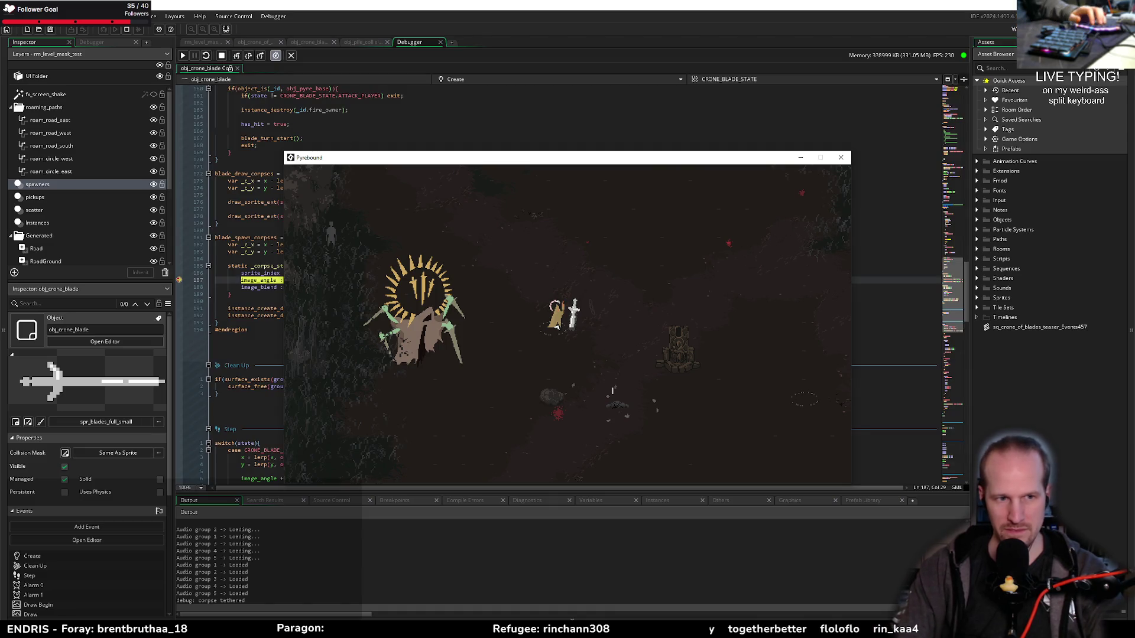
Step over four lines in blade_spawn_corpses, stop the game, and select the struct's angle entry
mouse_move(366, 157)
left_mouse_down()
mouse_move(445, 359)
mouse_move(438, 382)
left_mouse_up()
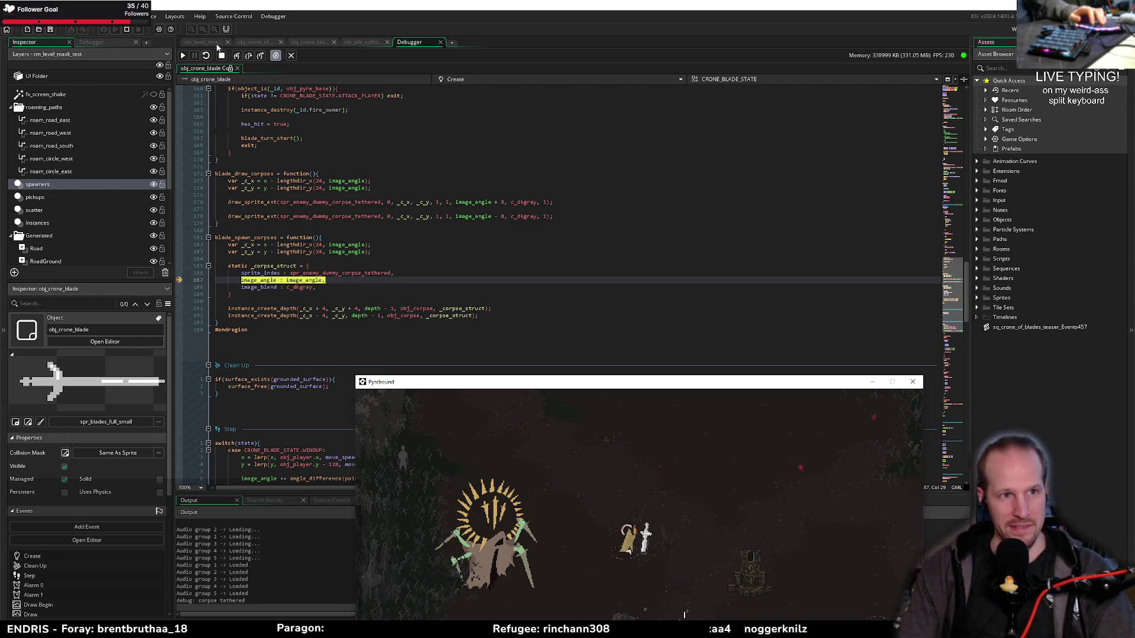
left_click(249, 56)
left_click(249, 55)
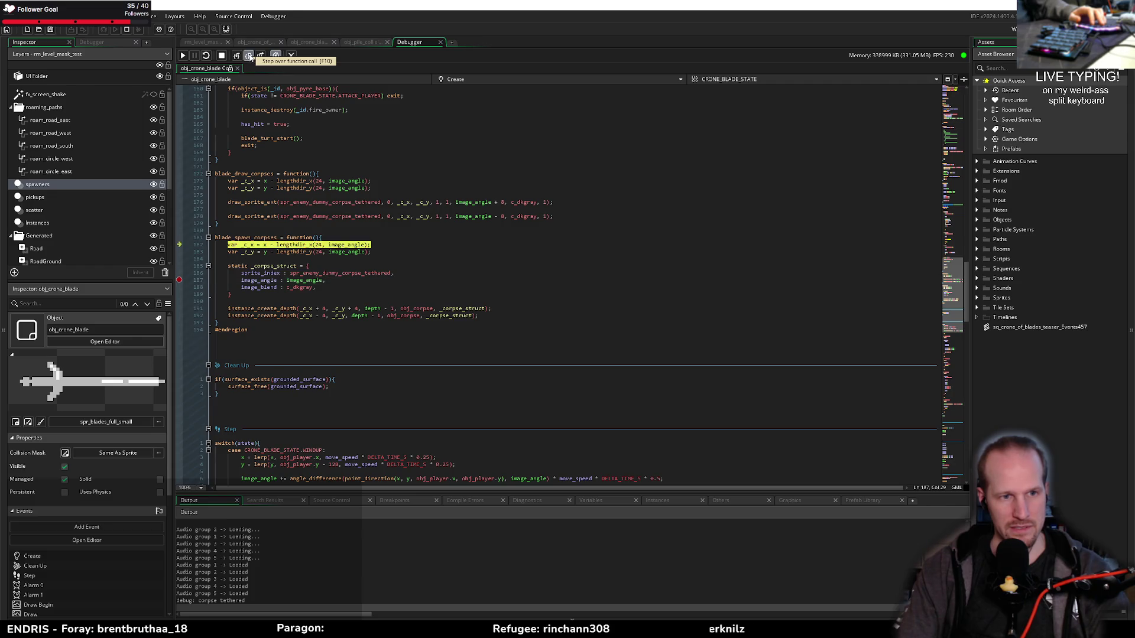
left_click(249, 56)
left_click(248, 55)
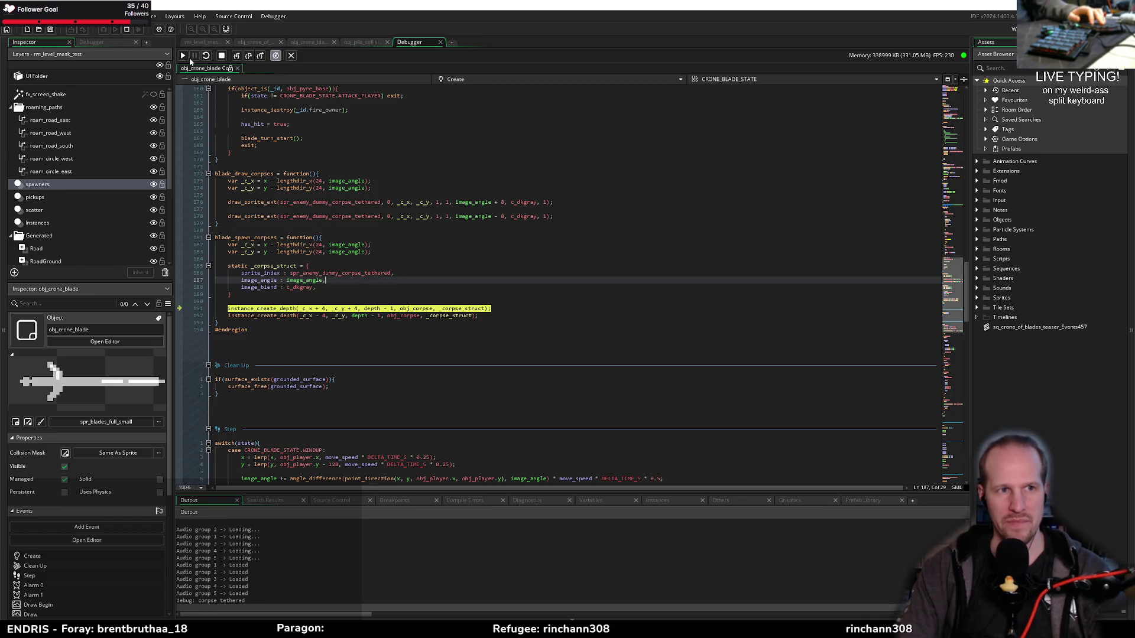
left_click(222, 55)
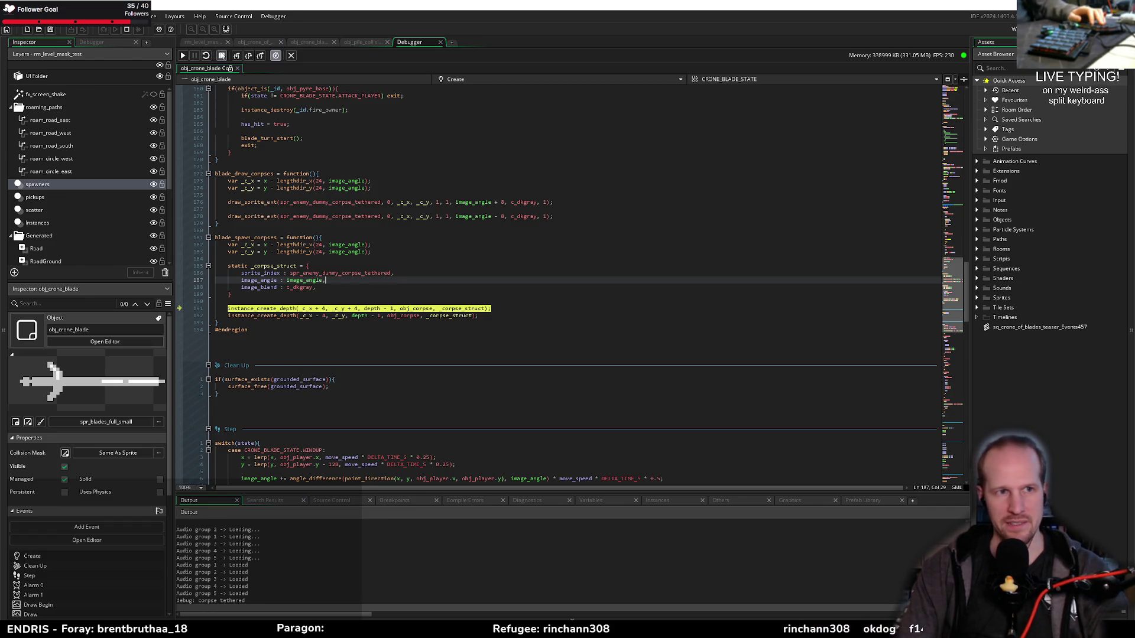
left_click_drag(325, 280, 262, 280)
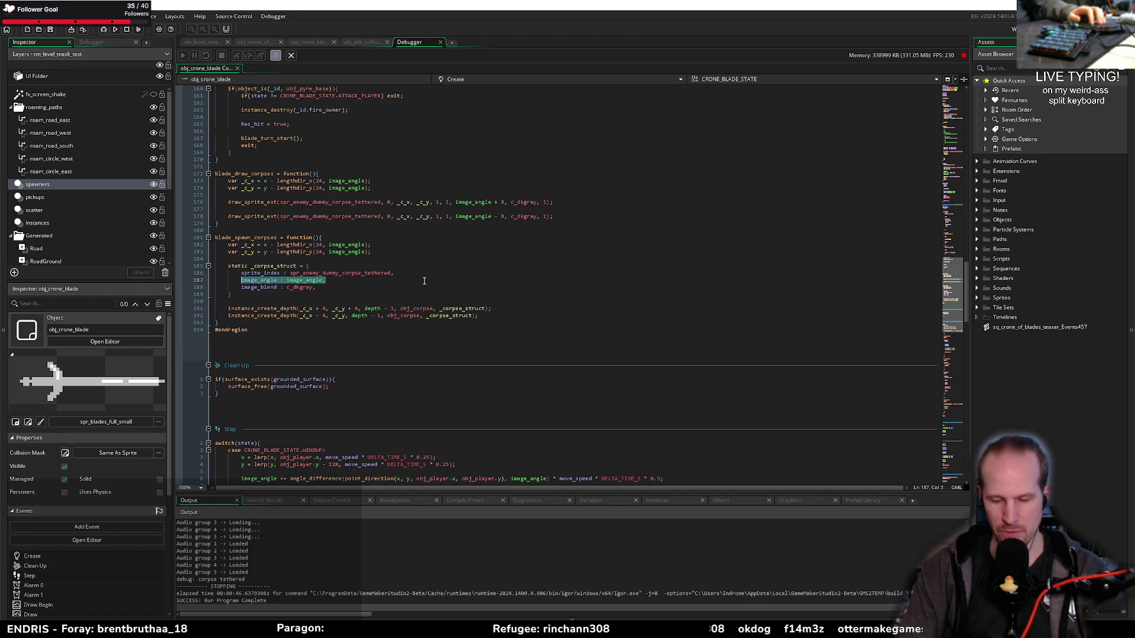
Remove the struct's image_angle line and add '_corpse_struct.image_angle = image_angle;' before the instance creation calls
key("BackSpace")
key("BackSpace")
key("BackSpace")
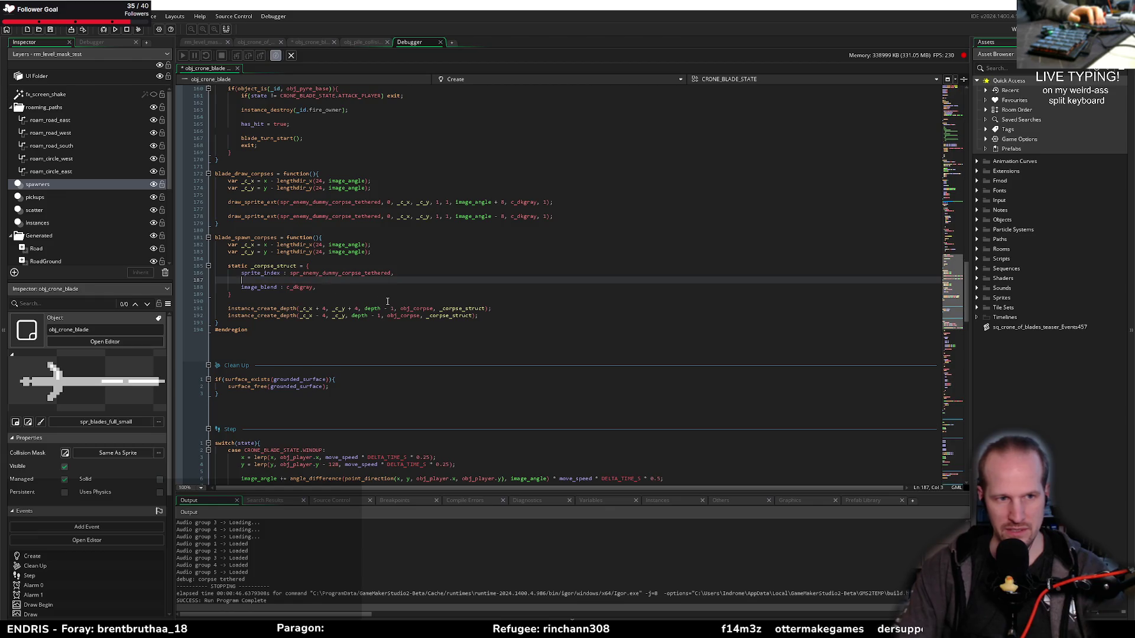
key("Down")
key("Down")
key("Down")
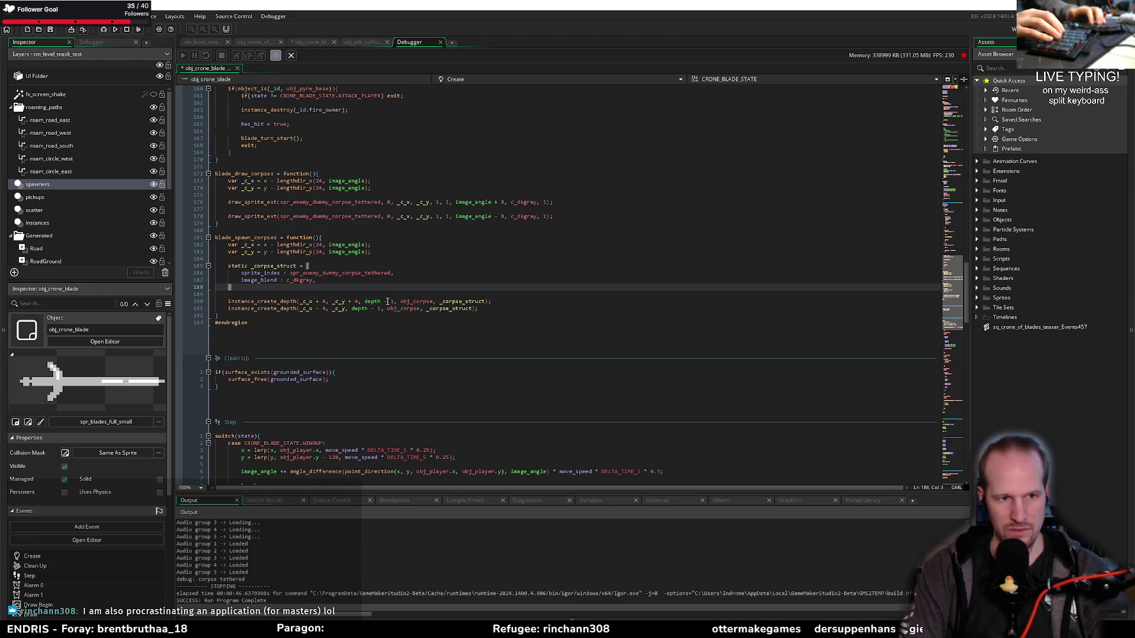
key("Return")
key("Return")
key("Up")
type("_corpse")
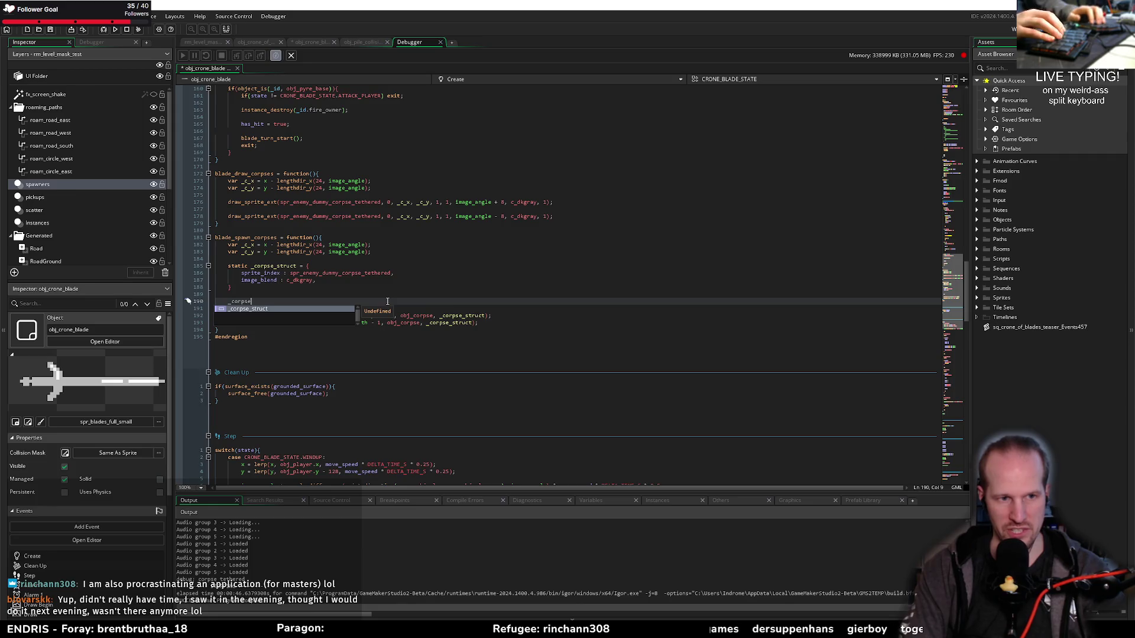
type("_struct.i")
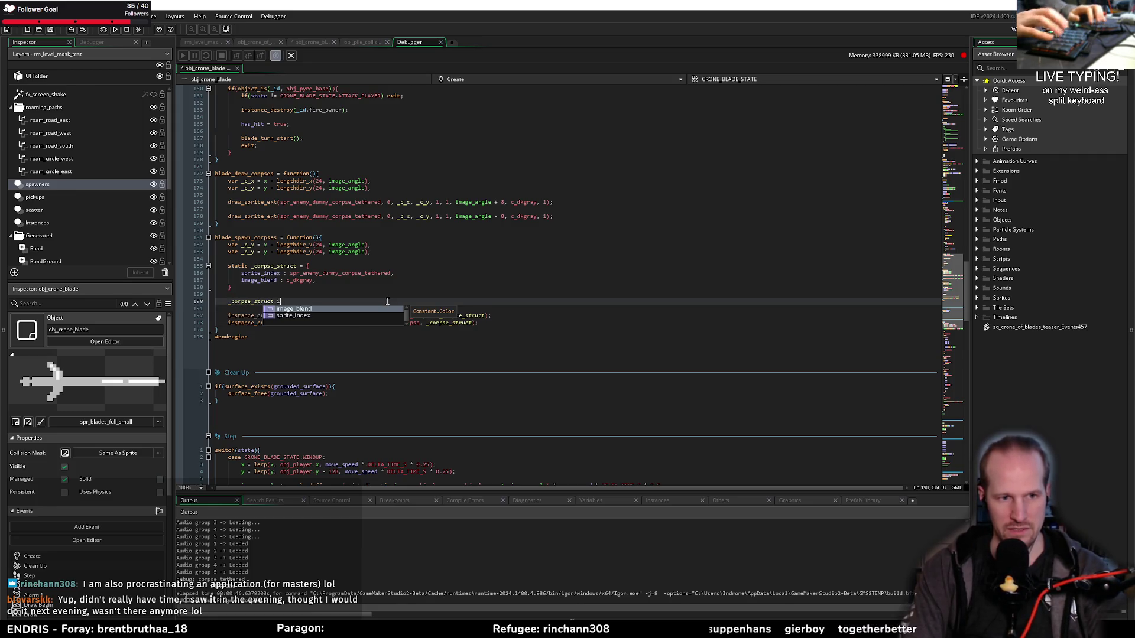
type("mage_angle = image_angle : image_angle,")
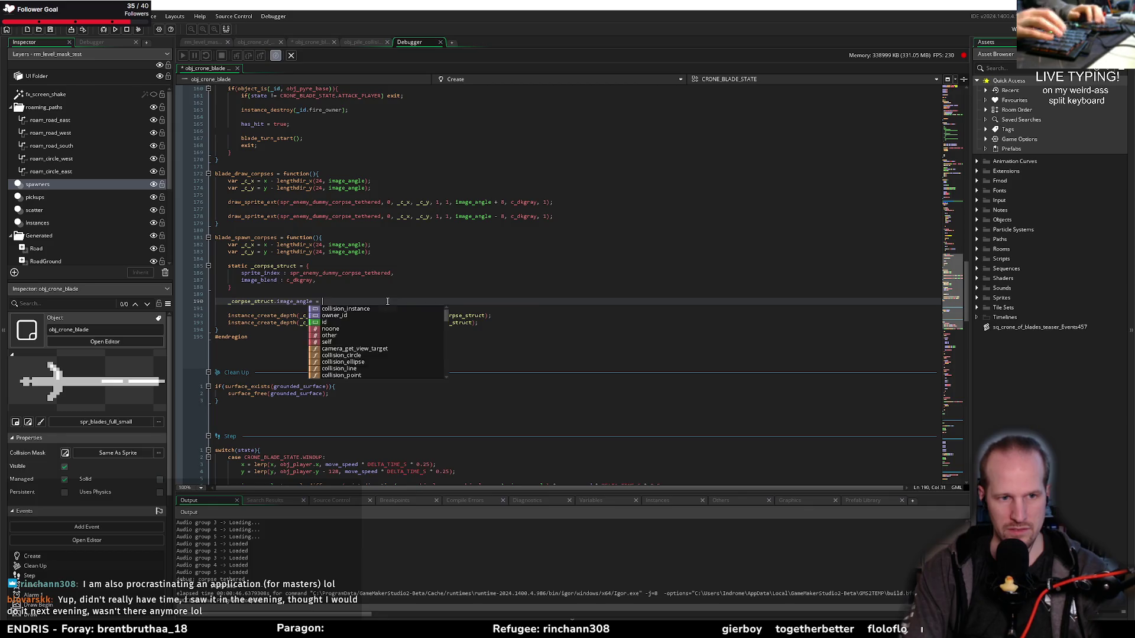
key("BackSpace")
key("BackSpace")
key("BackSpace")
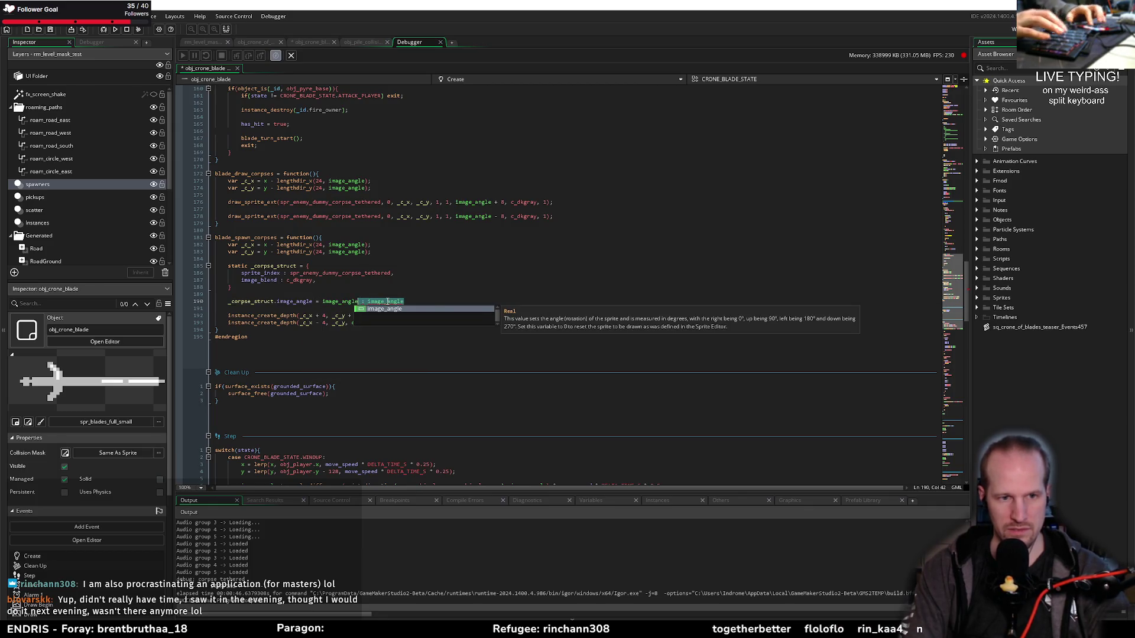
type(";")
Add an 'image_angle : 0' entry after image_blend in the corpse struct, save, and rerun
key("Up")
key("Up")
key("Up")
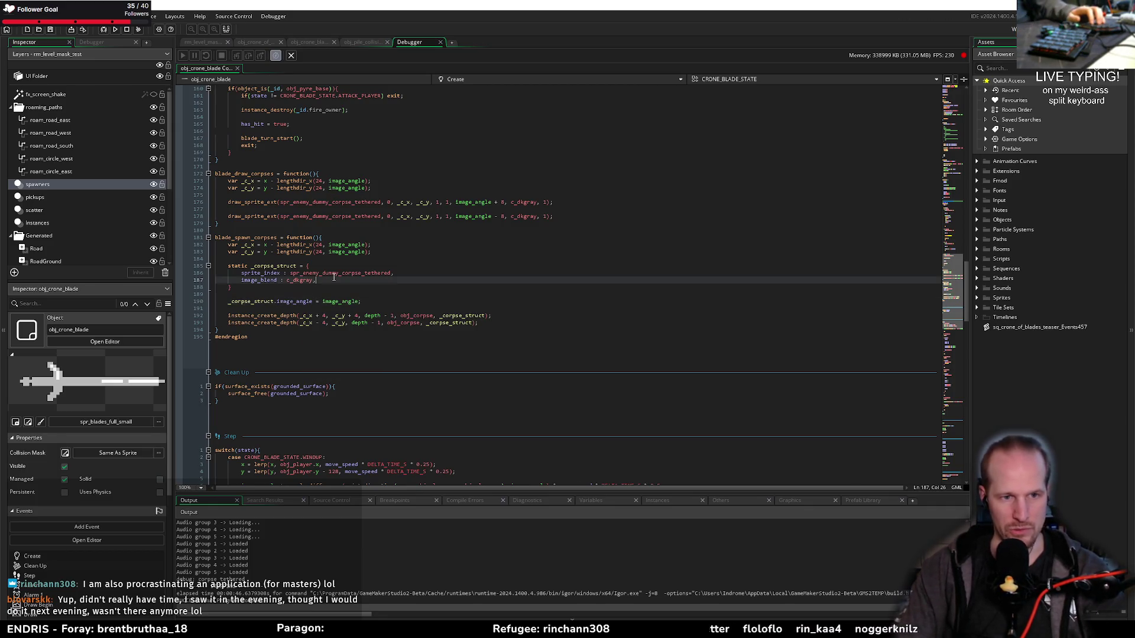
key("Return")
type("image_")
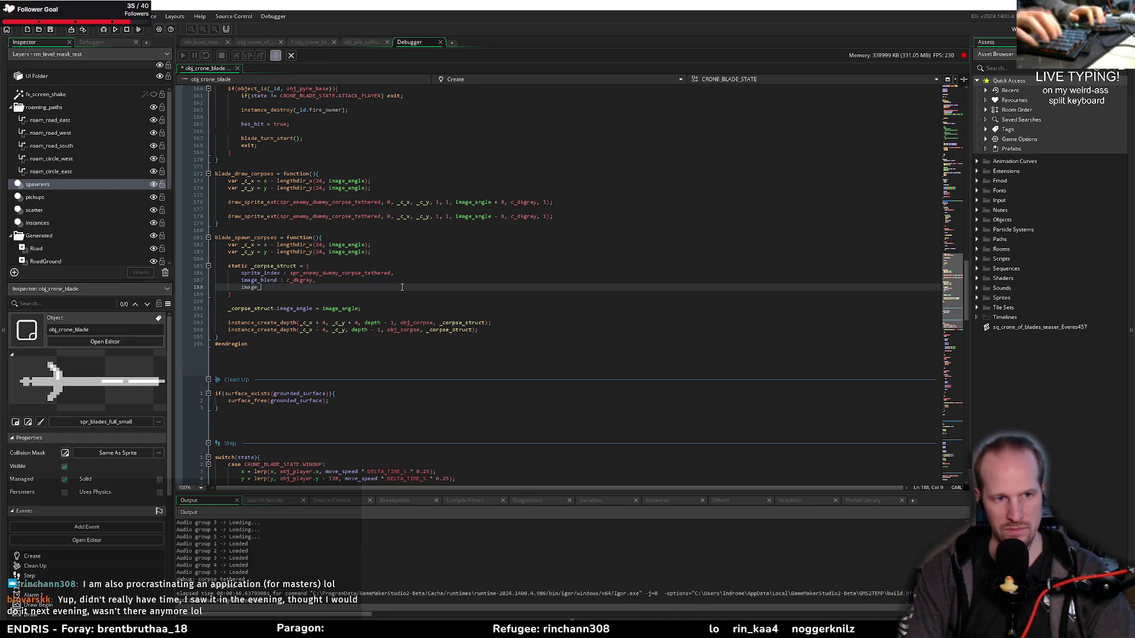
type("angle : 0,")
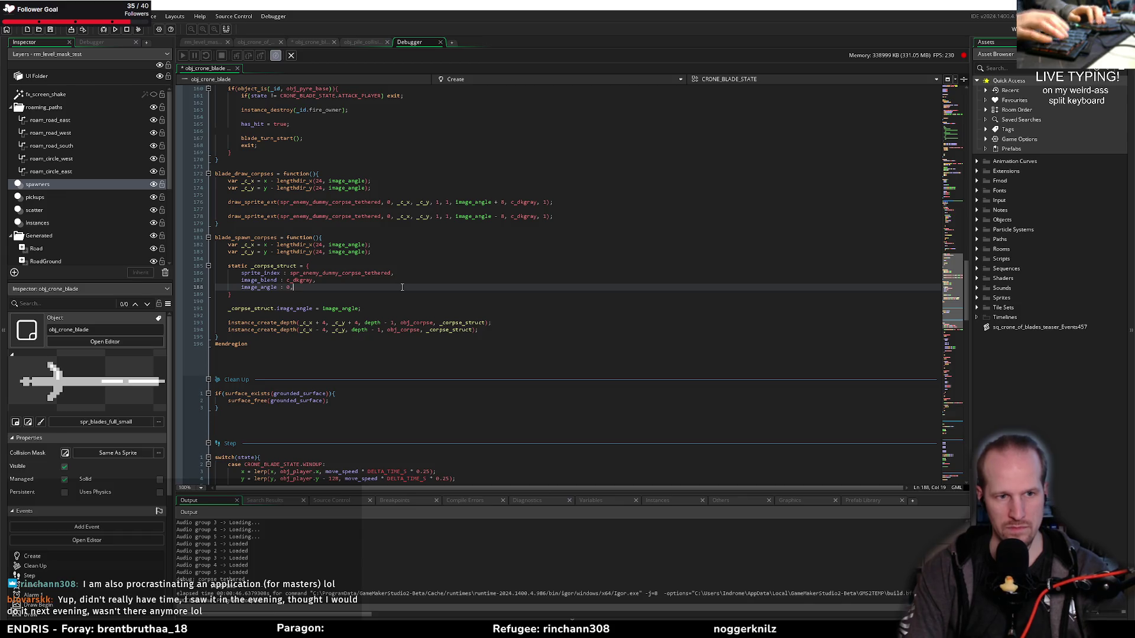
key("ctrl+s")
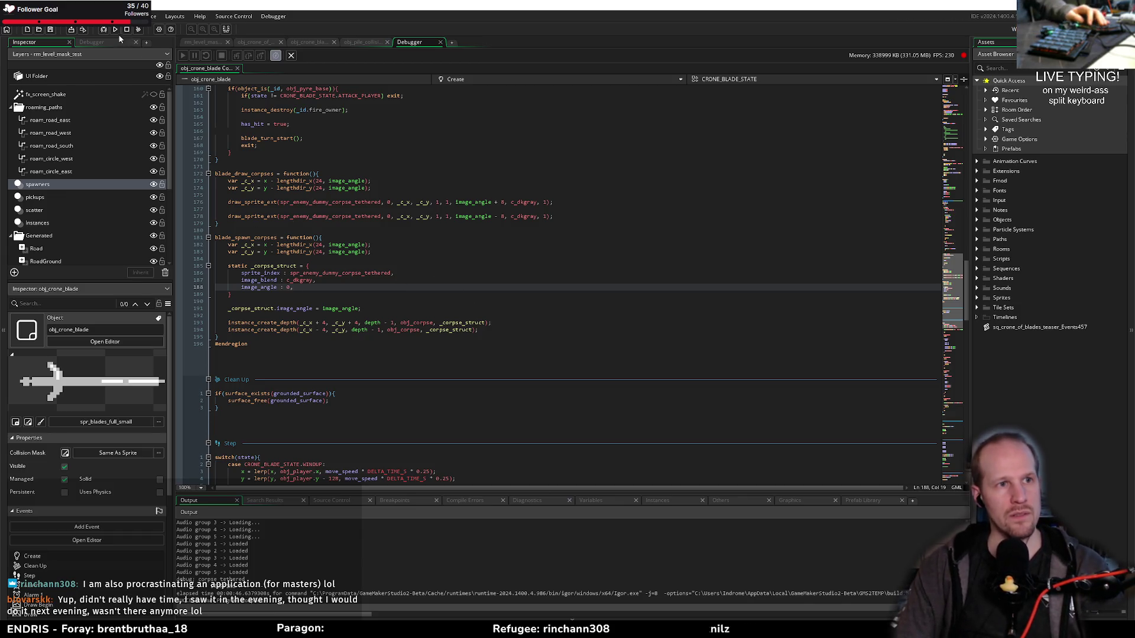
left_click(116, 30)
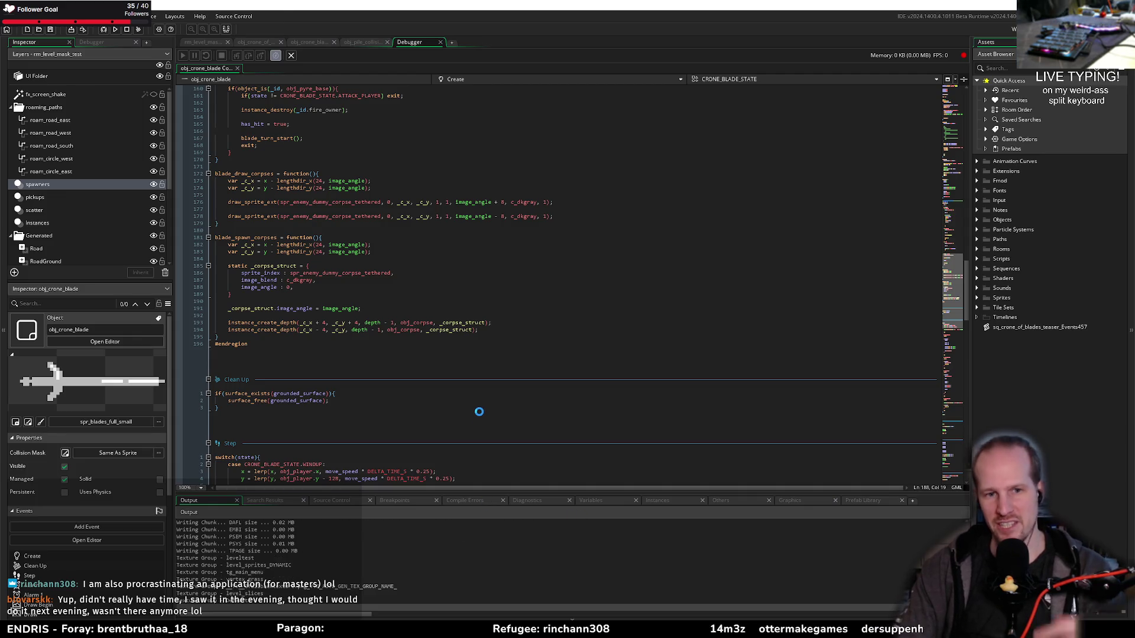
Play a Pyrebound test run, moving the player up the level, then close the game window
left_click(459, 405)
left_click(375, 400)
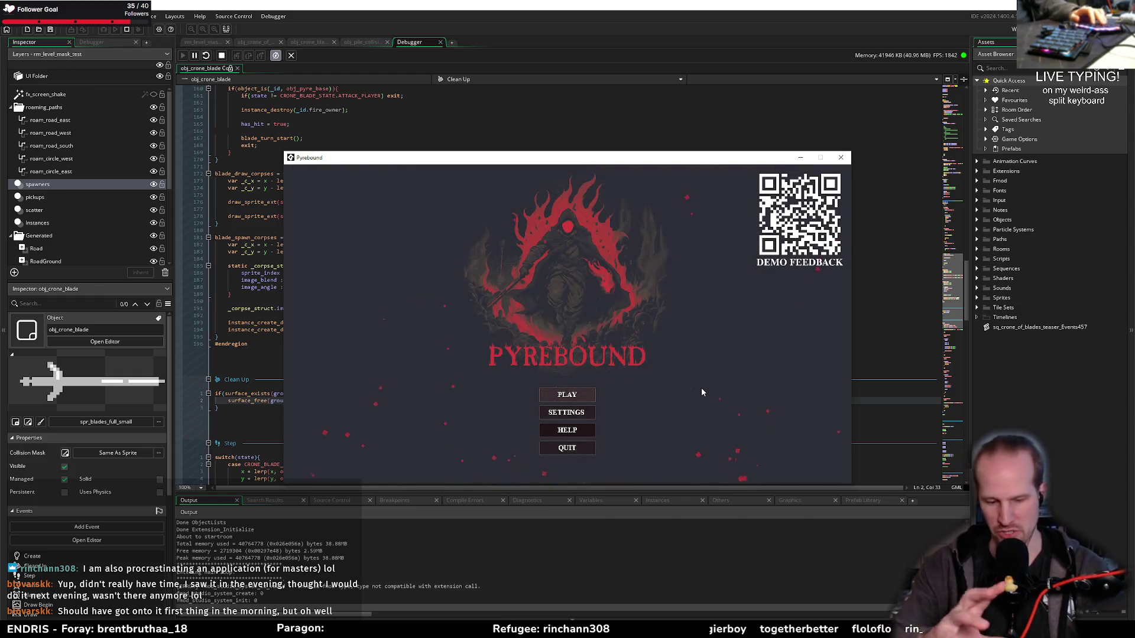
left_click(572, 389)
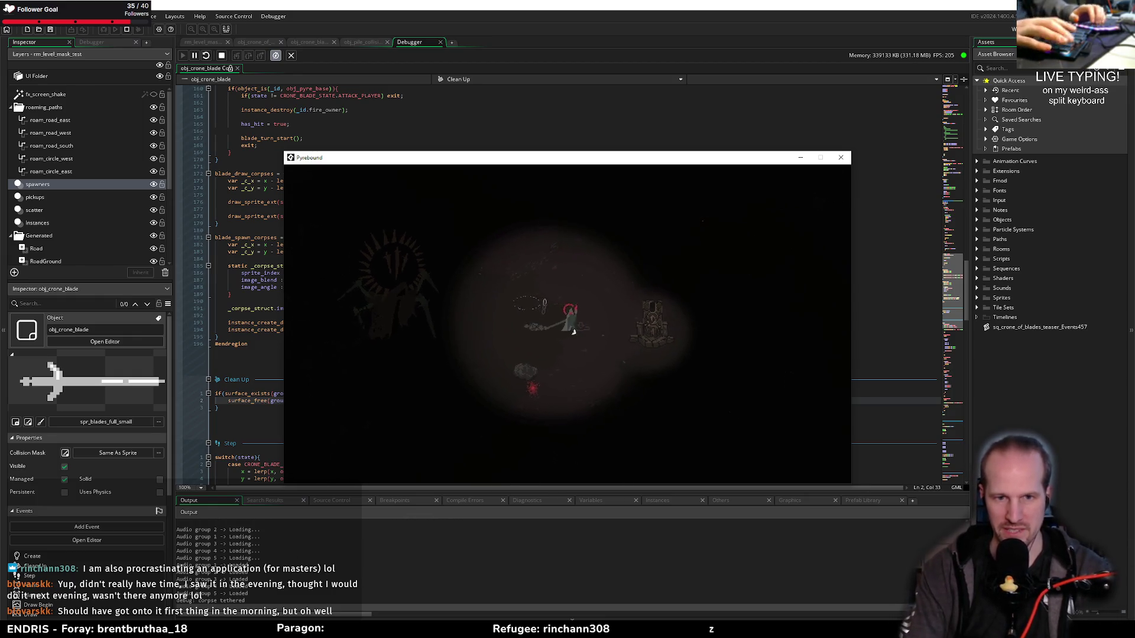
key("w")
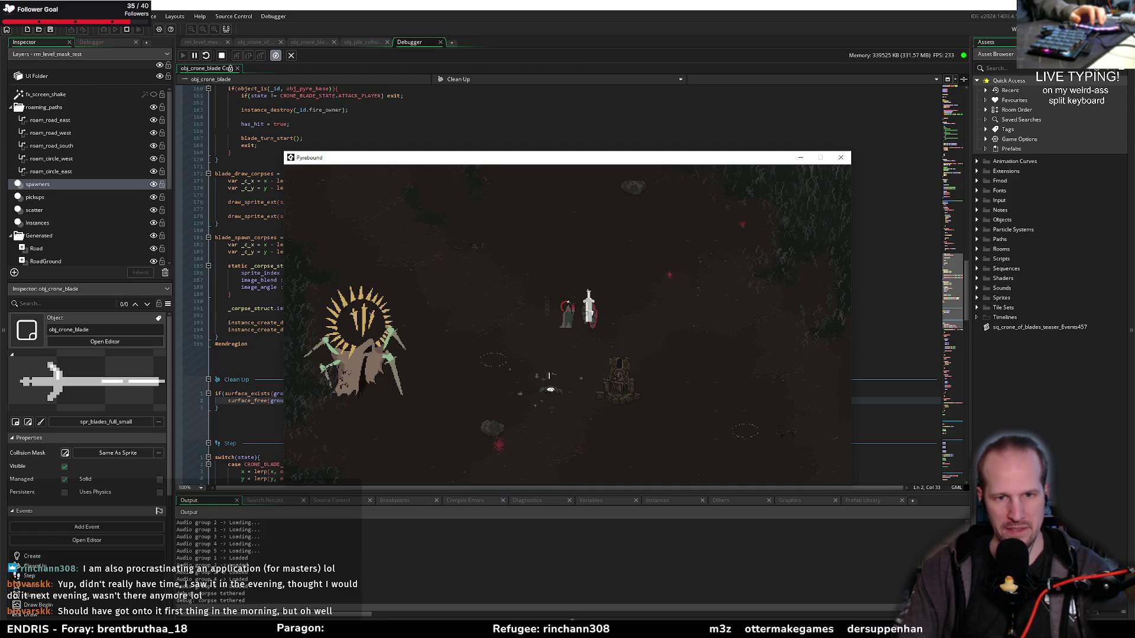
left_click(841, 158)
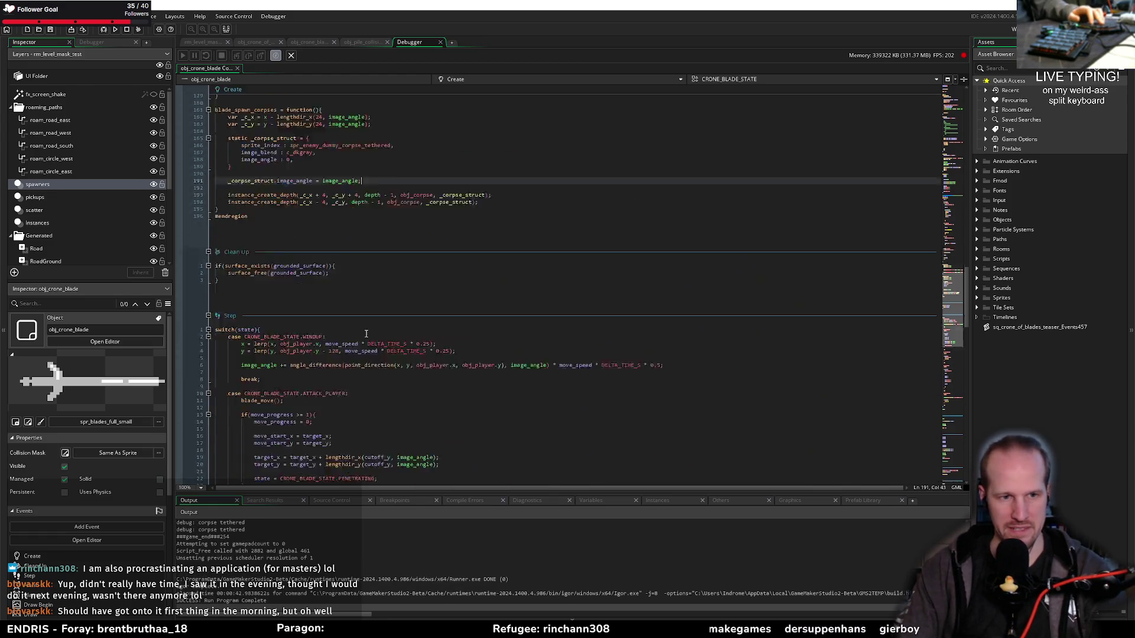
Remove the depth = -y; line and the trailing empty lines from the end of the Step event
scroll(366, 334, "down", 20)
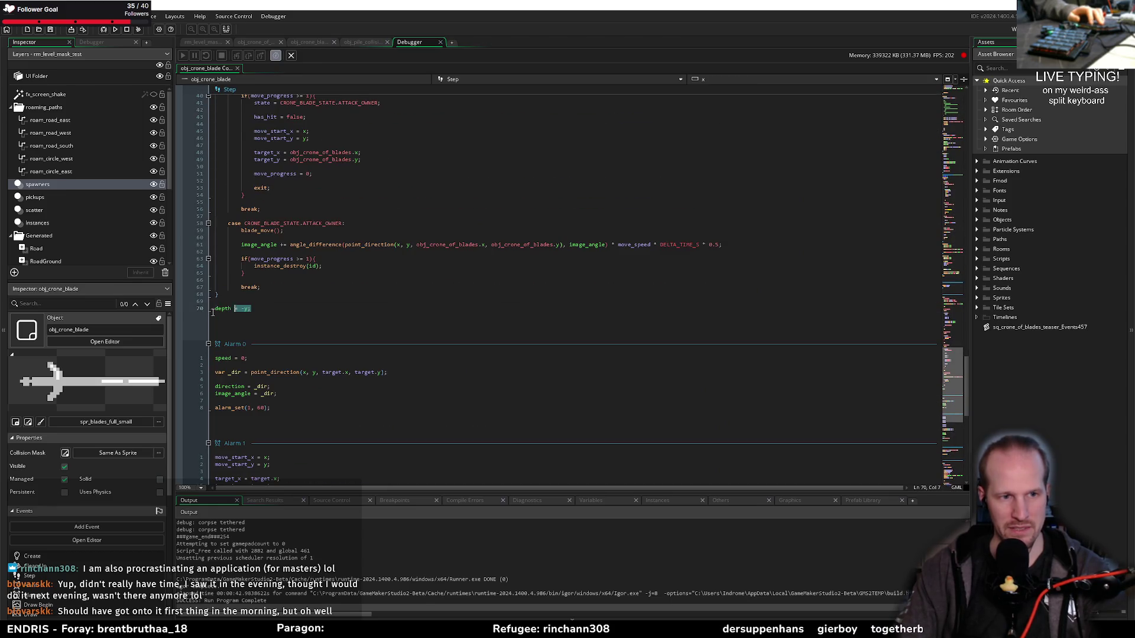
key("BackSpace")
scroll(310, 307, "up", 5)
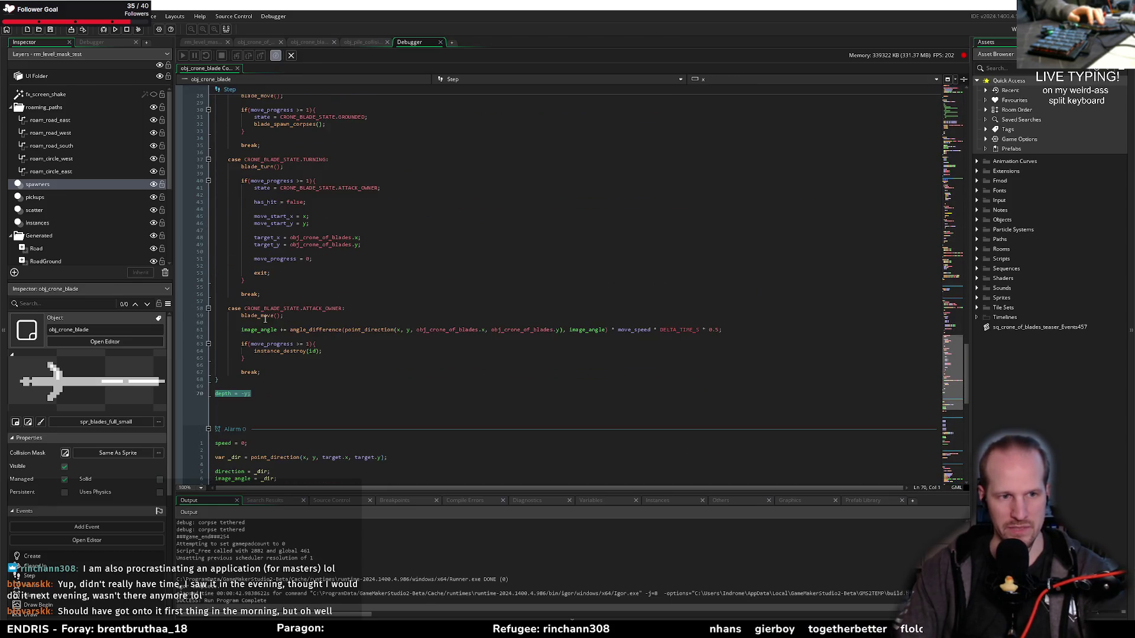
key("BackSpace")
key("BackSpace")
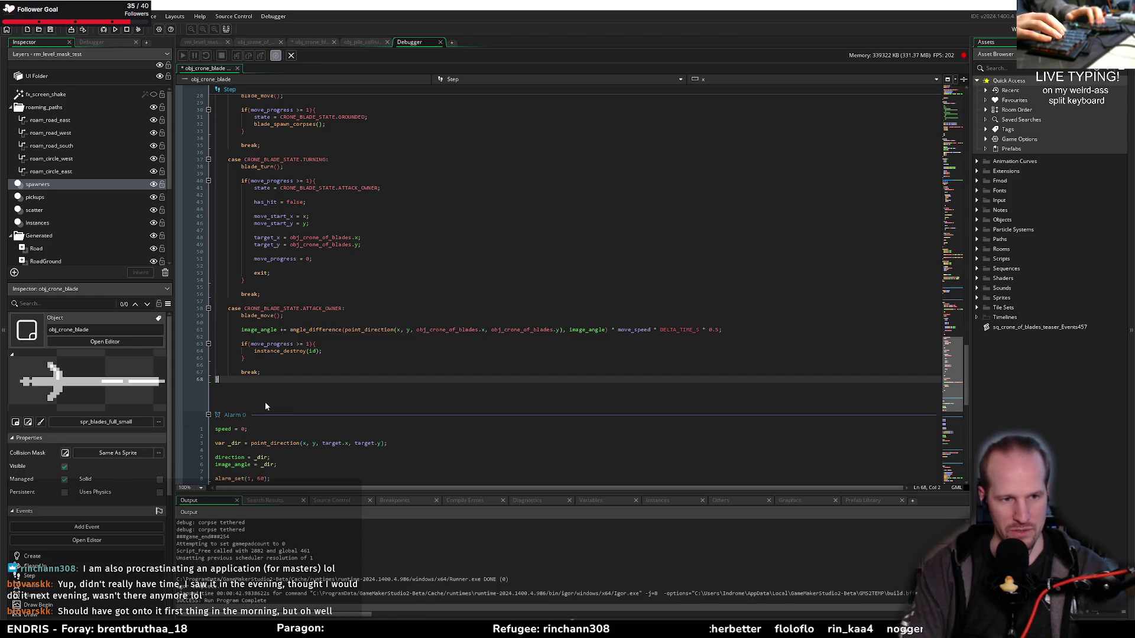
scroll(304, 335, "up", 8)
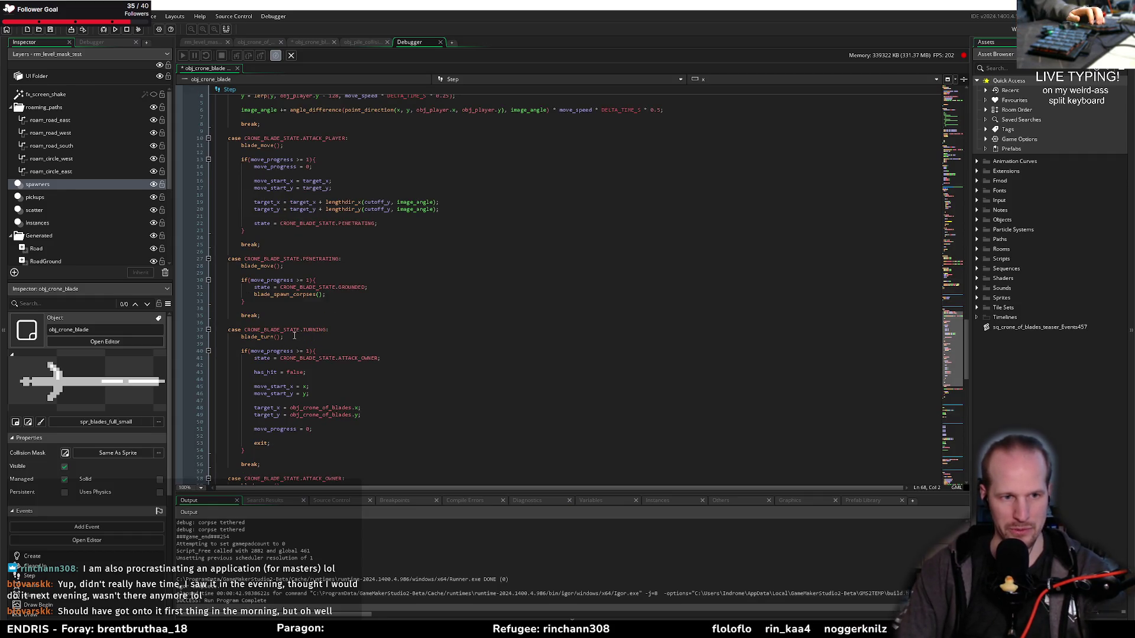
left_click(294, 336)
left_click(291, 145)
scroll(291, 145, "up", 5)
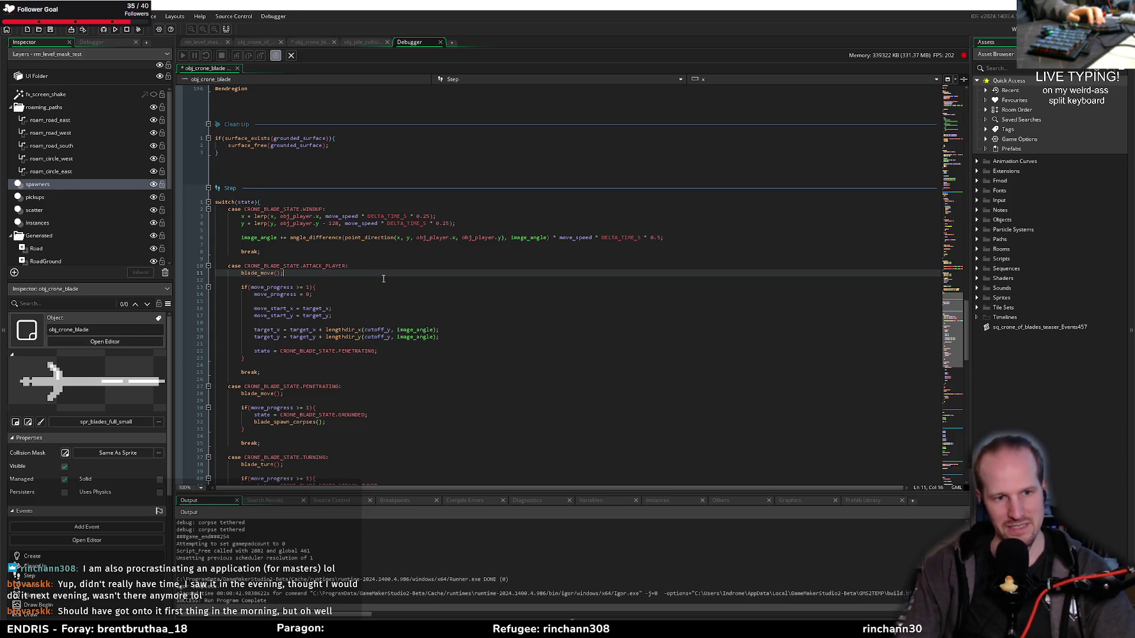
scroll(302, 319, "down", 4)
left_click(378, 331)
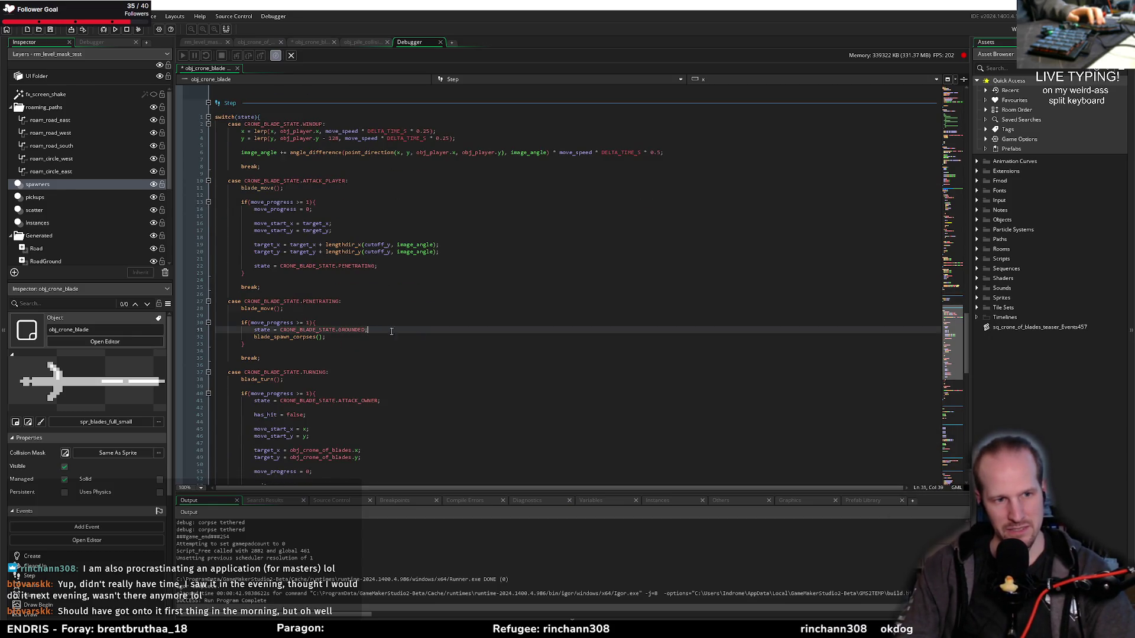
left_click(299, 338)
scroll(233, 385, "down", 15)
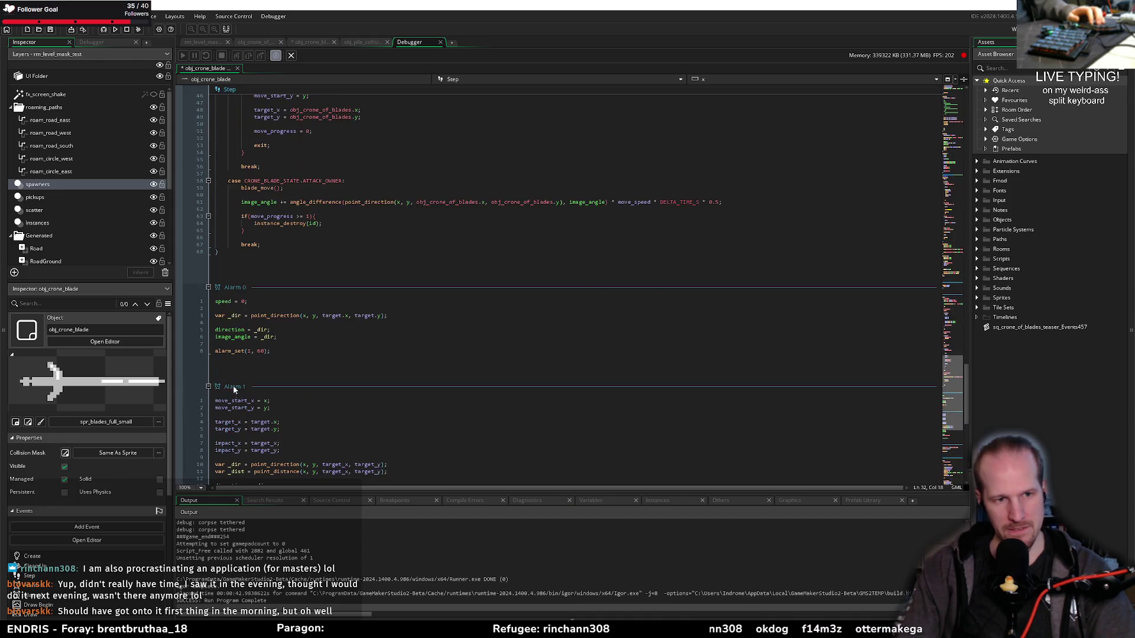
left_click(248, 269)
scroll(281, 283, "up", 2)
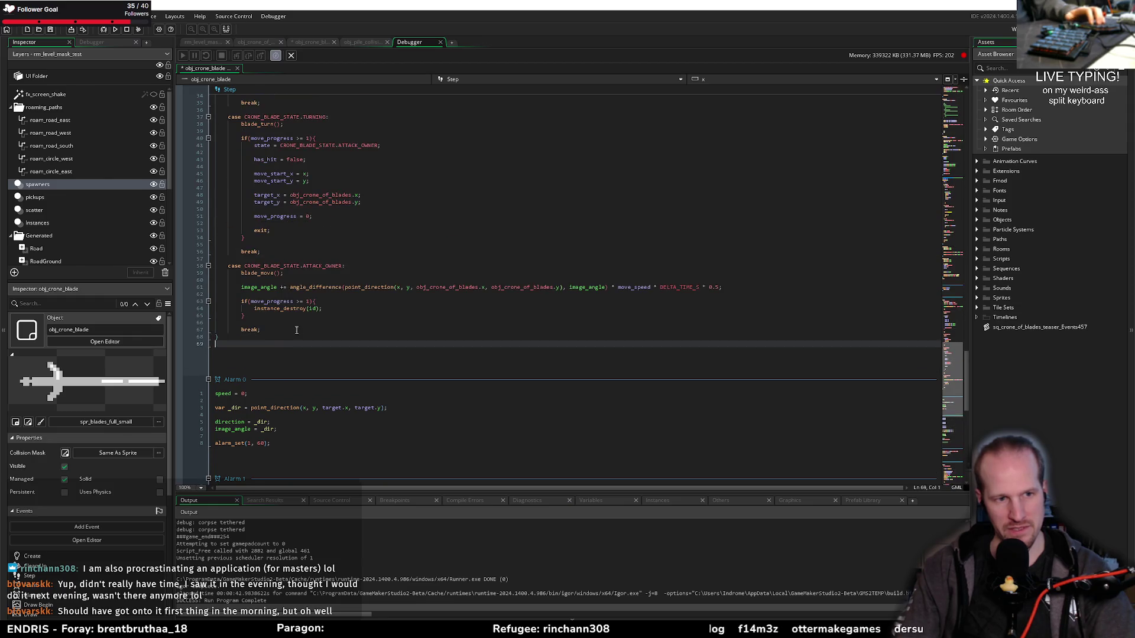
scroll(275, 387, "up", 10)
scroll(305, 332, "down", 10)
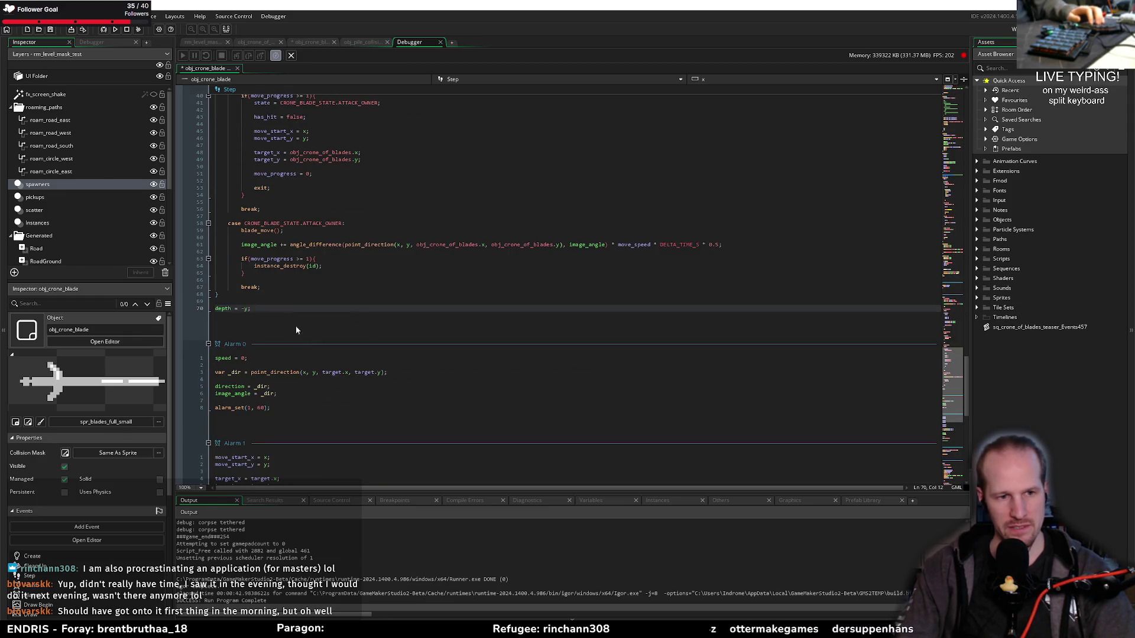
Place depth = -y; on a new first line above switch(state){ and clear leftover blank lines
left_click(218, 315)
scroll(277, 199, "up", 20)
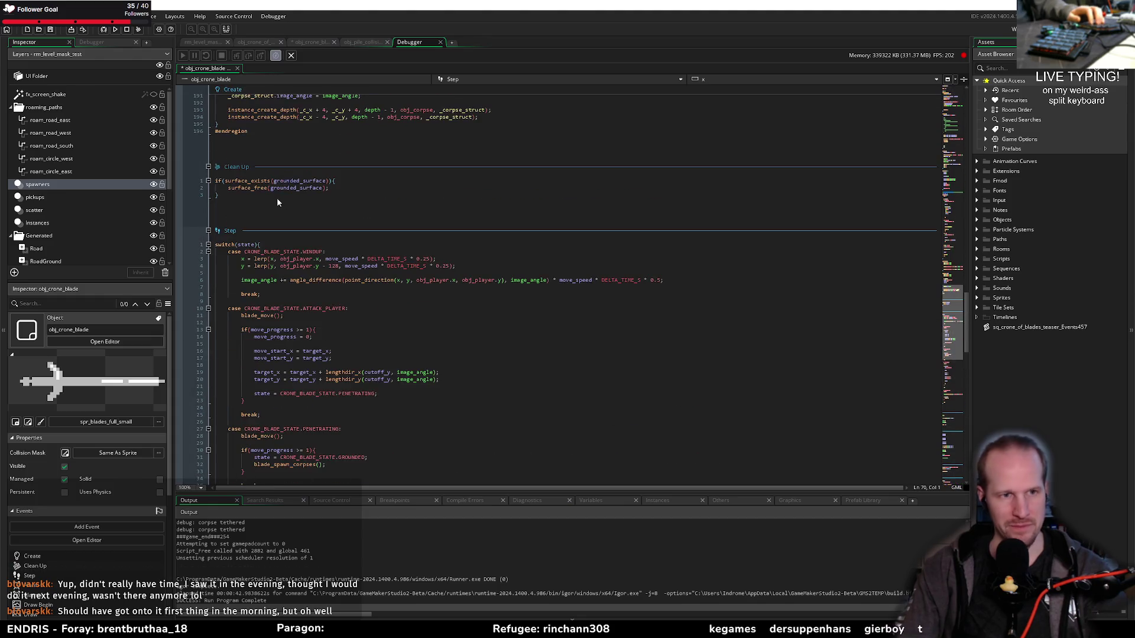
left_click(216, 244)
key("Return")
key("Up")
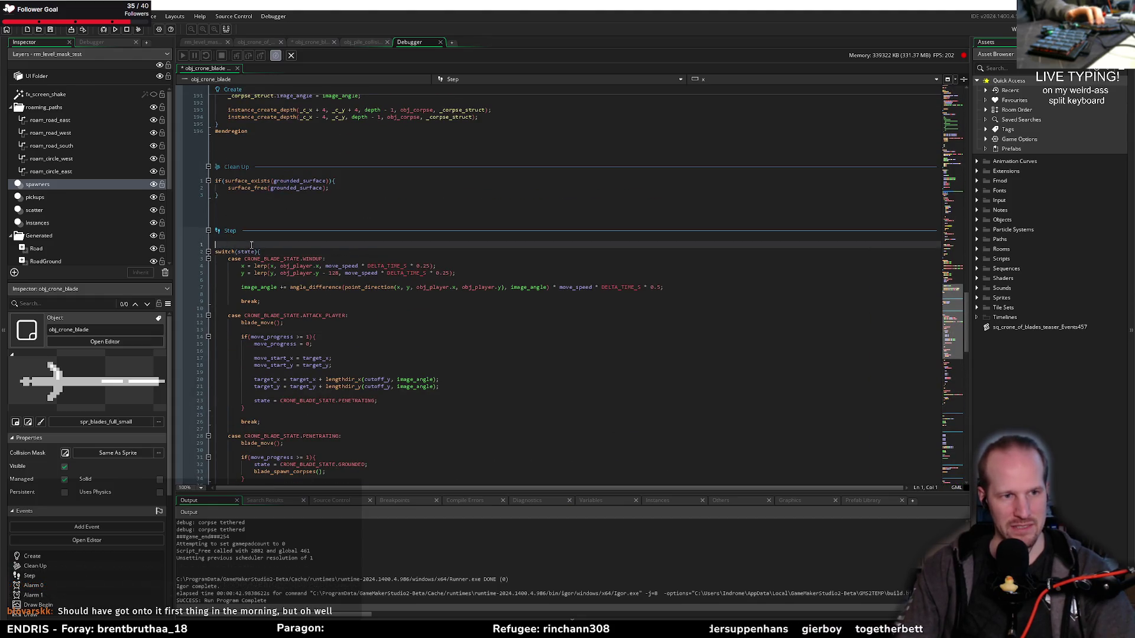
type("var _depth")
scroll(225, 349, "down", 20)
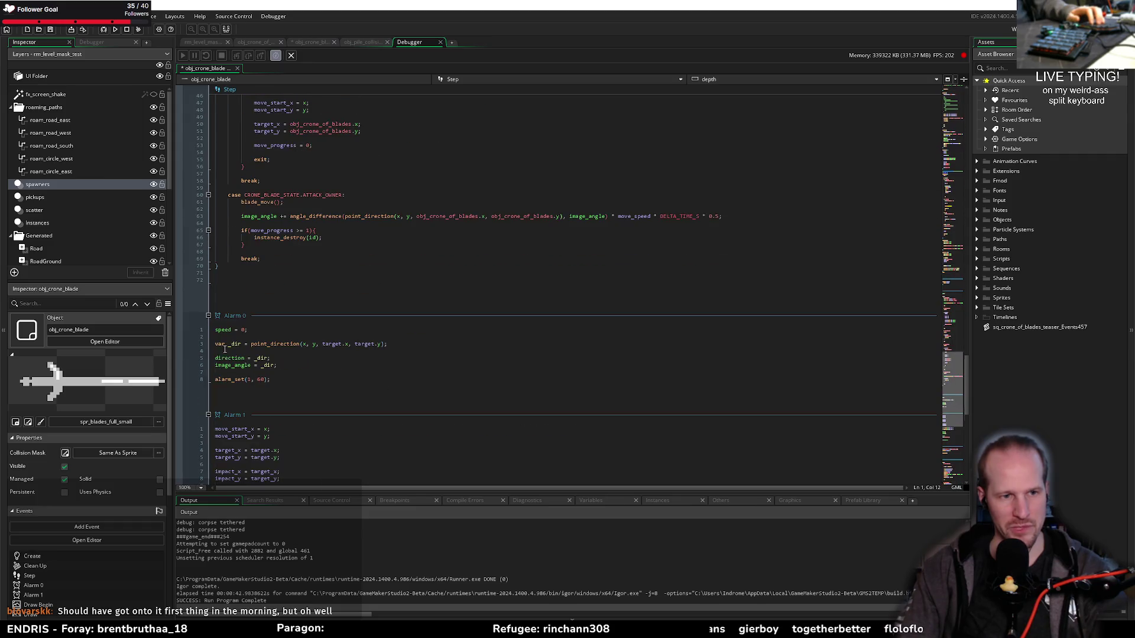
left_click(224, 280)
key("BackSpace")
key("BackSpace")
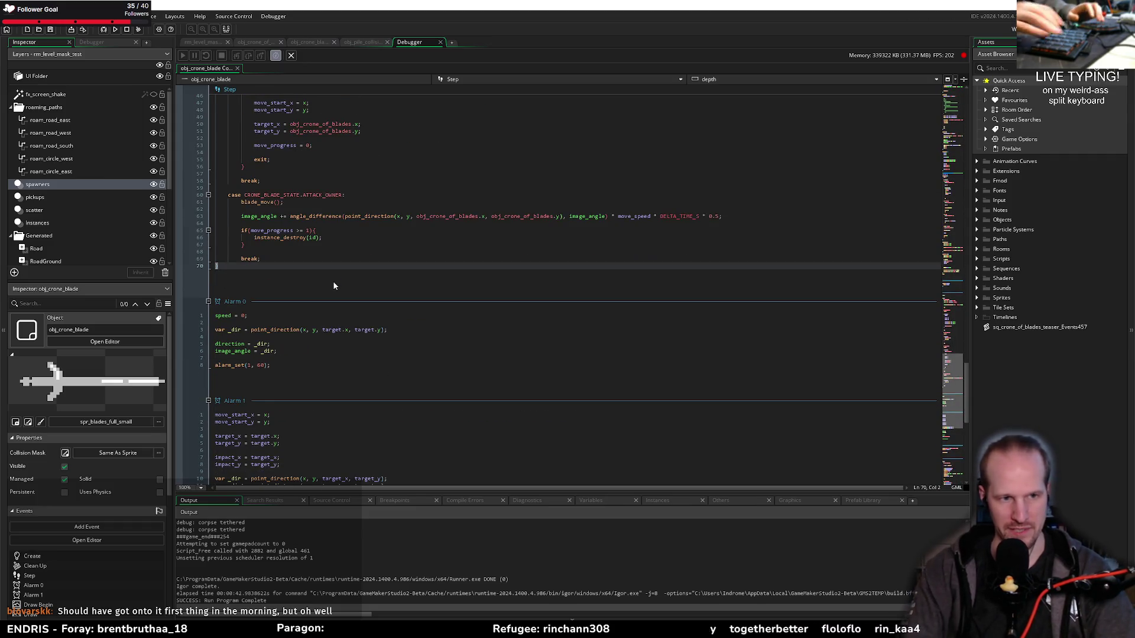
scroll(257, 252, "up", 20)
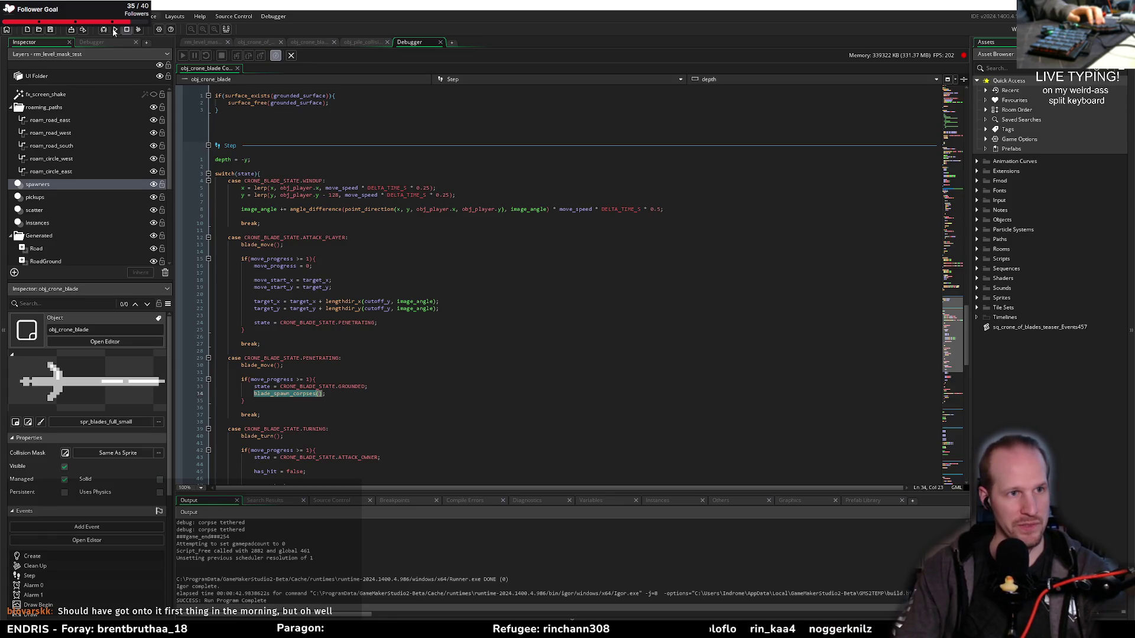
scroll(360, 324, "up", 15)
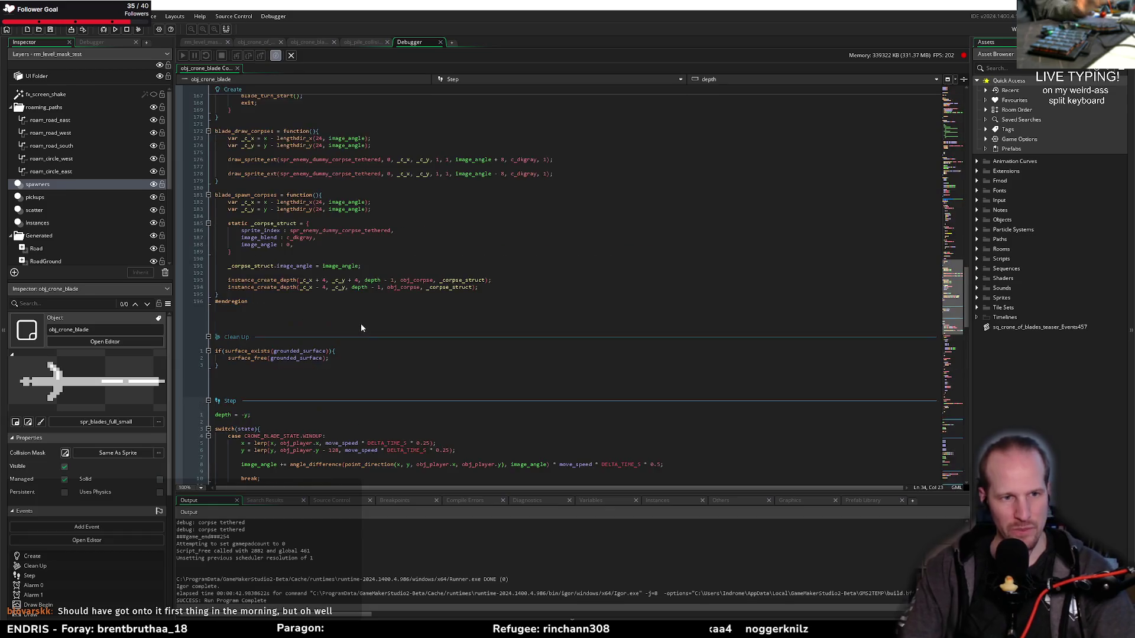
scroll(359, 324, "down", 6)
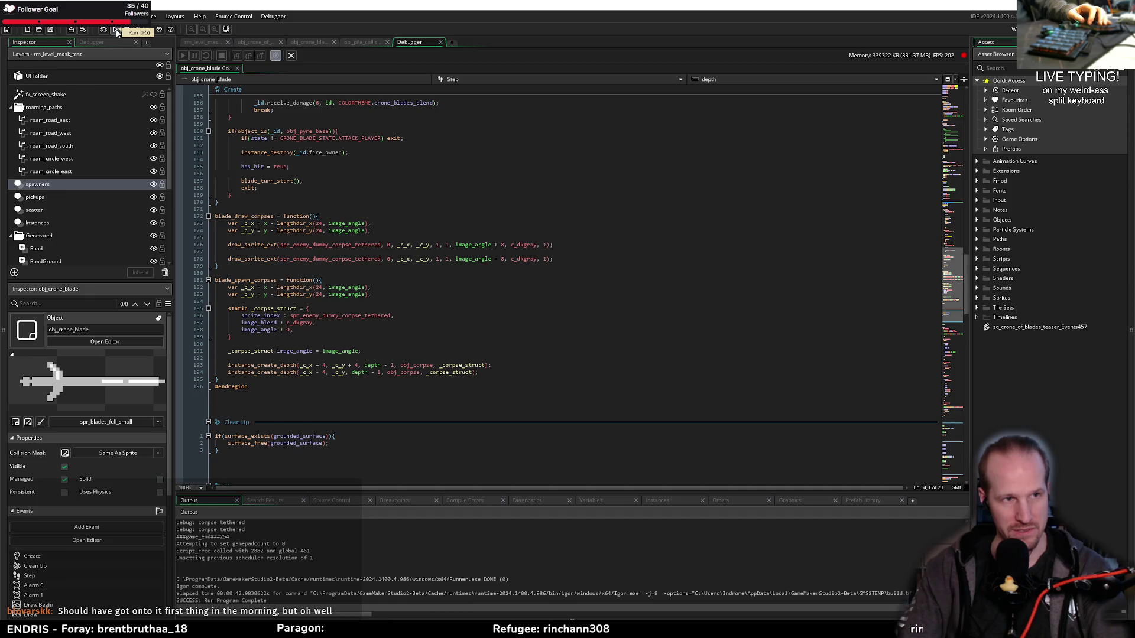
Run Pyrebound, start a play session from the title menu, then close it with Alt+F4
left_click(117, 31)
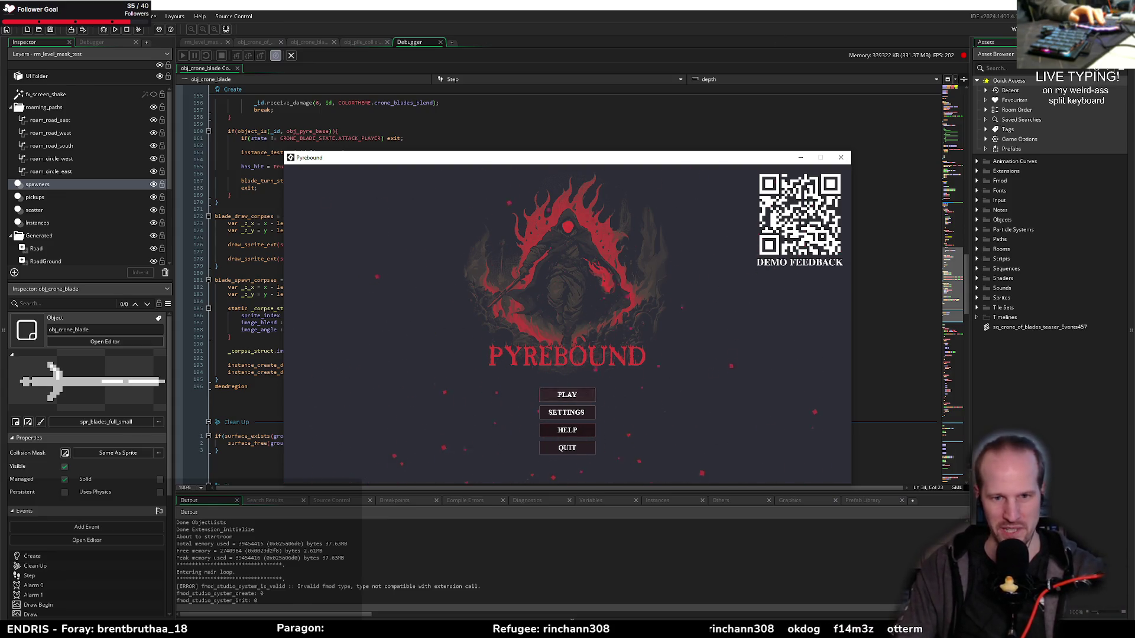
left_click(567, 394)
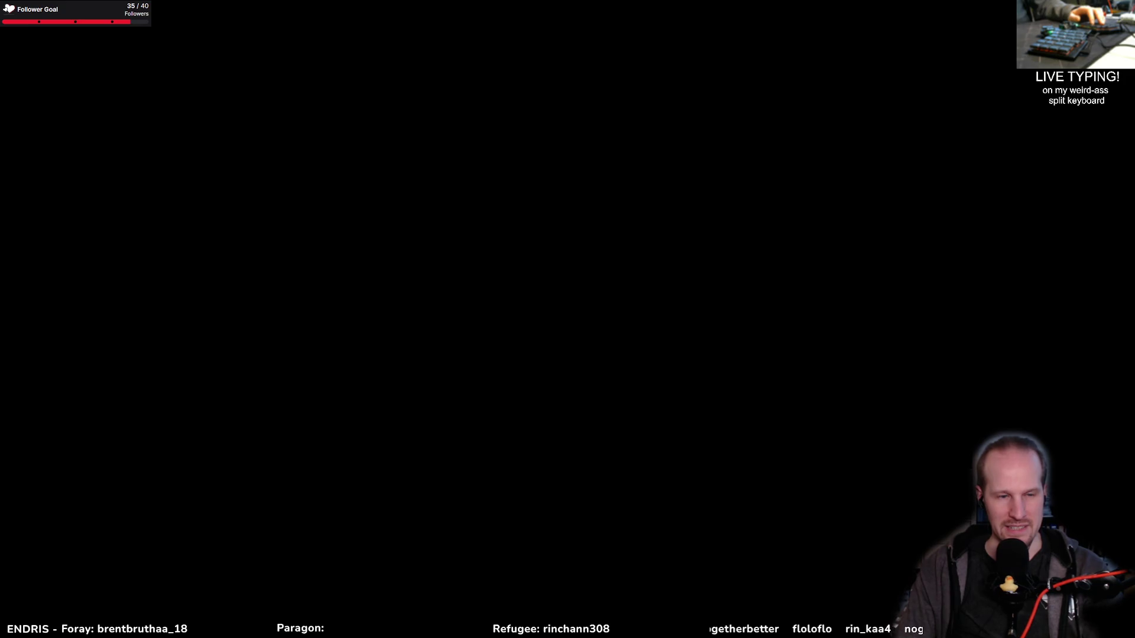
key("alt+F4")
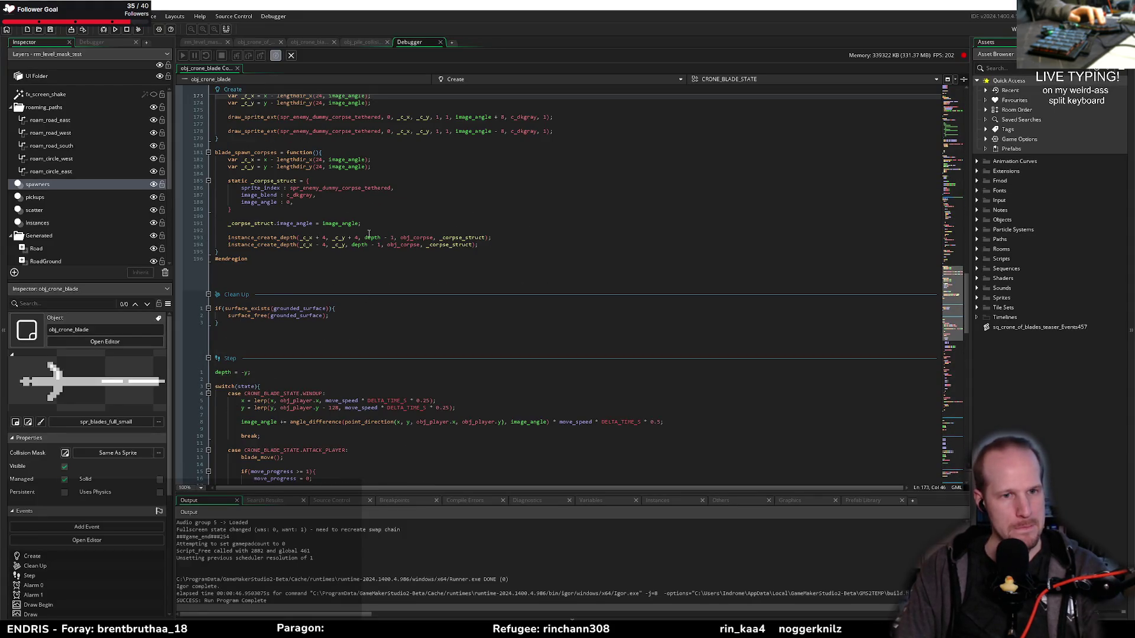
Inspect the depth and second corpse's _c_y arguments in the corpse spawn calls
left_click(367, 238)
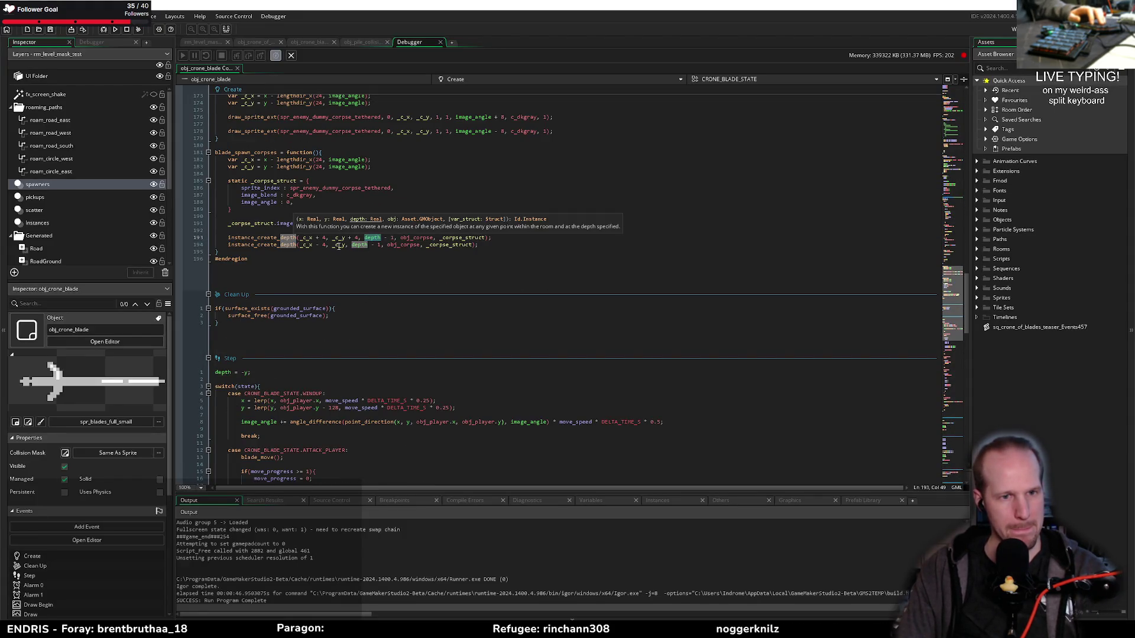
left_click(339, 245)
scroll(243, 238, "down", 10)
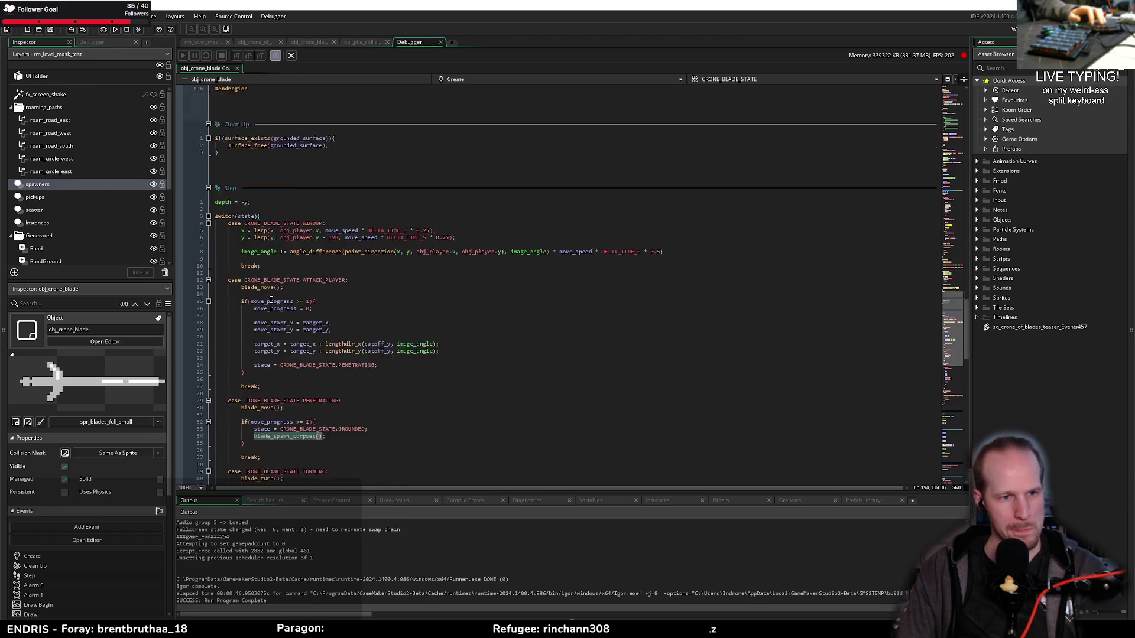
Add an exit; line right after blade_spawn_corpses(); in the PENETRATING case
scroll(345, 263, "down", 8)
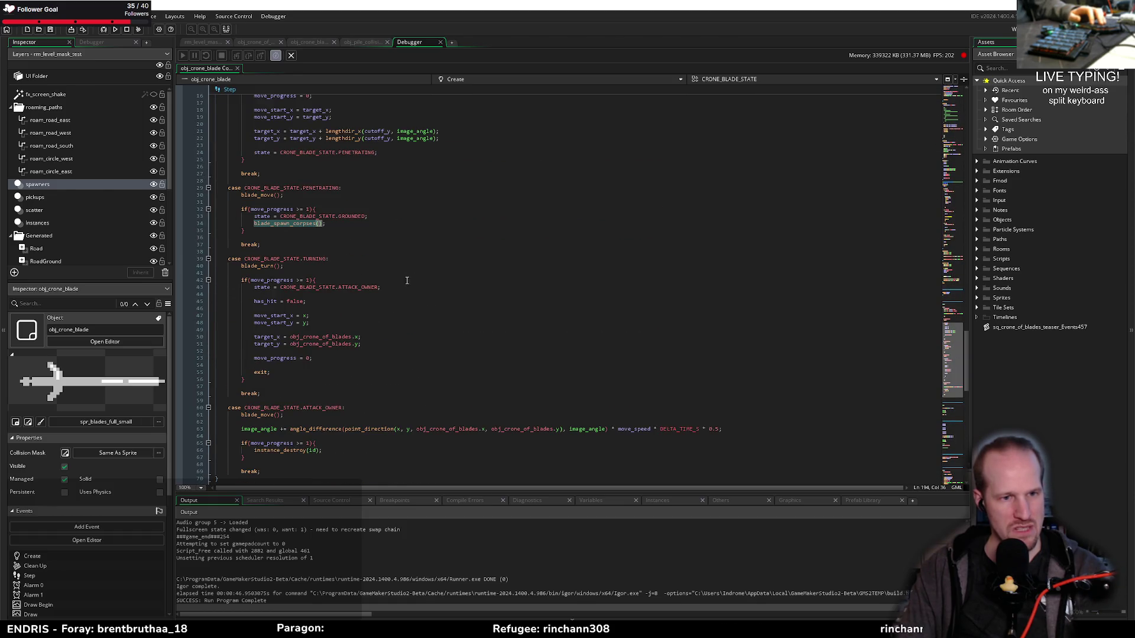
scroll(406, 280, "down", 8)
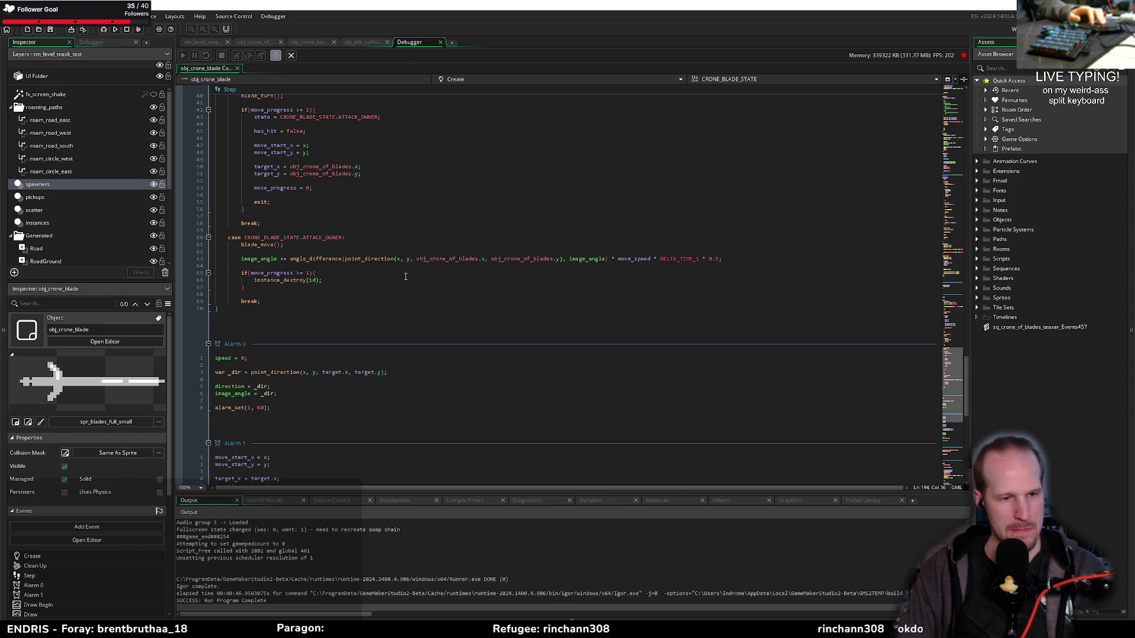
scroll(357, 313, "up", 13)
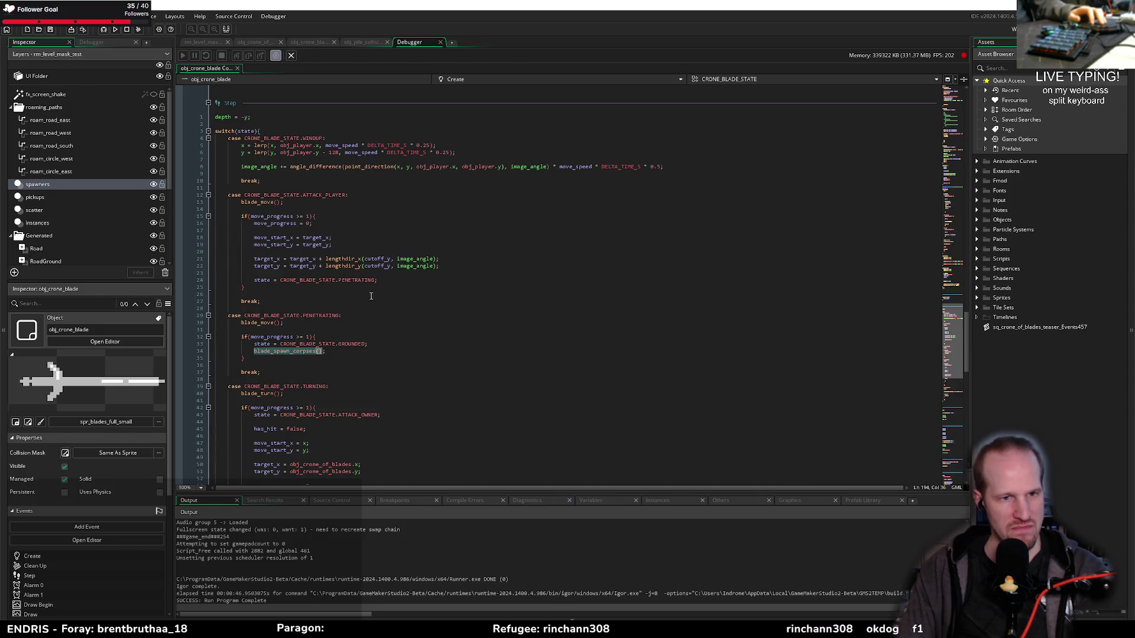
left_click(329, 351)
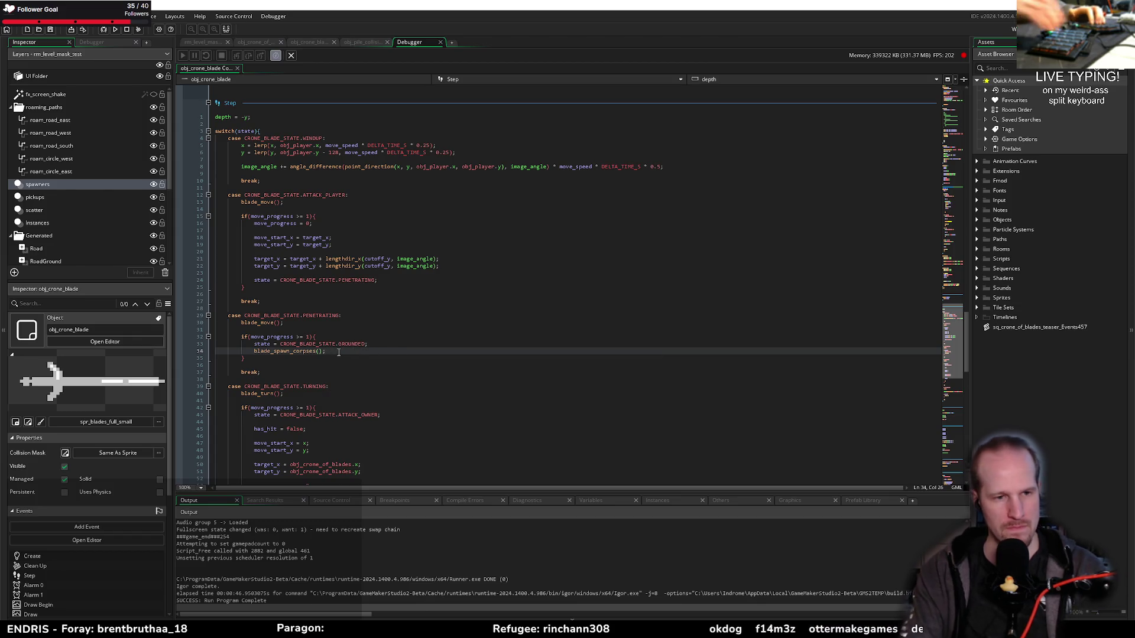
scroll(336, 346, "down", 6)
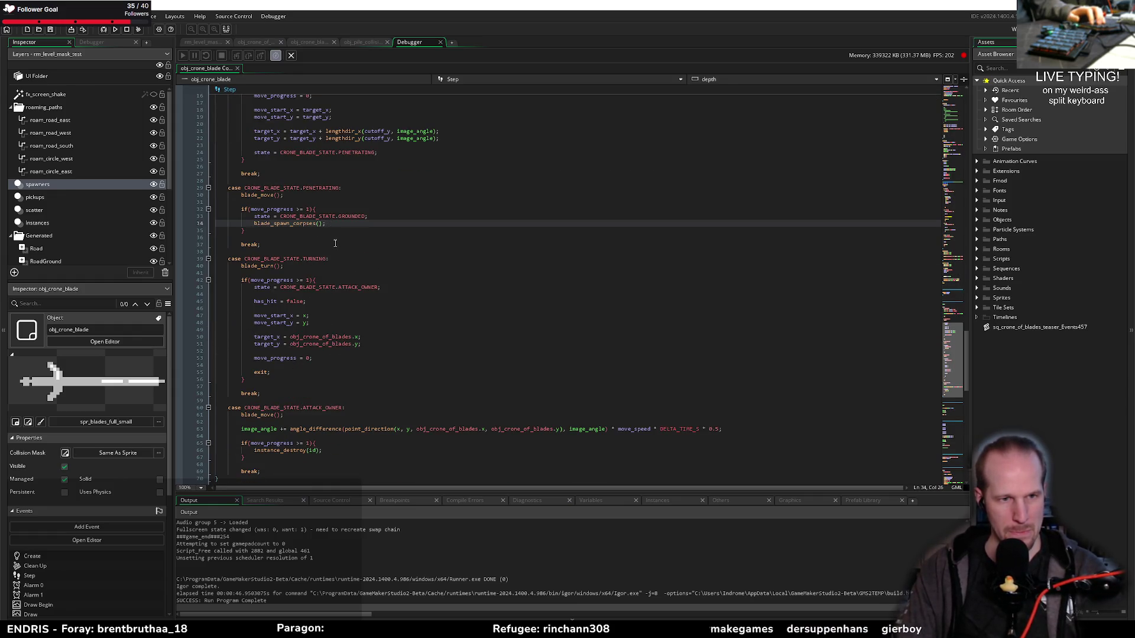
key("Return")
type("exit;")
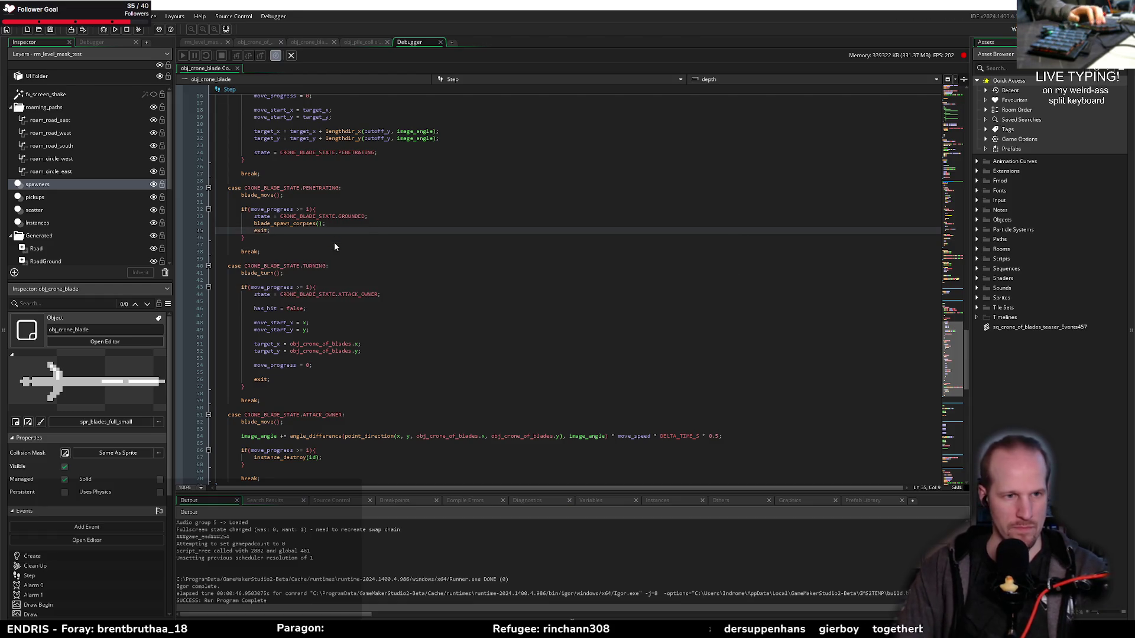
Look over the rest of the Step event, including the attack-player and windup state code
scroll(302, 336, "down", 6)
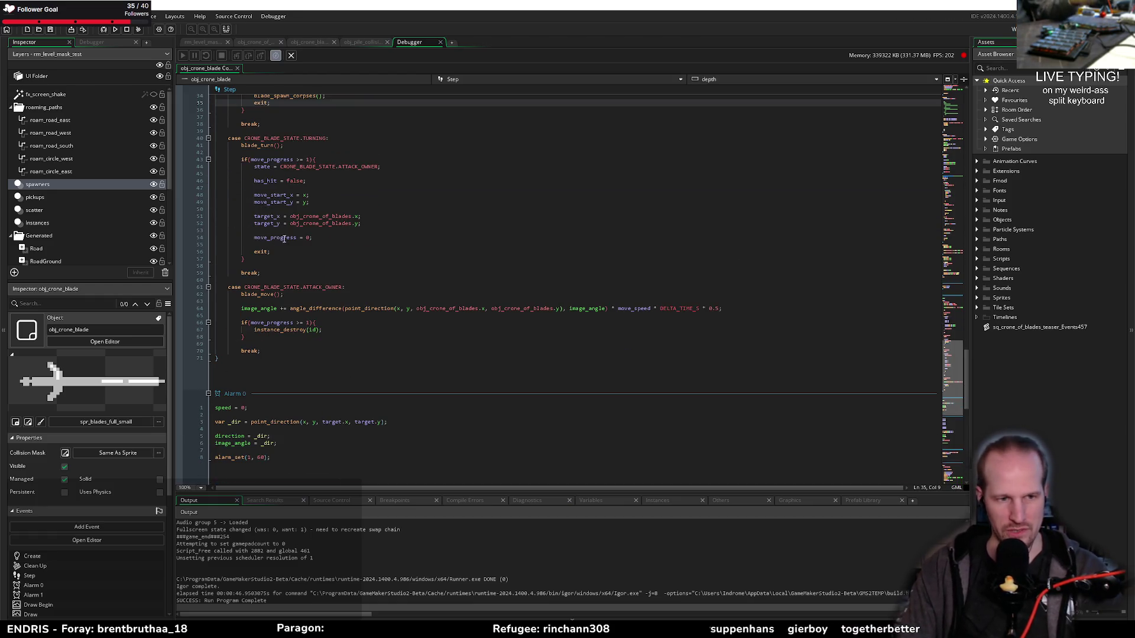
left_click(289, 345)
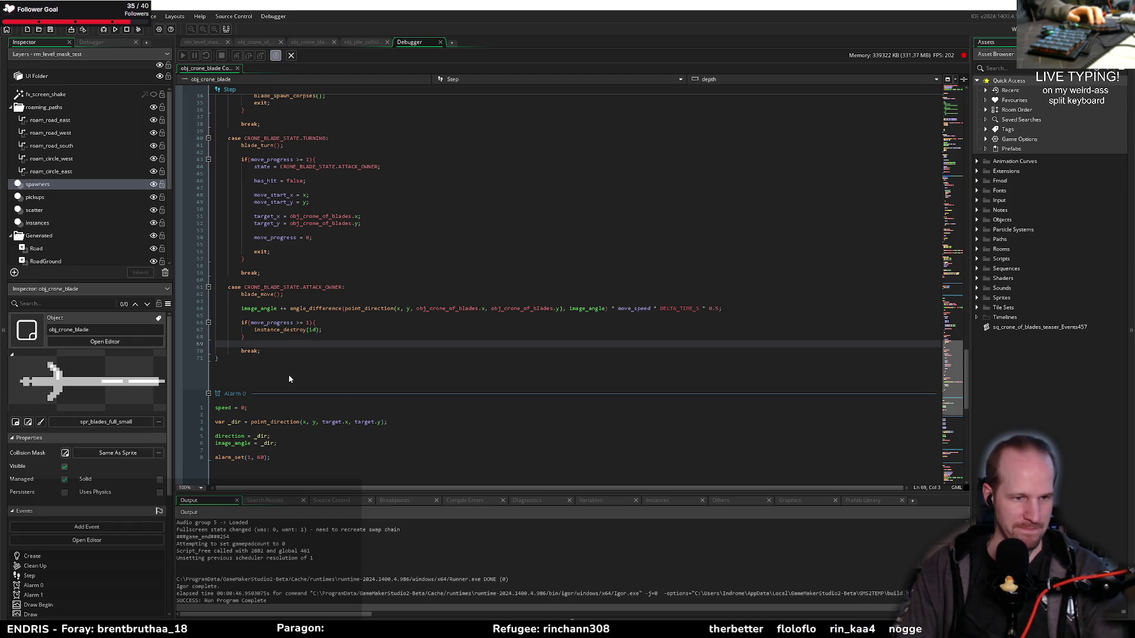
left_click(243, 360)
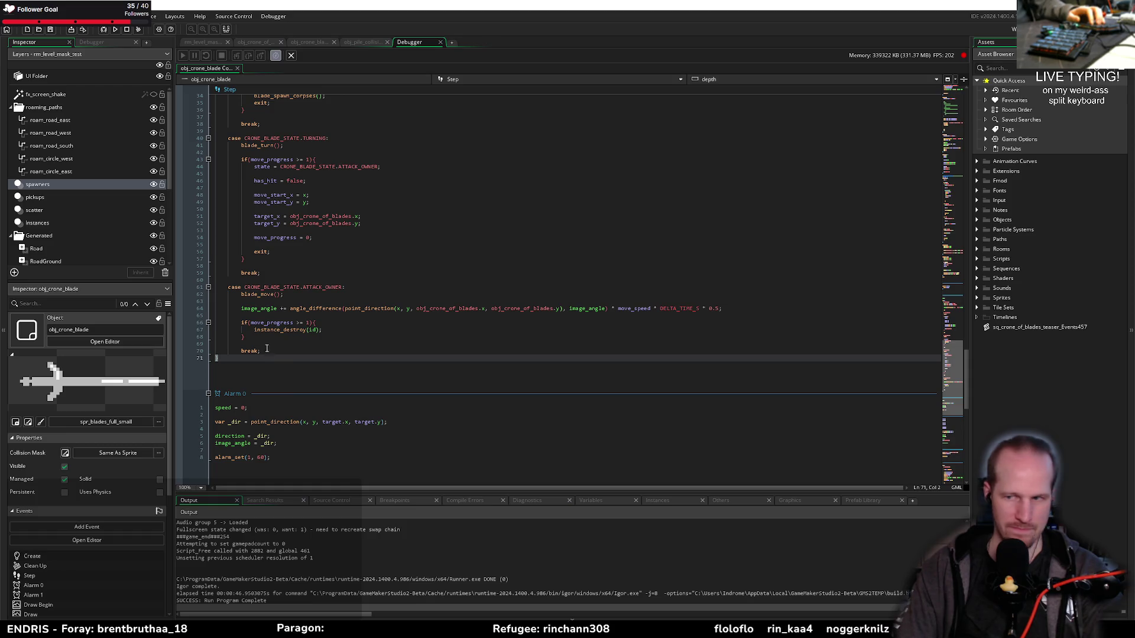
mouse_move(318, 308)
scroll(318, 308, "up", 10)
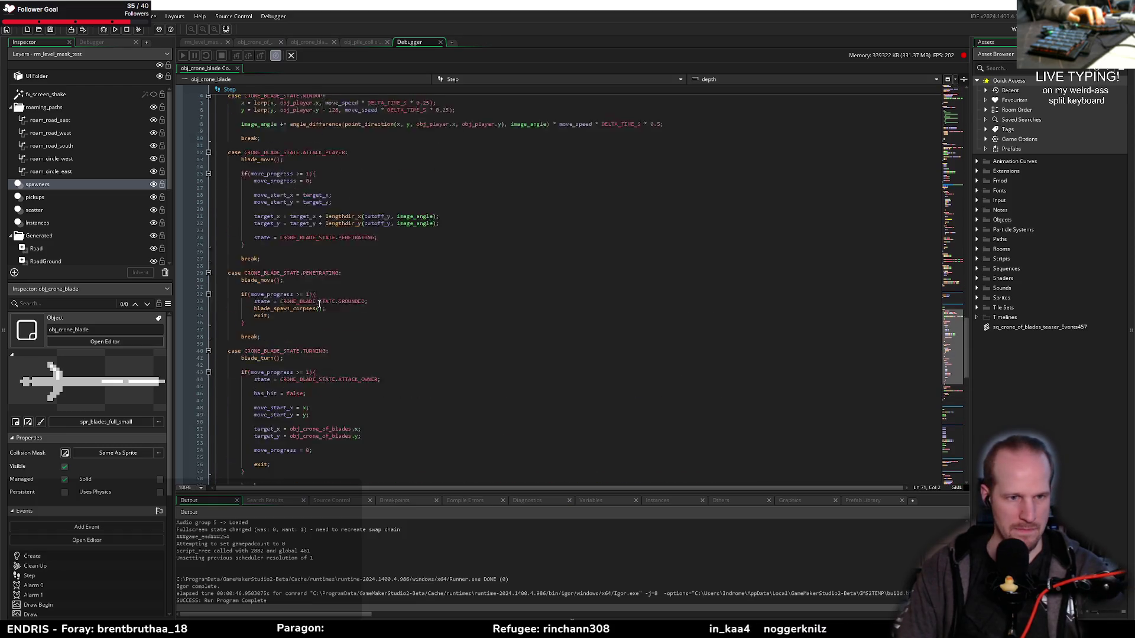
left_click(313, 292)
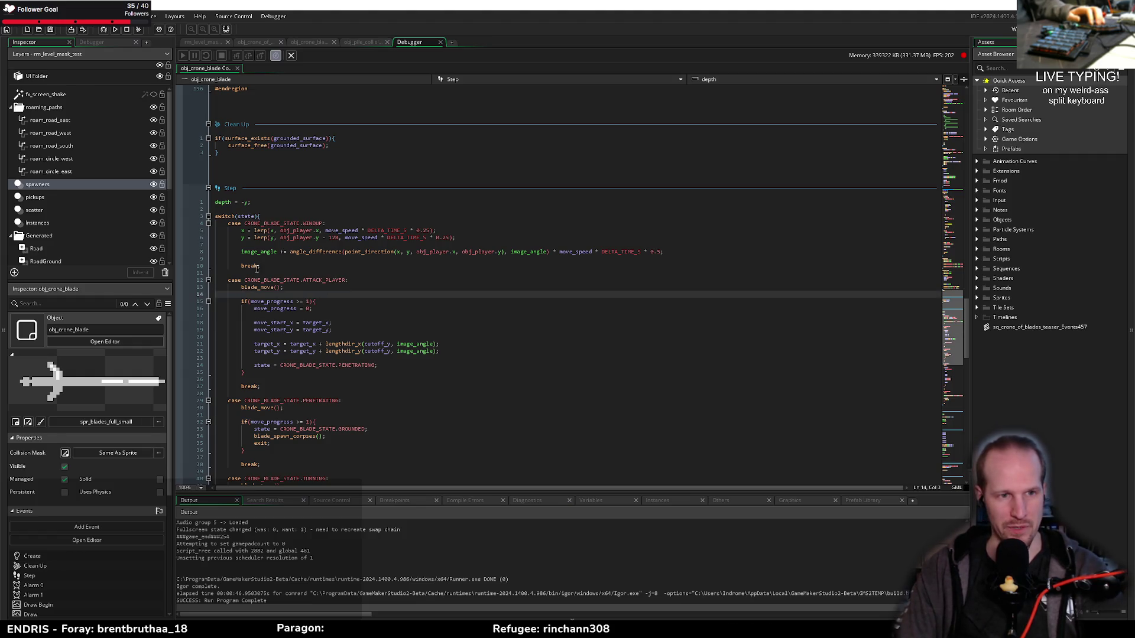
left_click(279, 258)
left_click(292, 244)
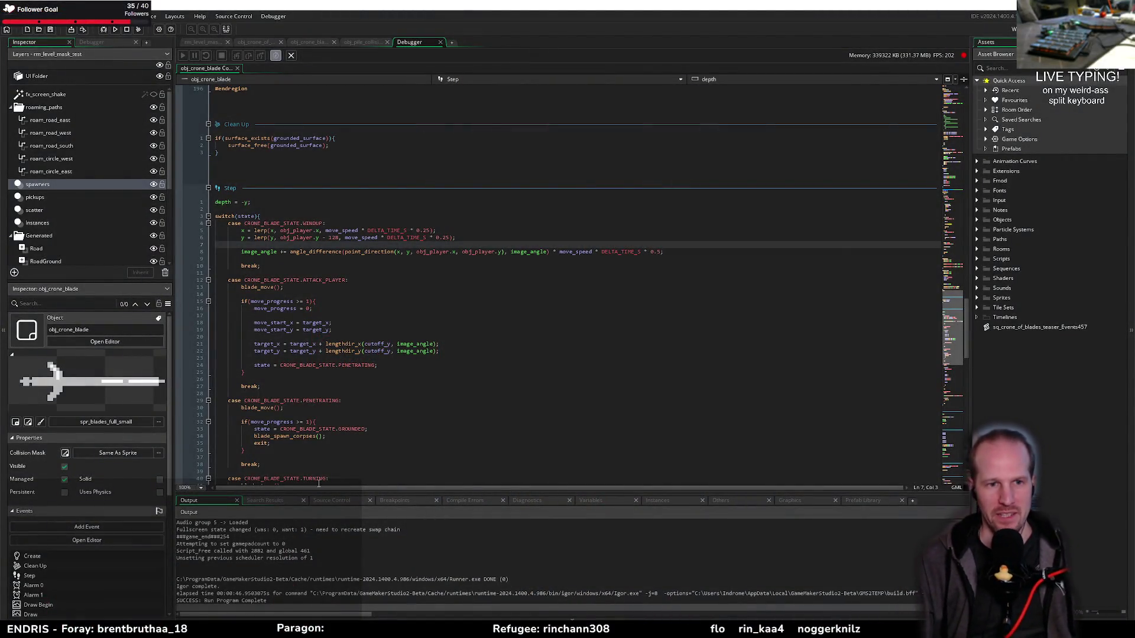
left_click(384, 337)
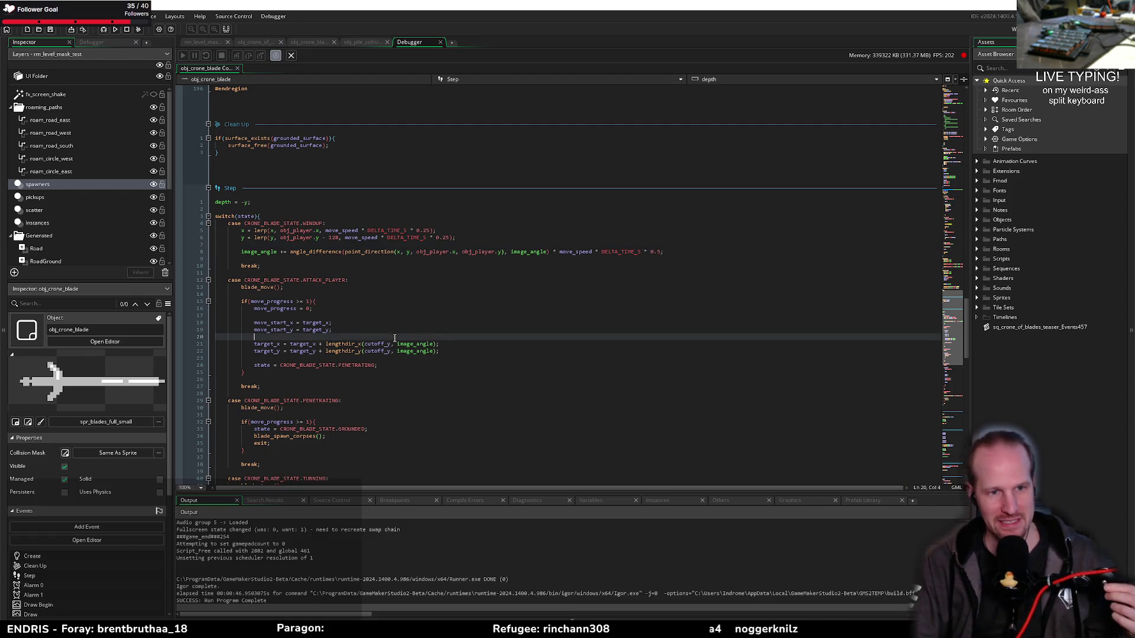
left_click(382, 317)
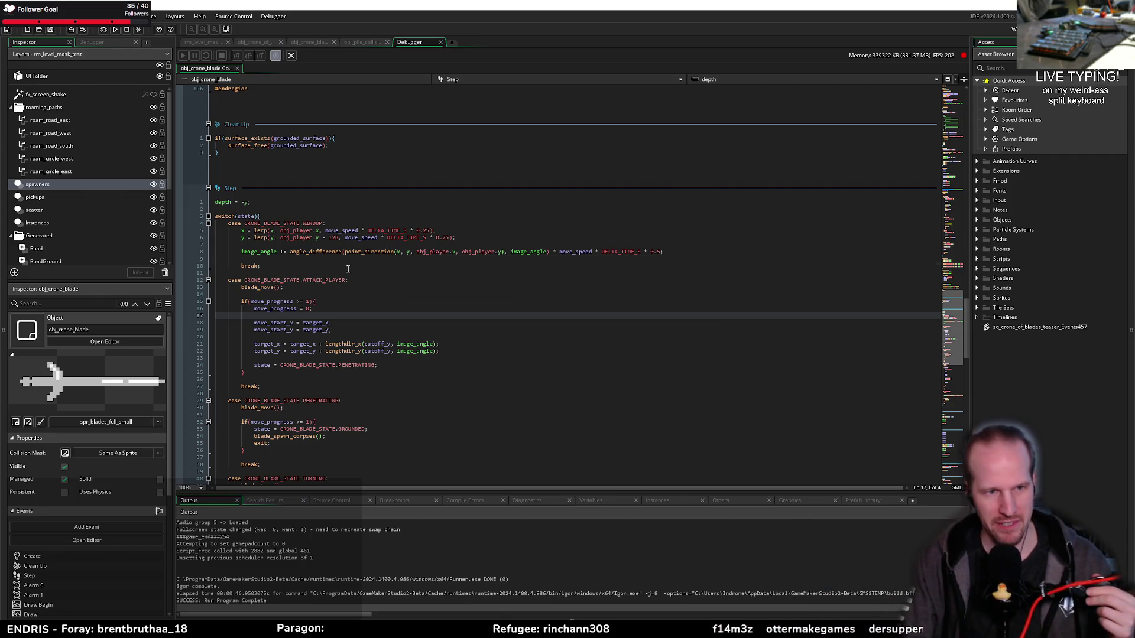
left_click(270, 266)
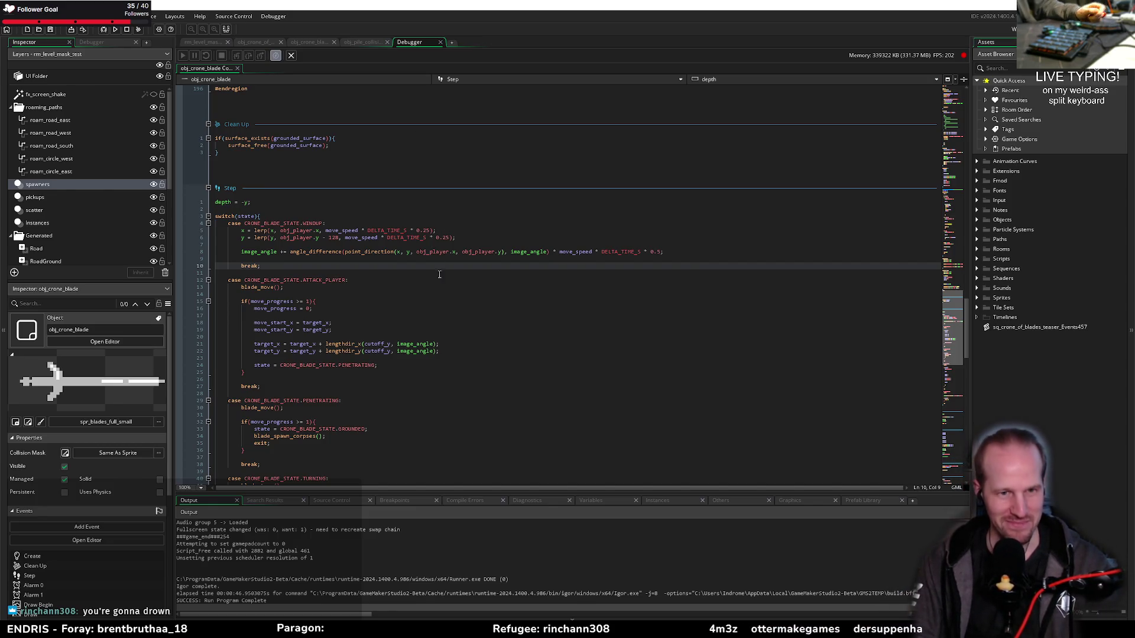
left_click(305, 256)
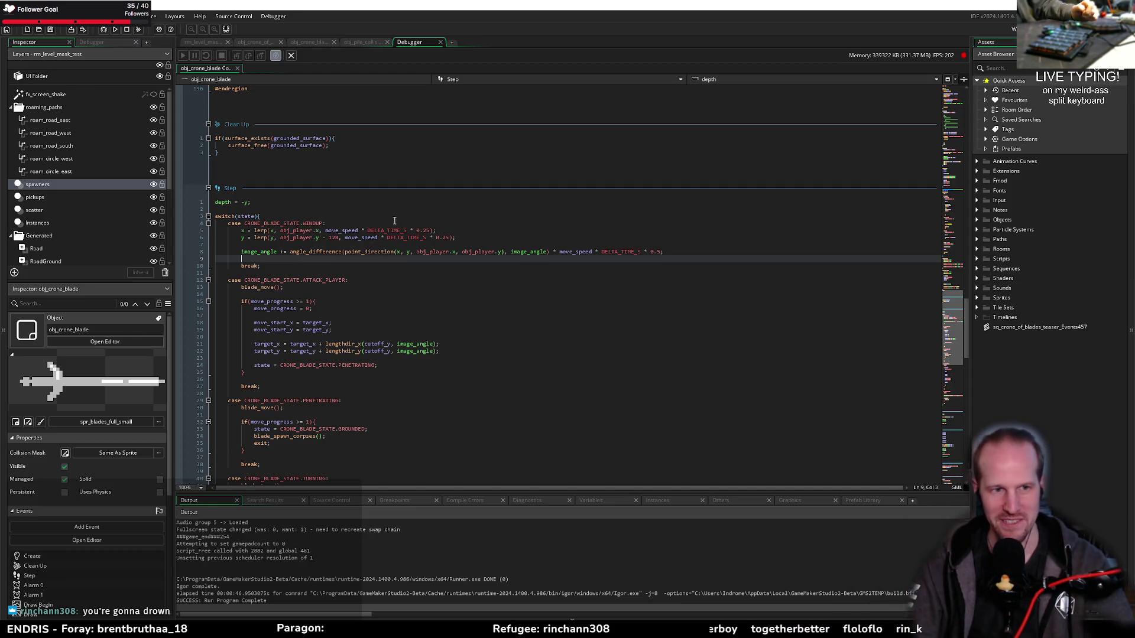
left_click(359, 252)
key("Up")
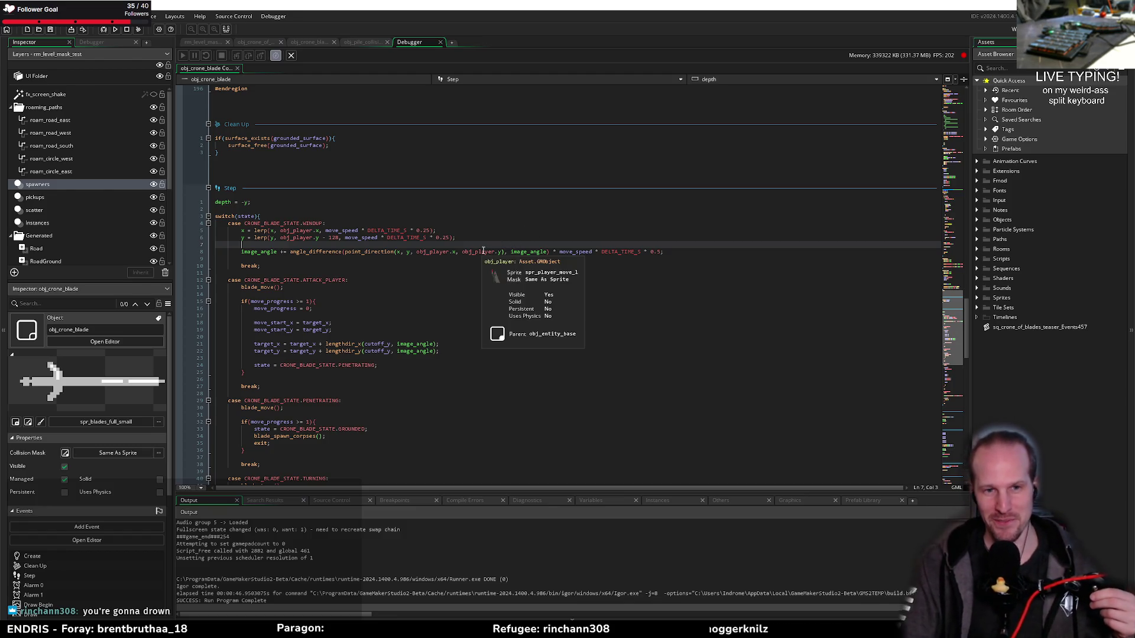
key("Down")
key("Down")
key("Down")
key("End")
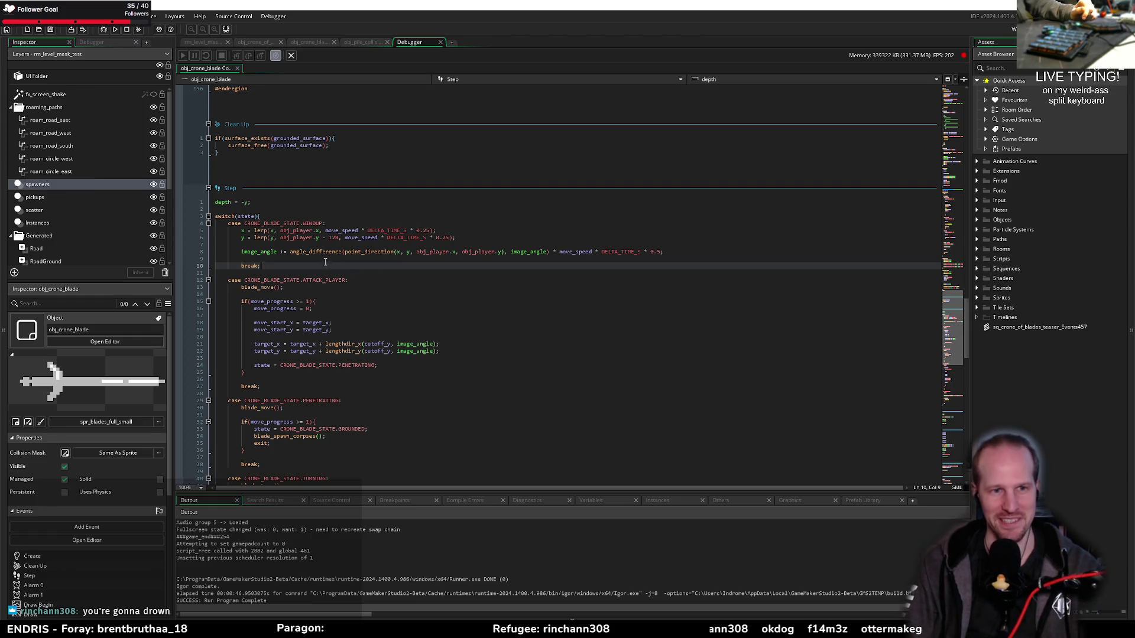
left_click(408, 258)
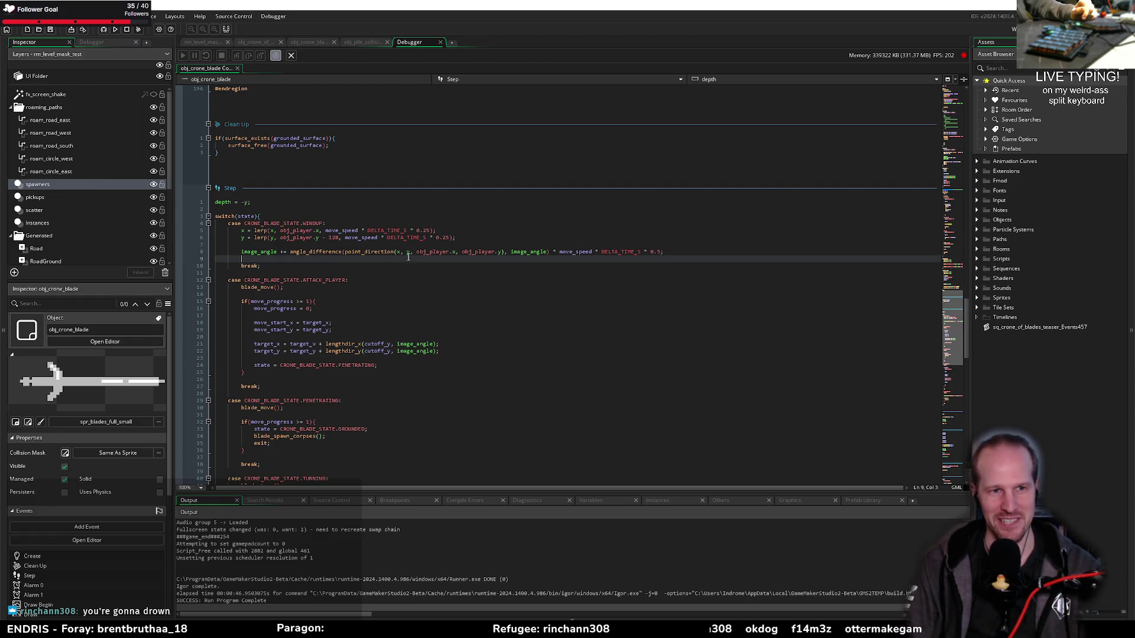
left_click(330, 272)
left_click(375, 279)
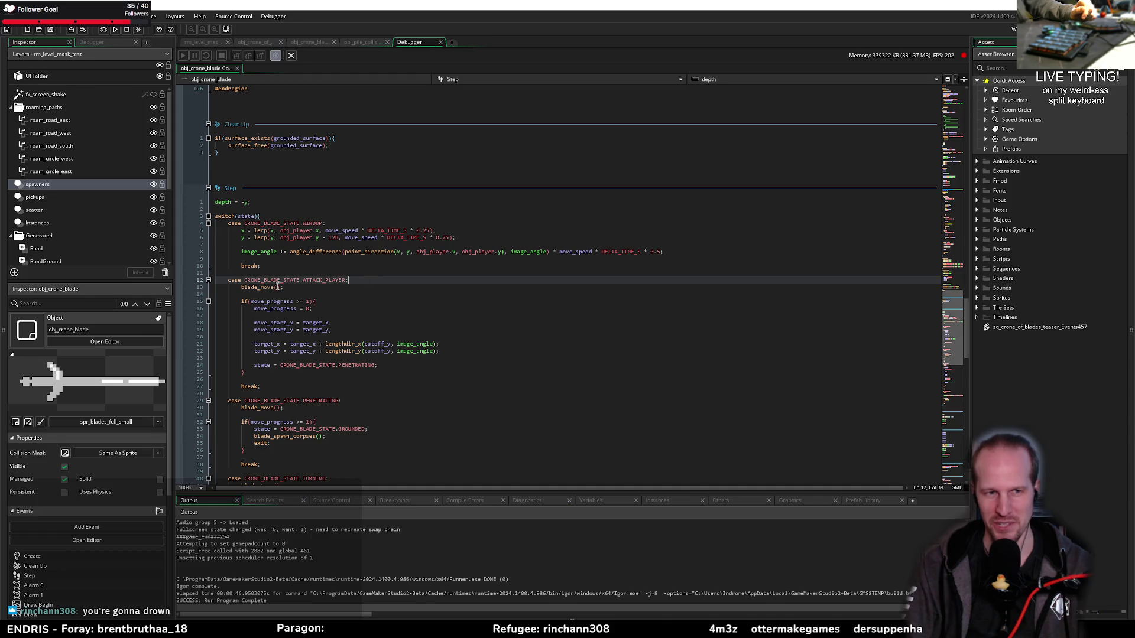
left_click(292, 292)
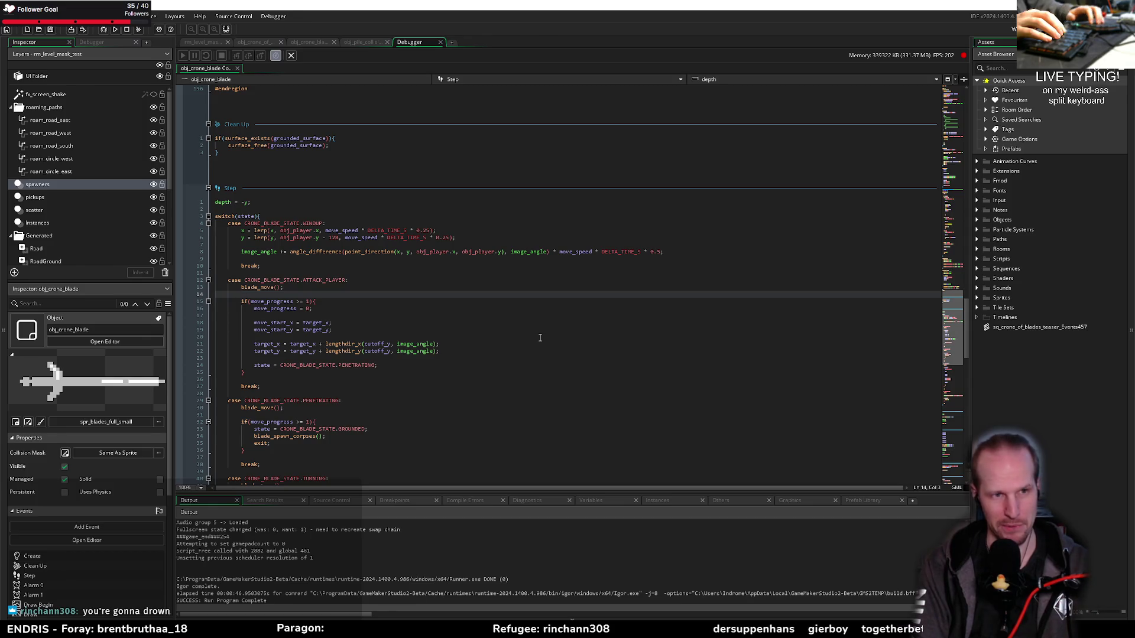
scroll(351, 280, "down", 10)
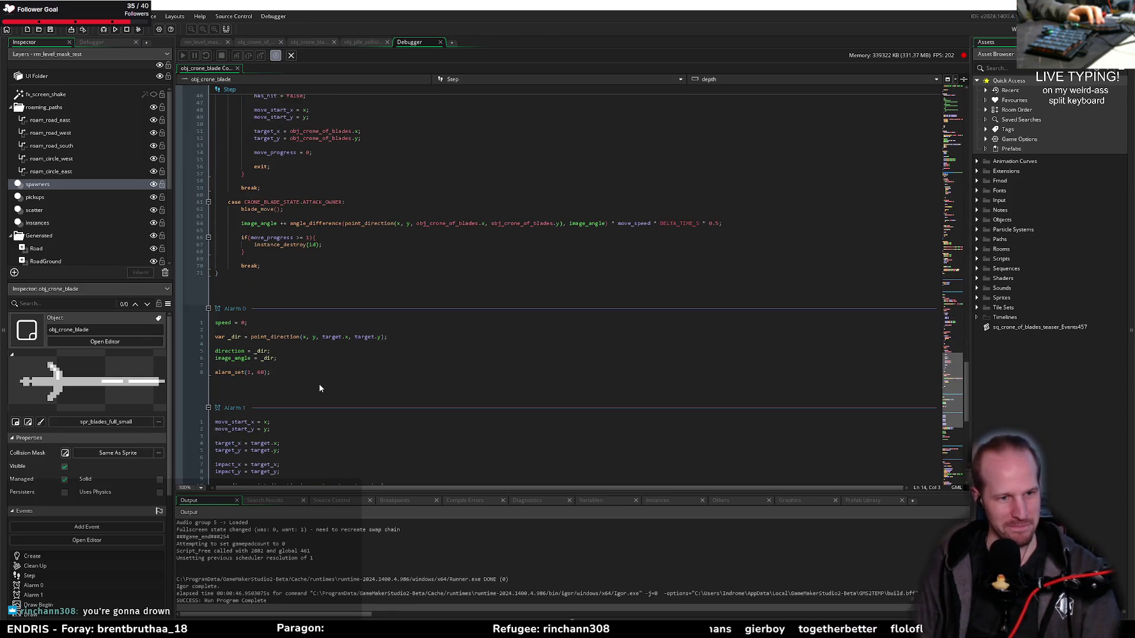
left_click(291, 382)
key("ctrl+z")
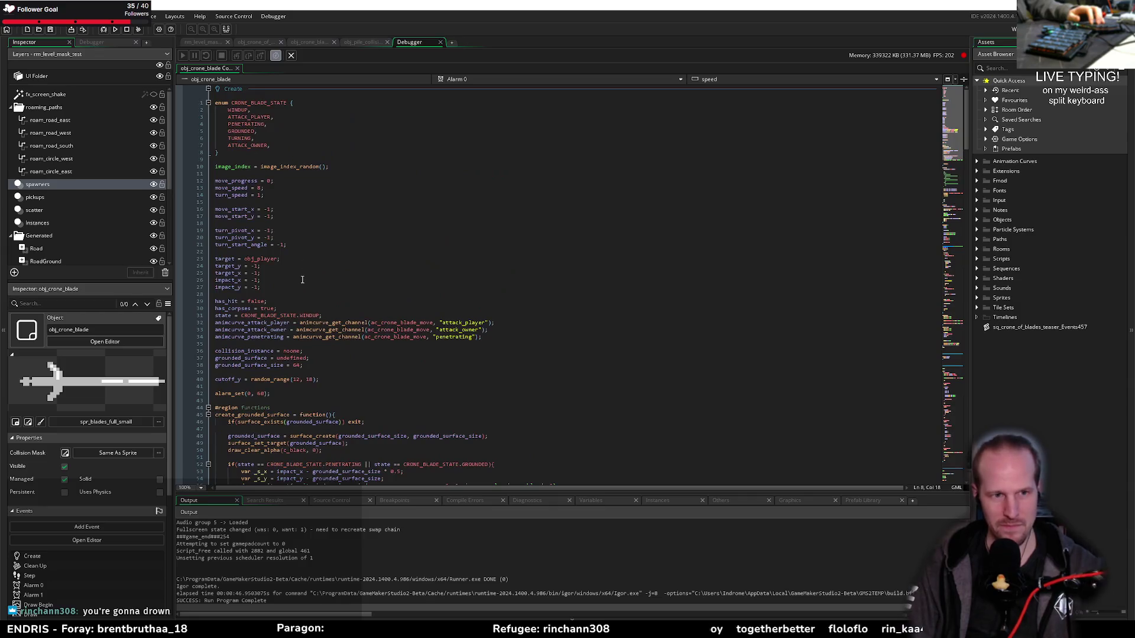
scroll(334, 384, "down", 20)
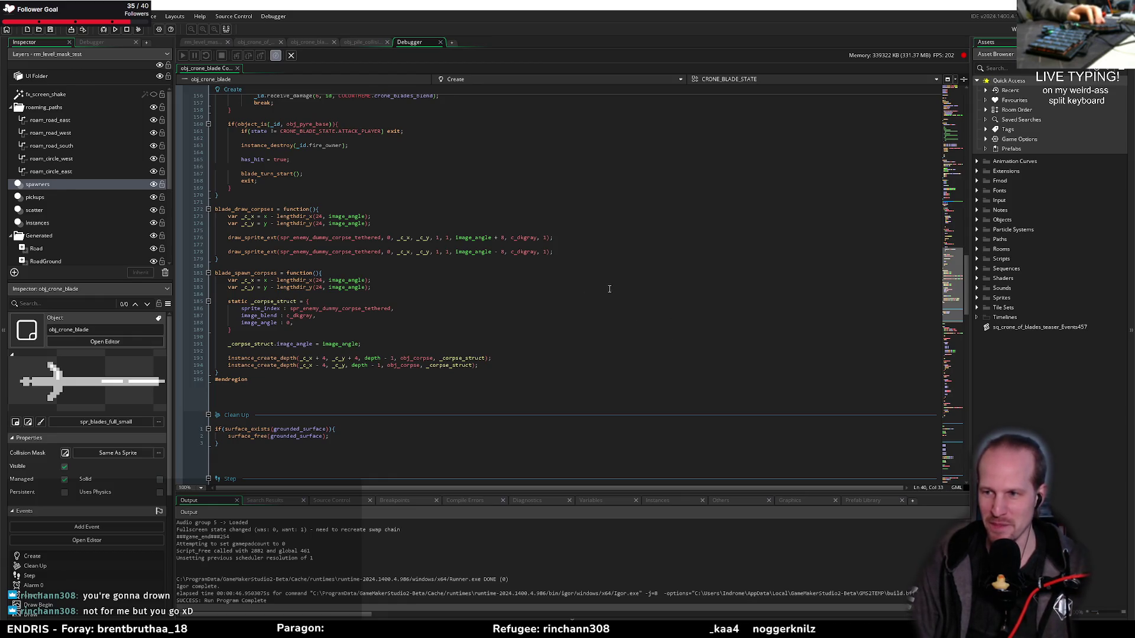
left_click(343, 275)
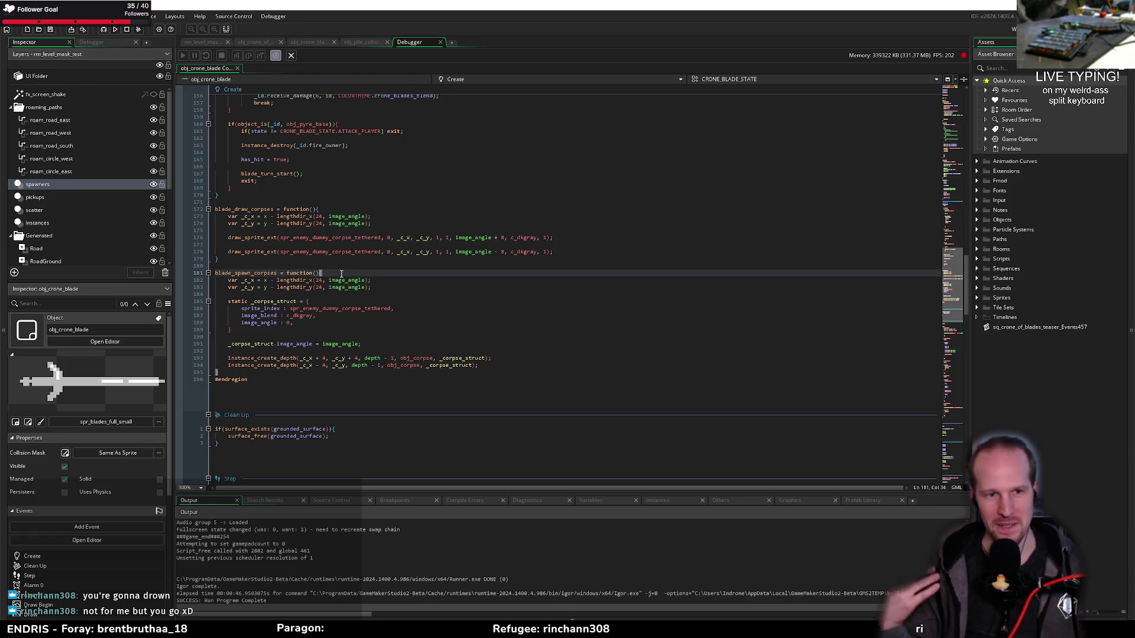
left_click(345, 335)
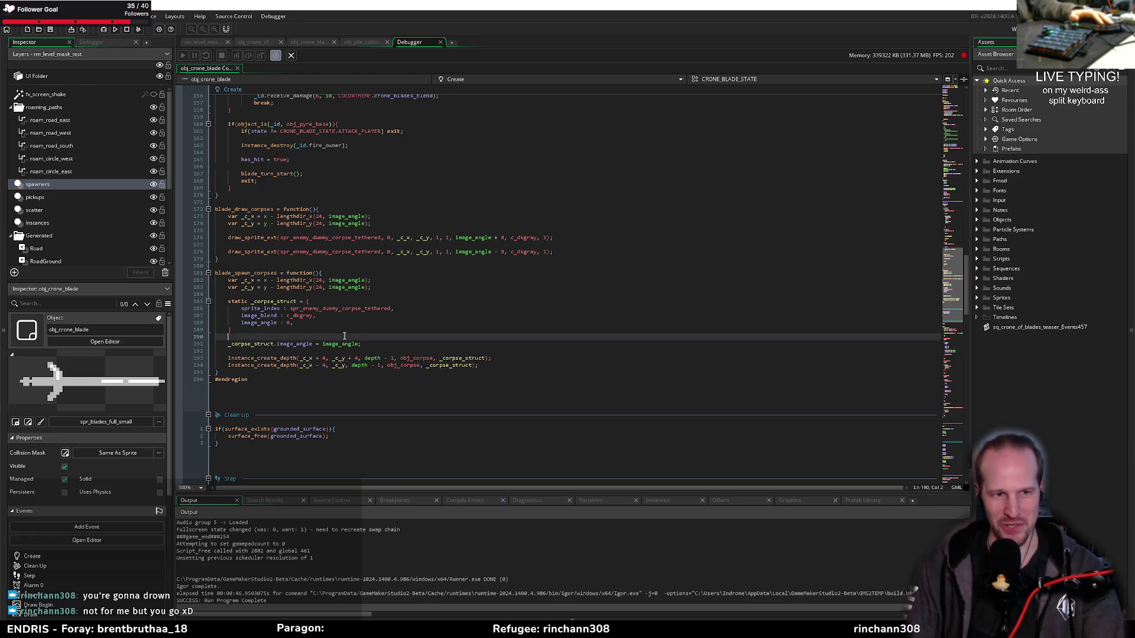
left_click_drag(488, 368, 229, 358)
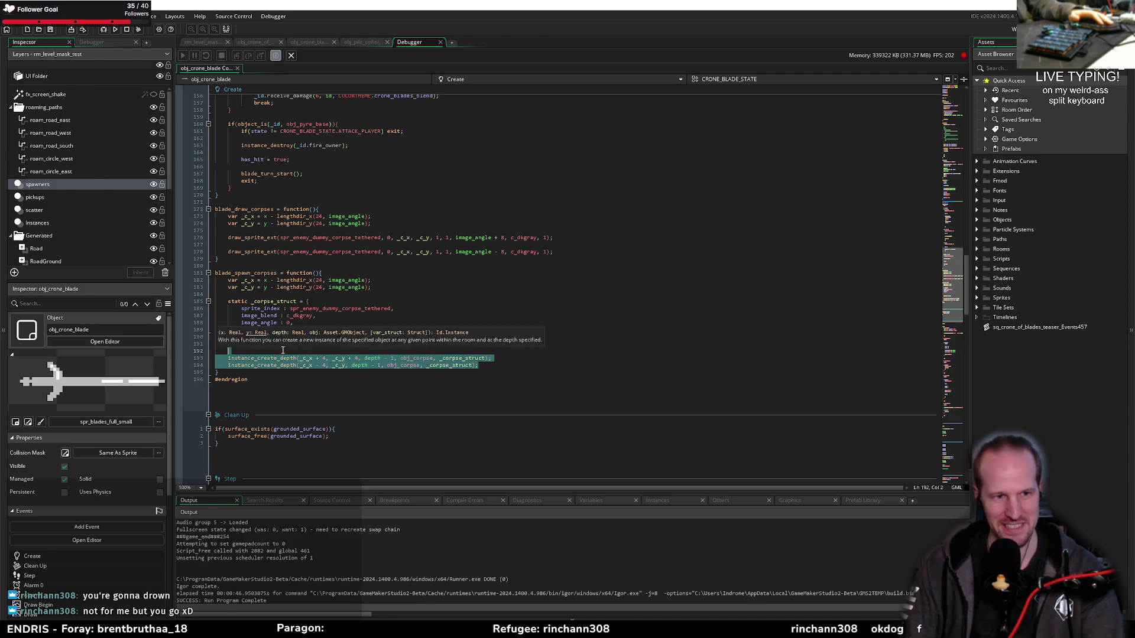
left_click(241, 358)
left_click(246, 351)
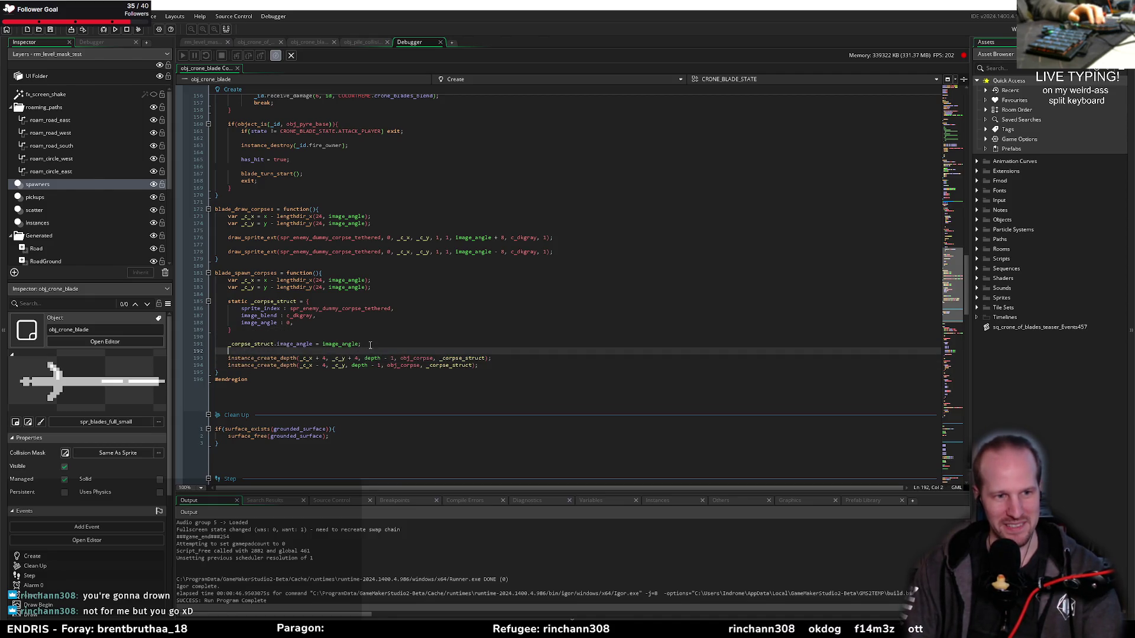
key("Return")
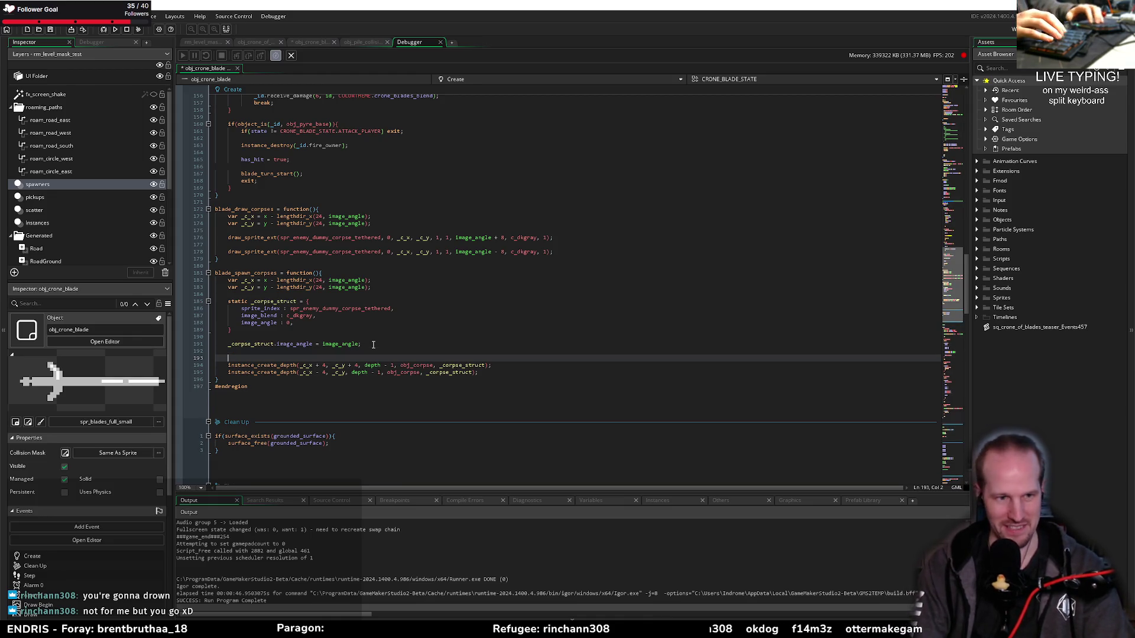
type("call_later")
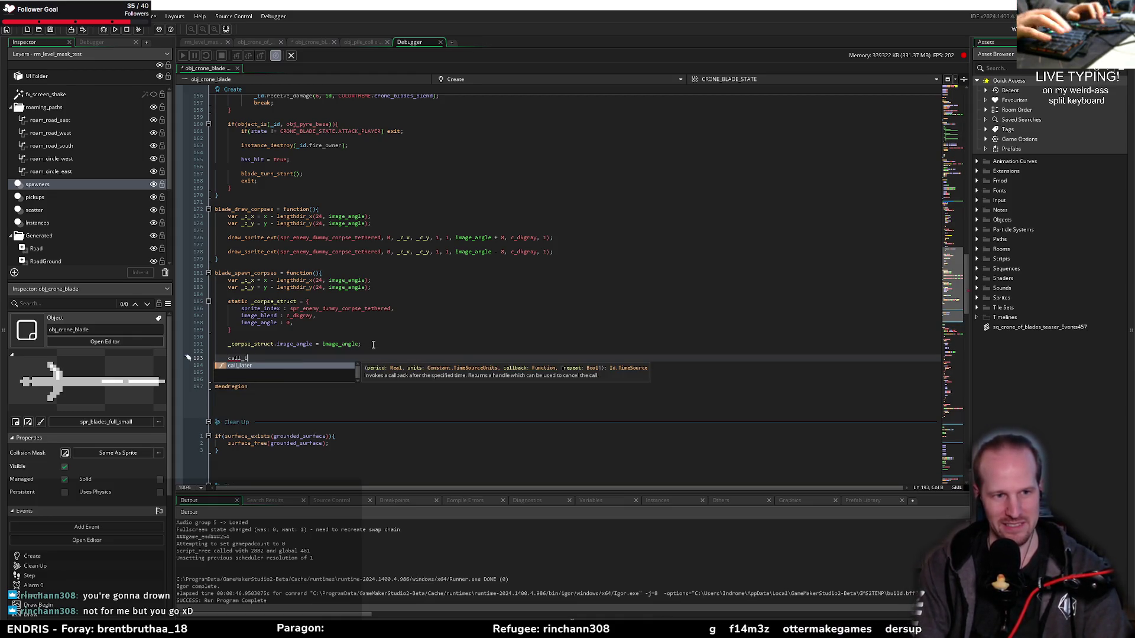
key("BackSpace")
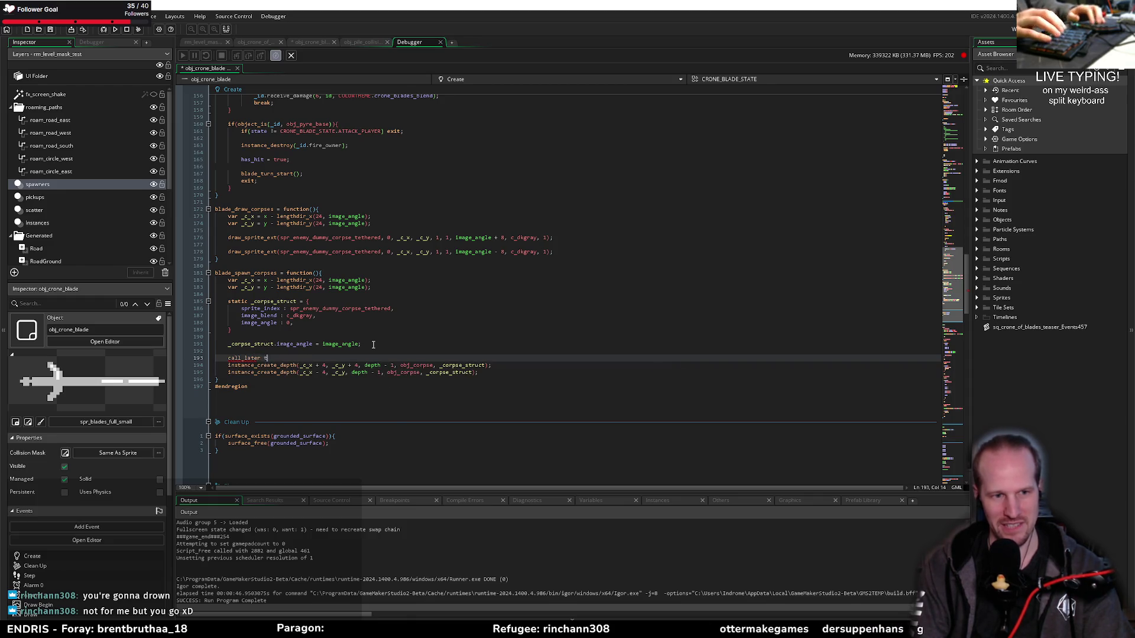
key("shift+Home")
key("BackSpace")
key("BackSpace")
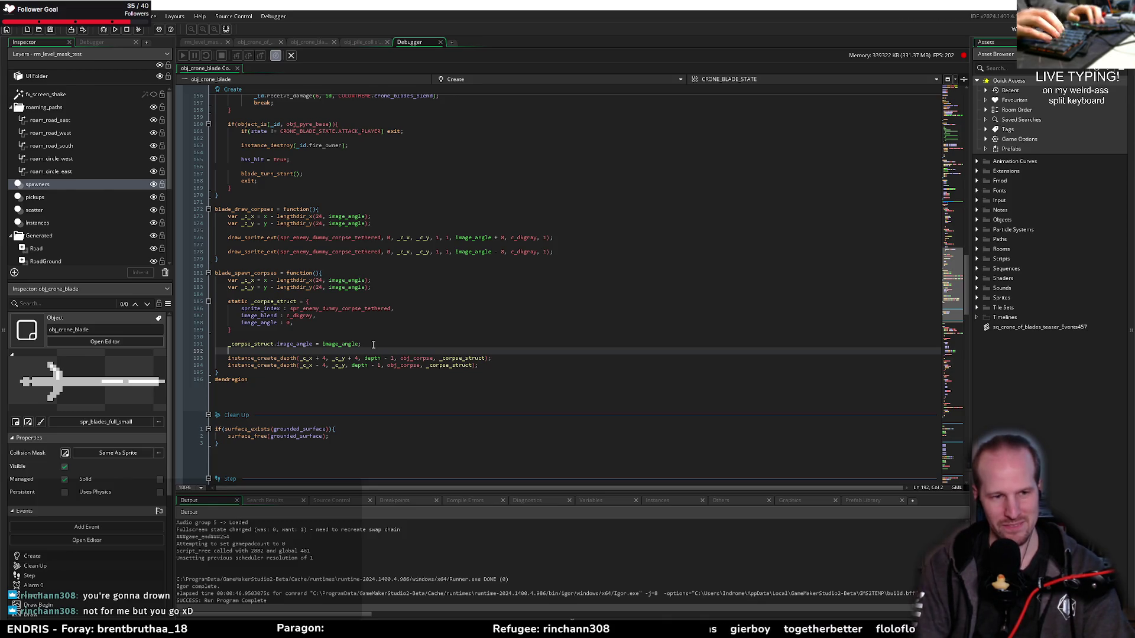
scroll(343, 331, "down", 20)
scroll(315, 317, "up", 20)
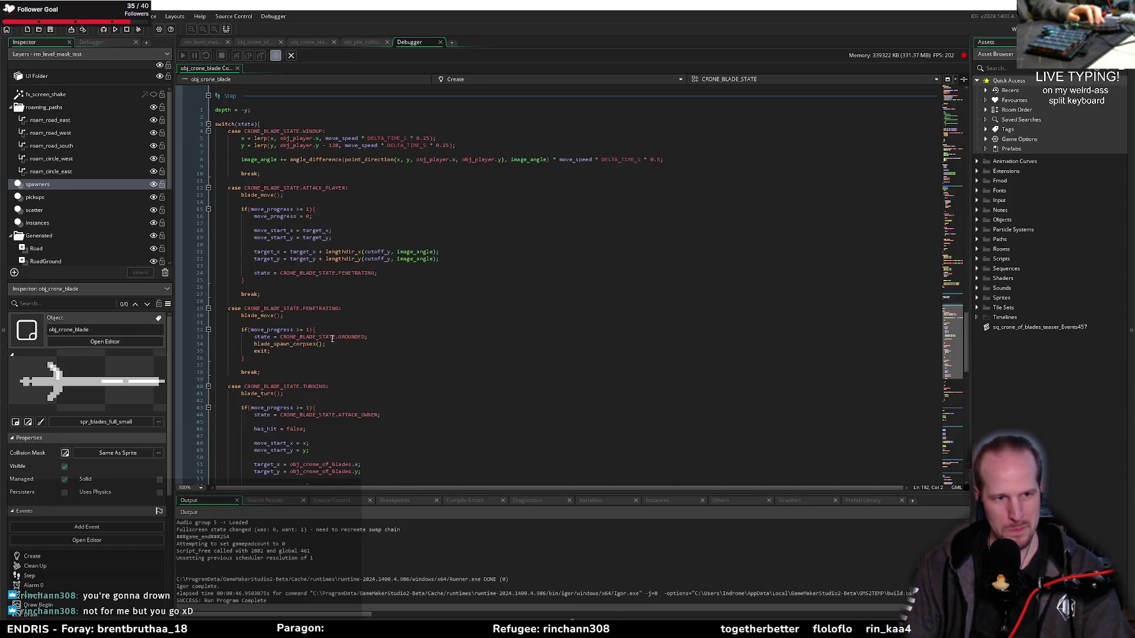
Append show_debug_message($"on blade spawn: {depth}"); after the second instance_create_depth call in blade_spawn_corpses
left_click(499, 278)
key("Return")
key("Return")
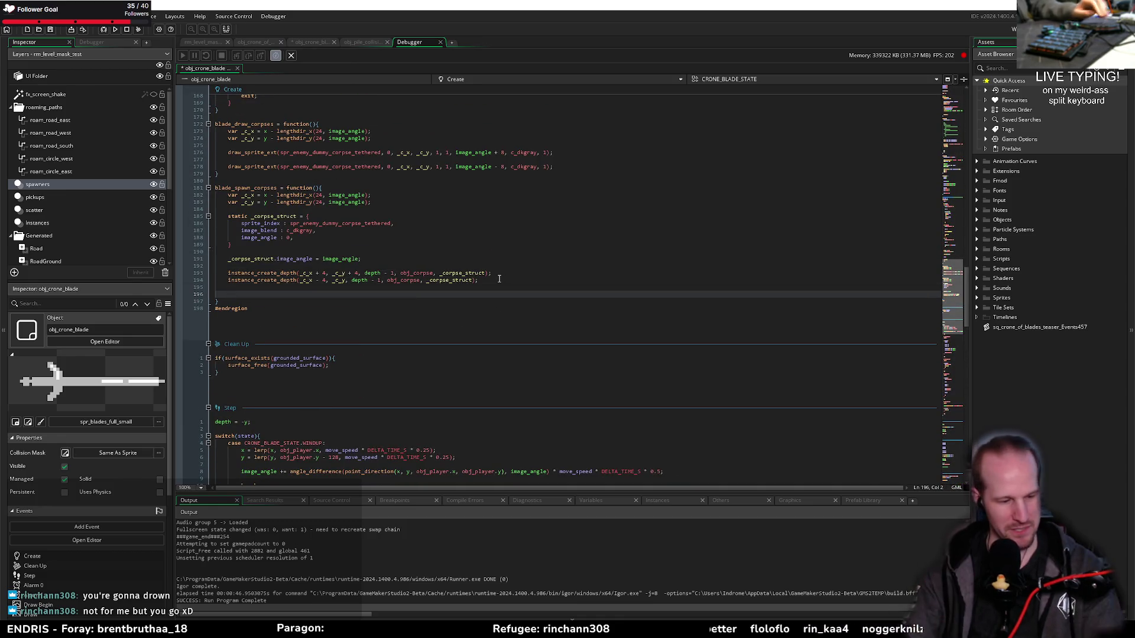
type("show_debug_message($\"")
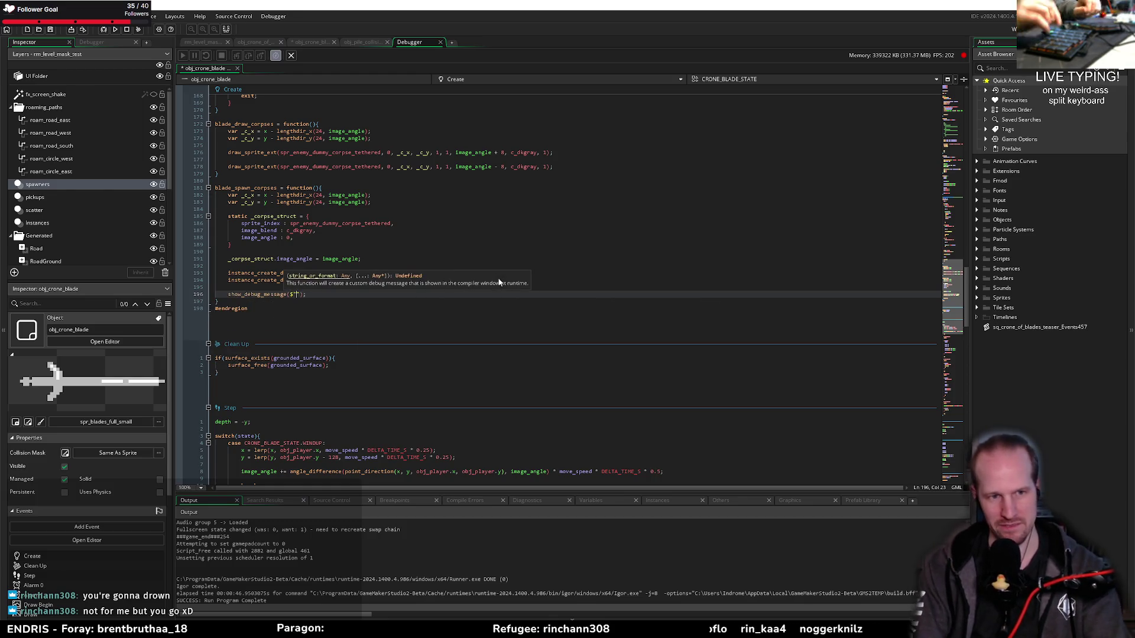
type("{depth")
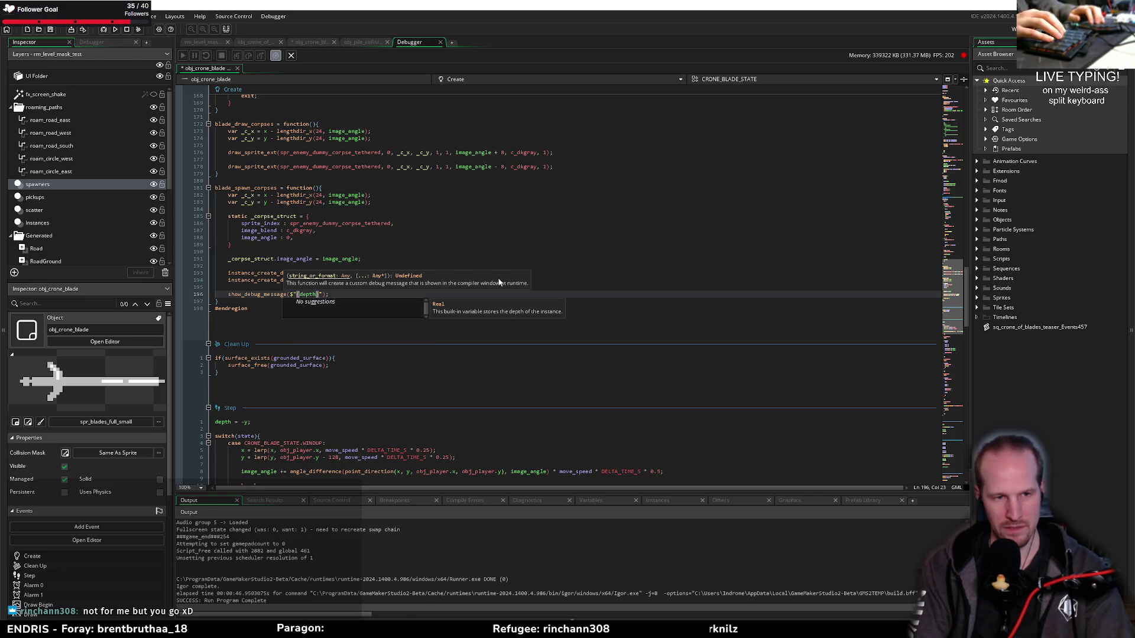
type("on blade ")
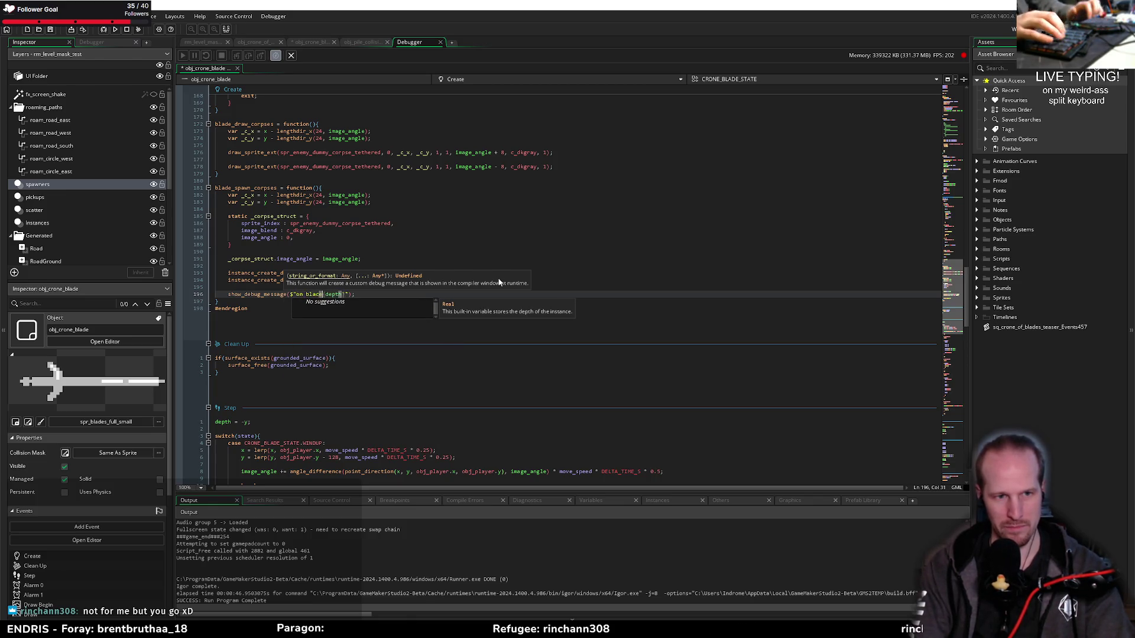
type("spawn:")
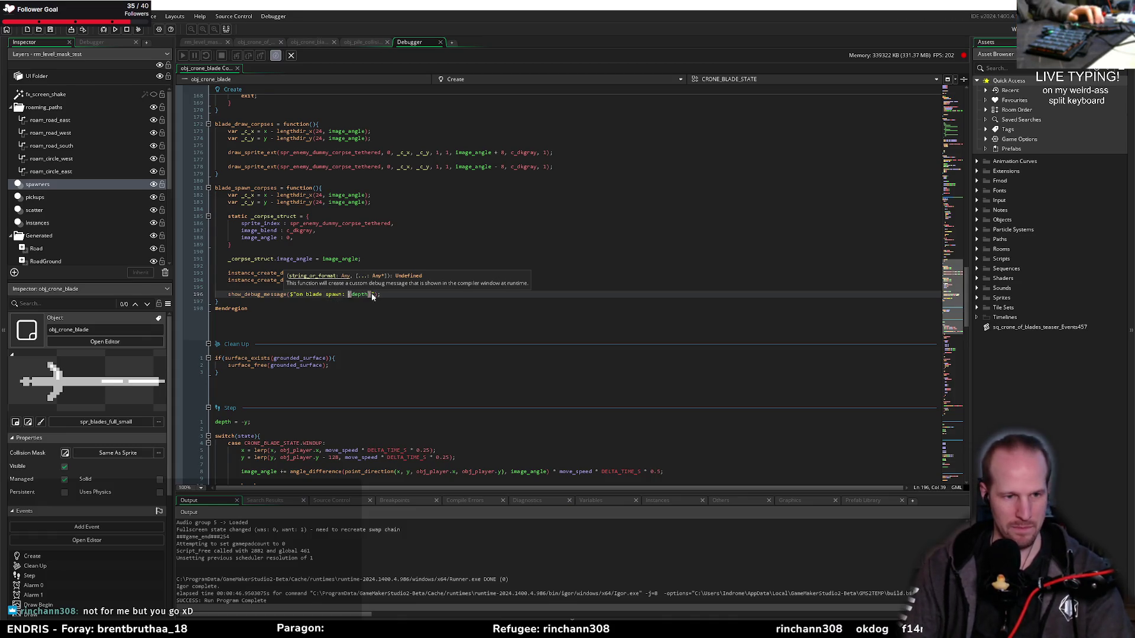
scroll(283, 253, "down", 15)
scroll(284, 253, "down", 16)
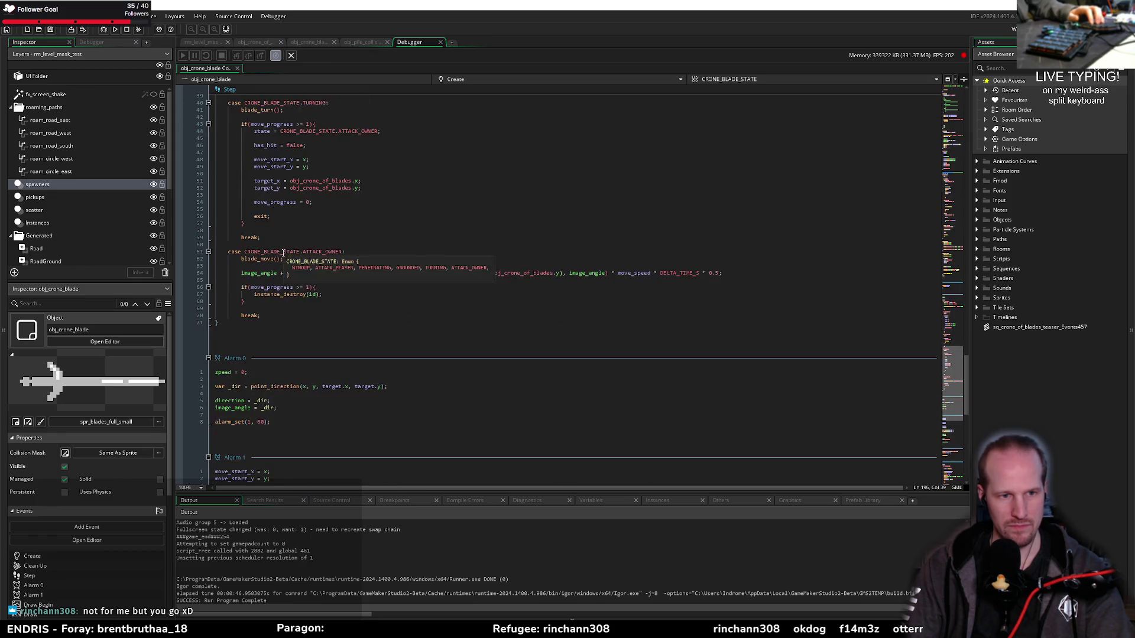
Begin a new line at the top of Step's switch(state){, typing 'case CRO'
left_click(290, 230)
scroll(303, 260, "up", 12)
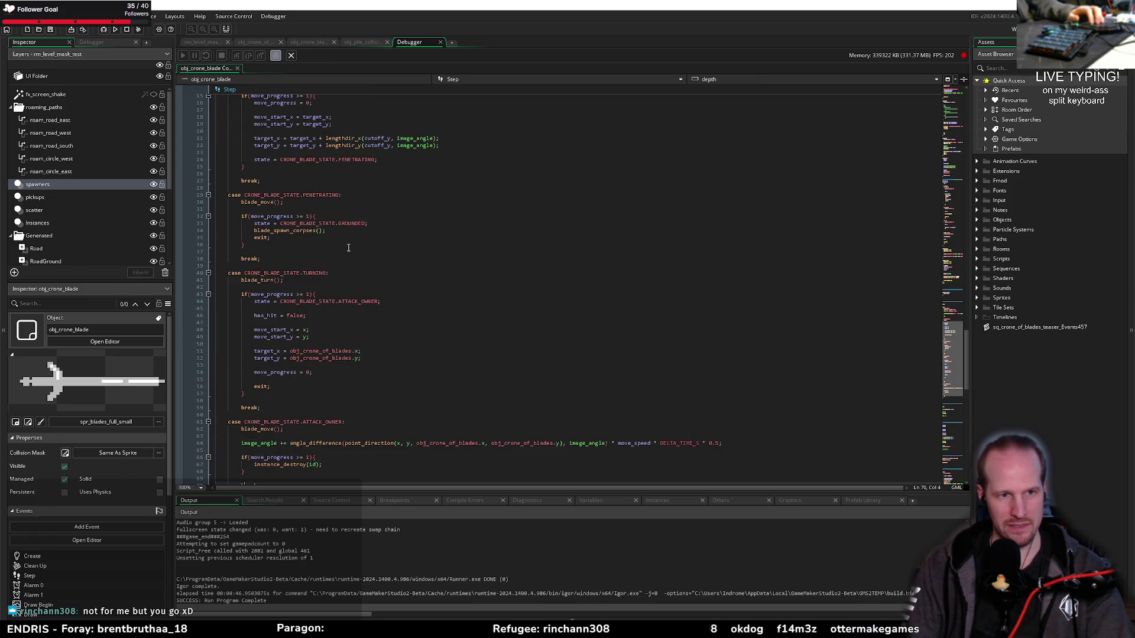
scroll(307, 291, "down", 8)
scroll(267, 307, "up", 20)
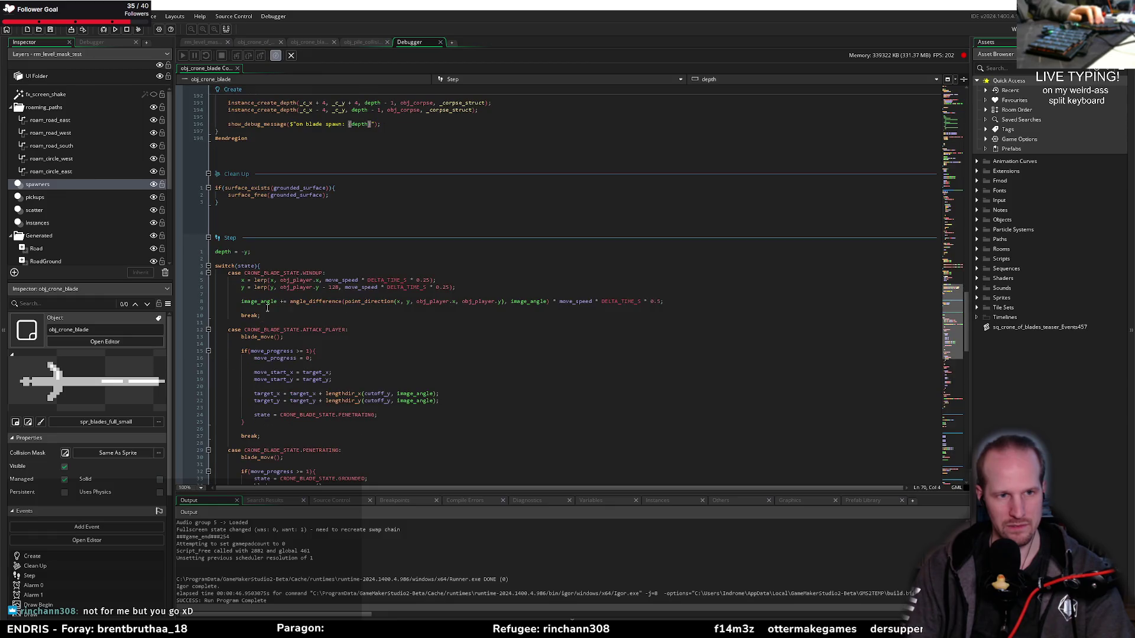
left_click(269, 267)
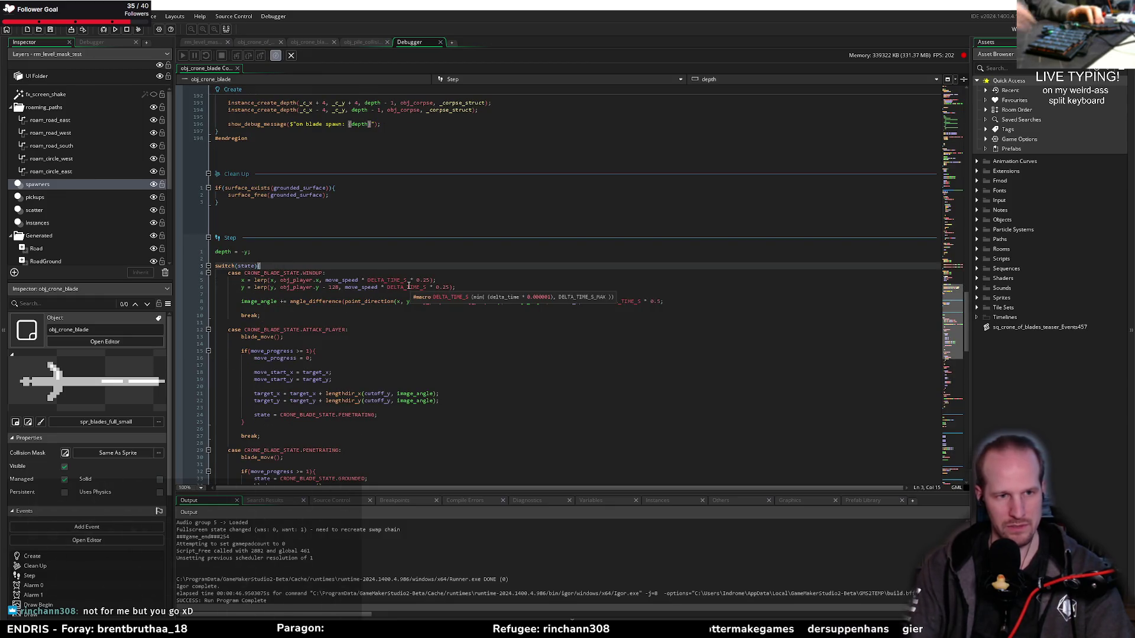
key("Return")
key("Return")
key("Up")
type("case ")
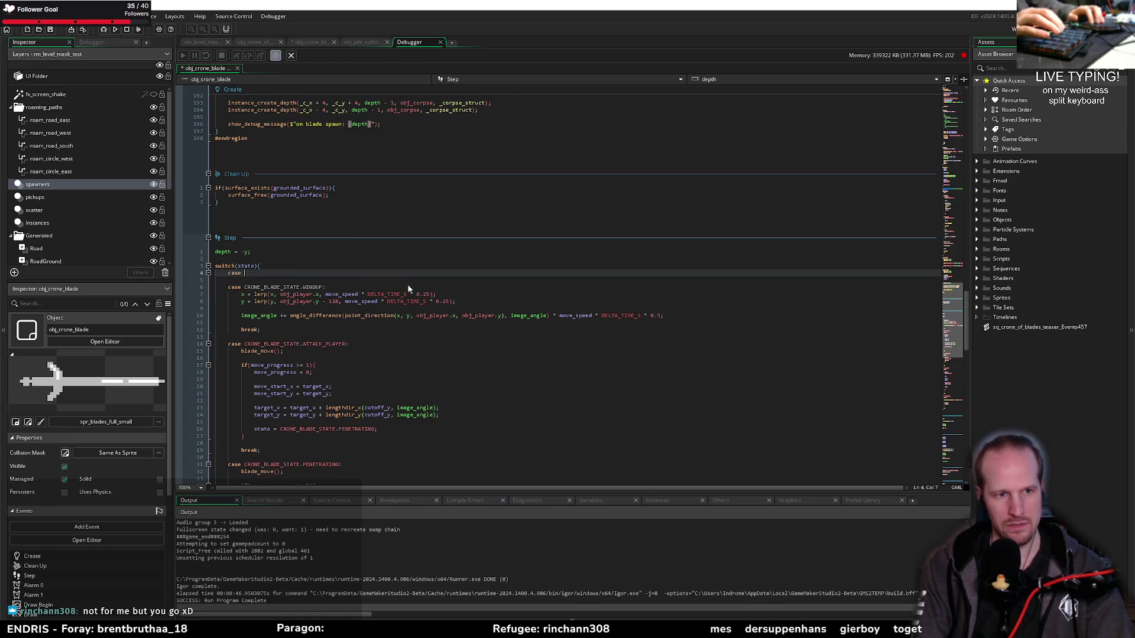
type("CRO")
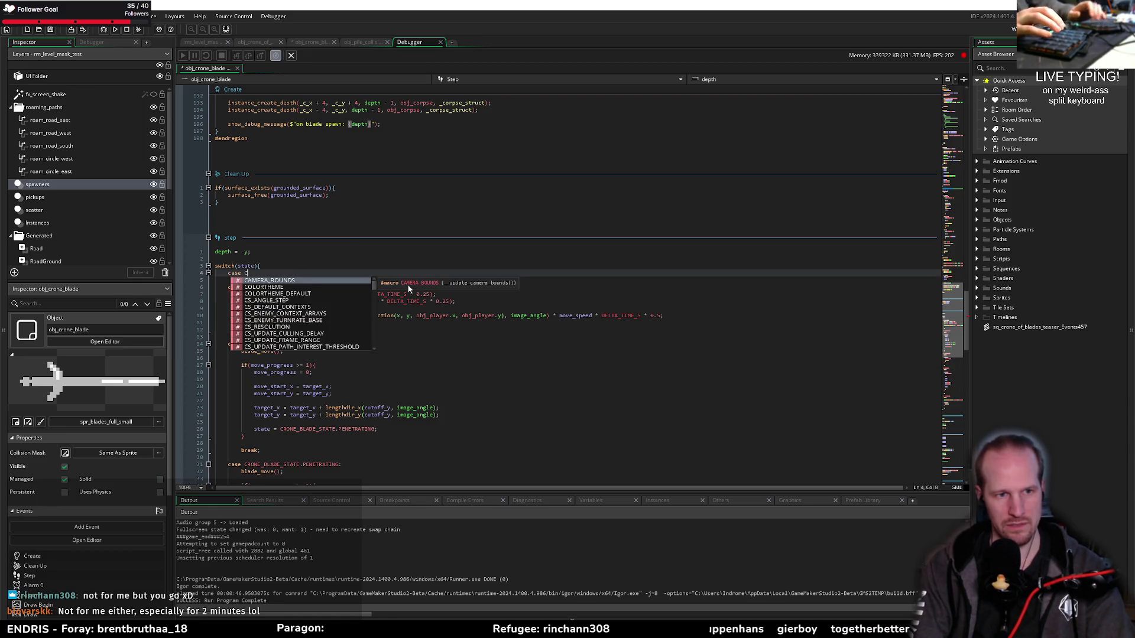
Complete the case label as CRONE_BLADE_STATE.GROUNDED: with an indented body line
key("Return")
type(".gr")
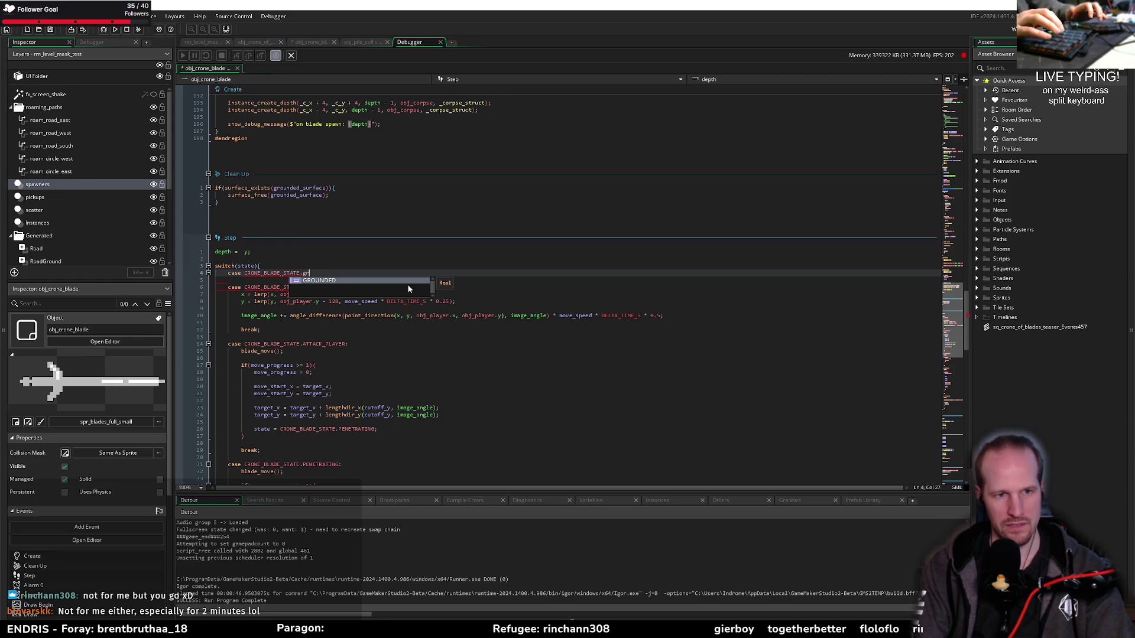
key("Return")
type(":")
key("Return")
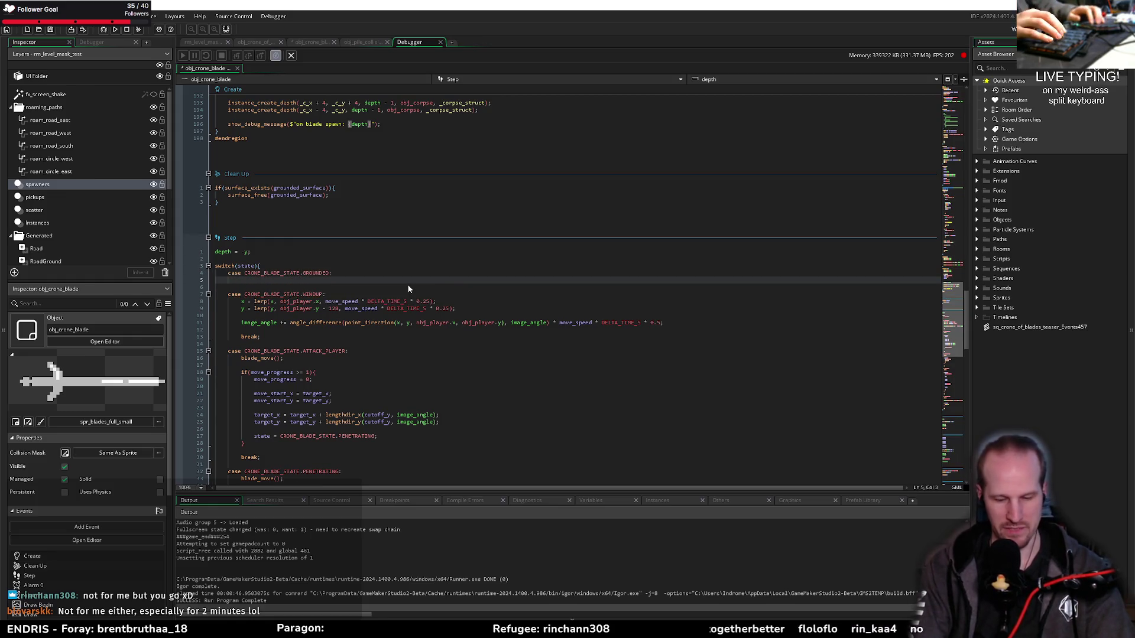
Add show_debug_message($"grounded: {depth}"); as the GROUNDED case's first statement
type("show_debug_message($);")
key("Return")
type("($\"")
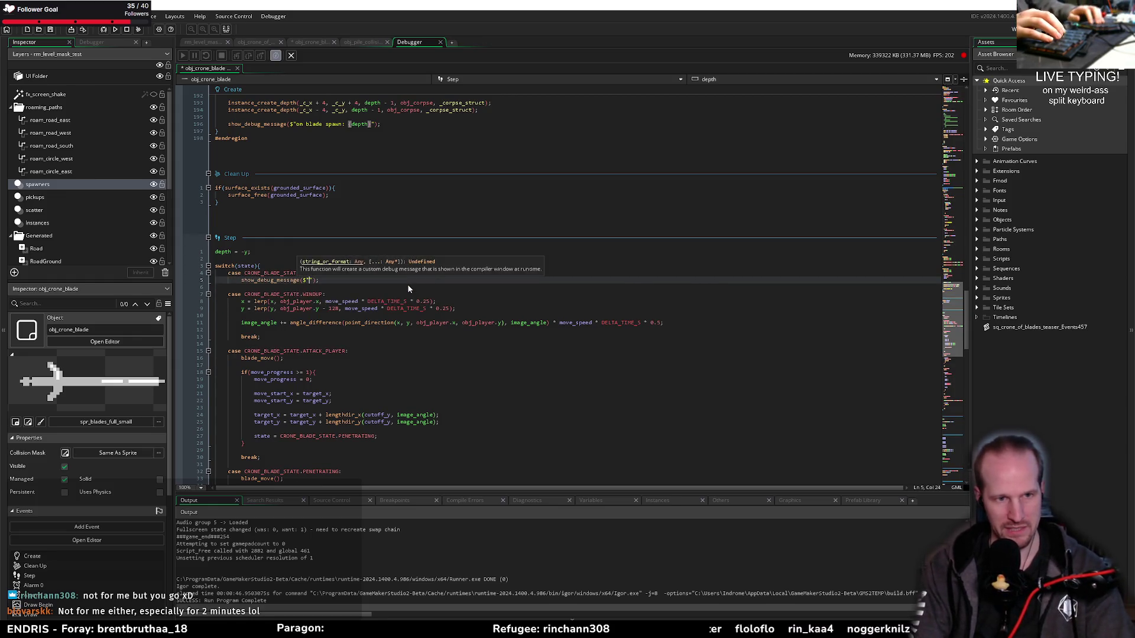
type("{")
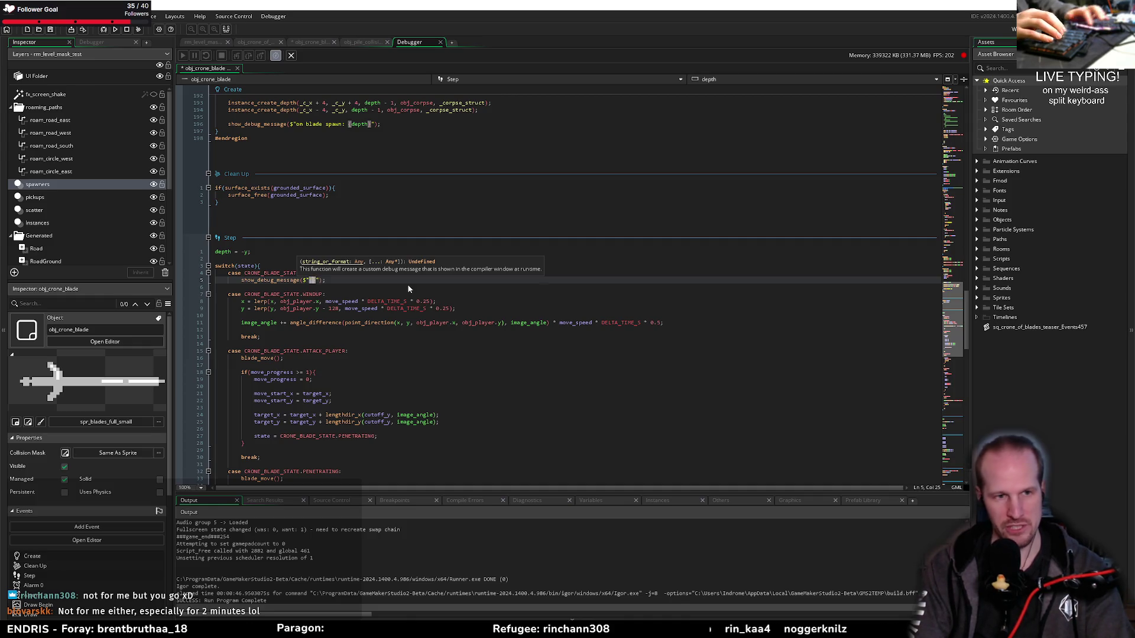
type("depth")
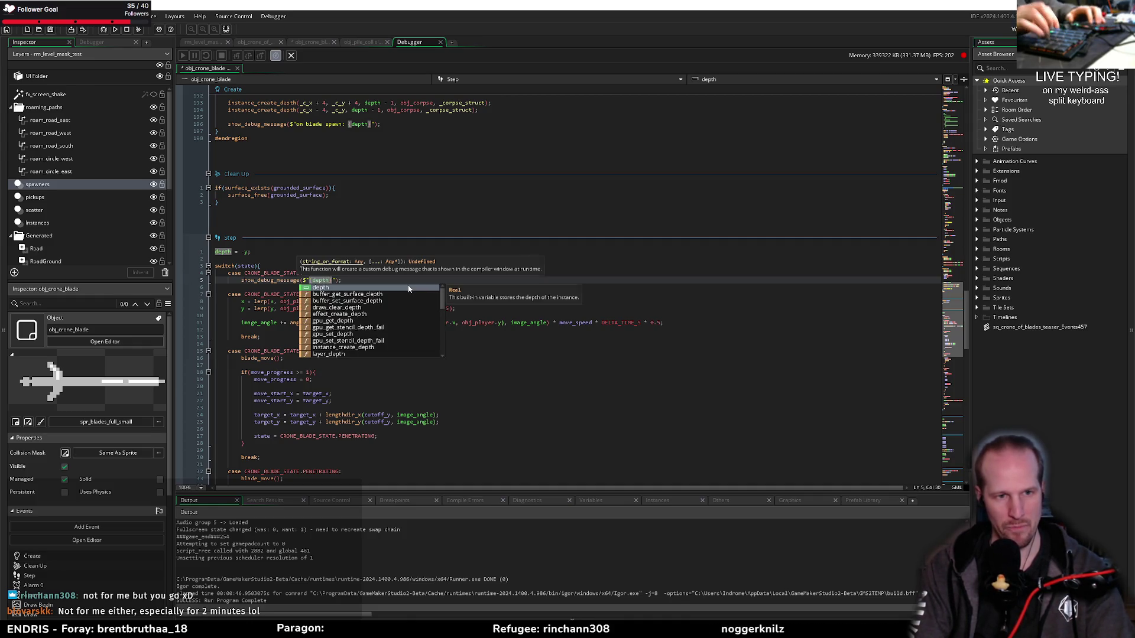
key("Escape")
key("Left")
key("Left")
key("Left")
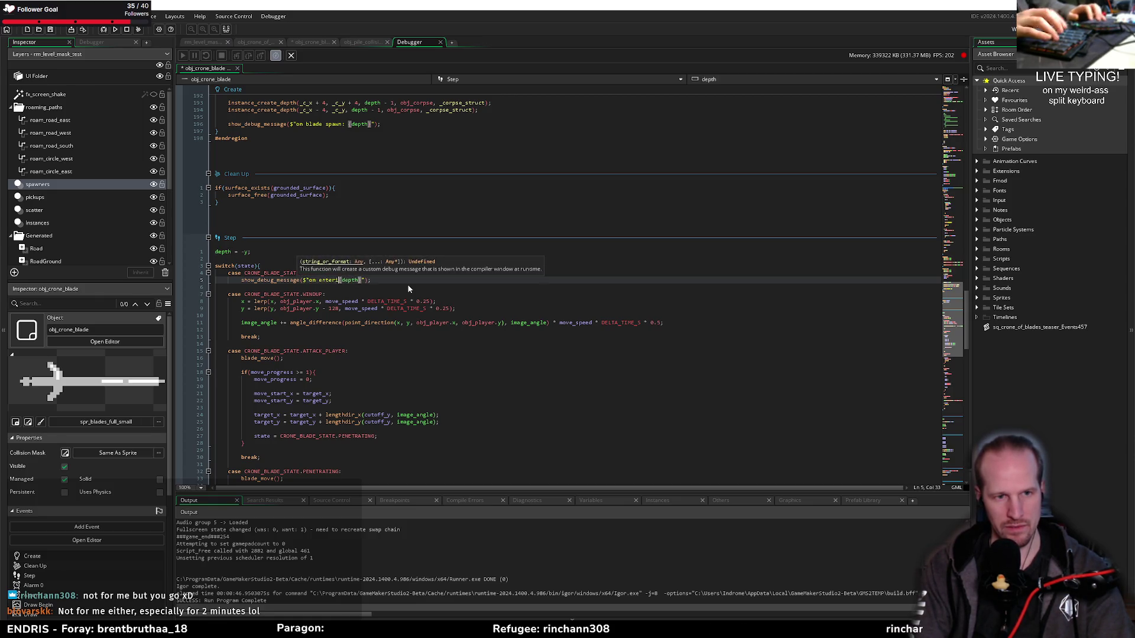
type("ng")
key("ctrl+shift+Left")
key("ctrl+shift+Left")
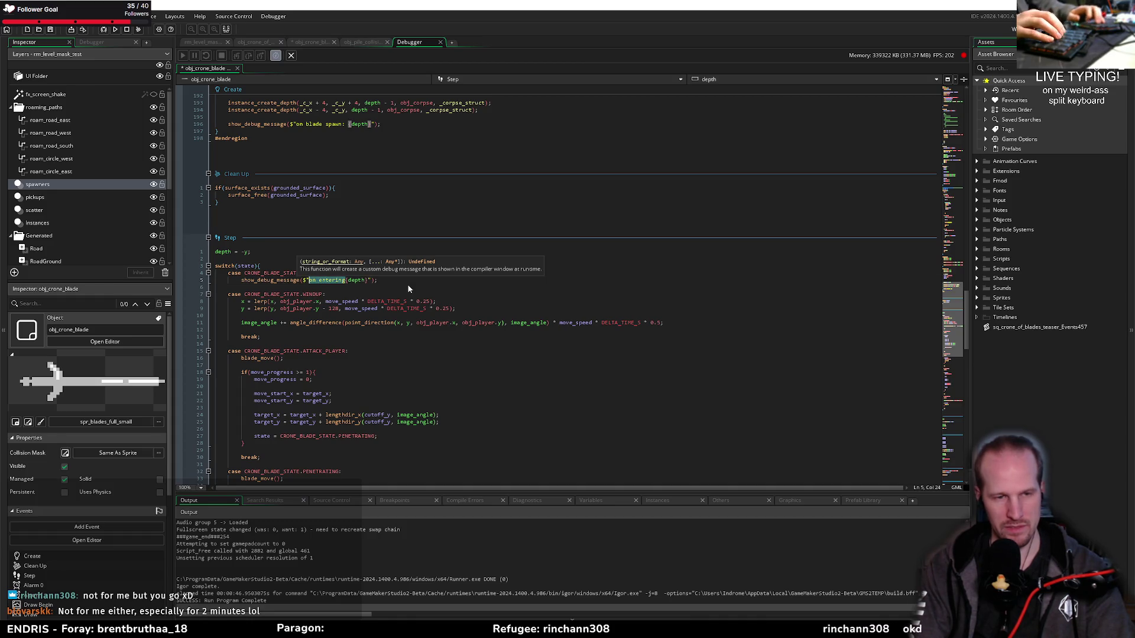
type("grounded:")
key("End")
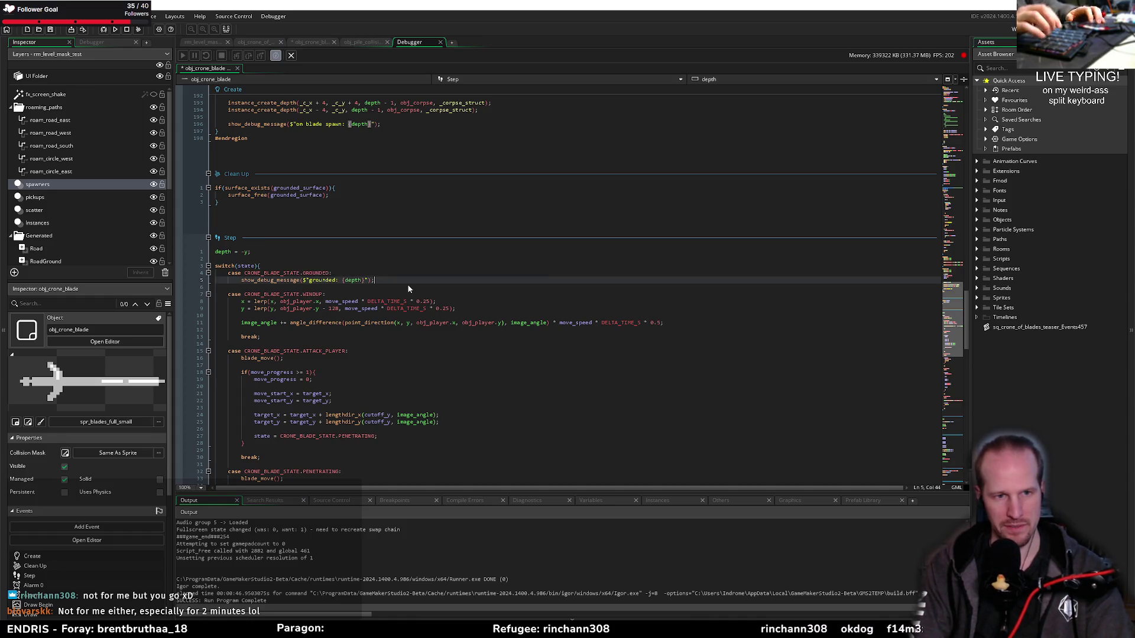
Add a break; line below the grounded debug message and correct its indentation
key("Return")
type("break;")
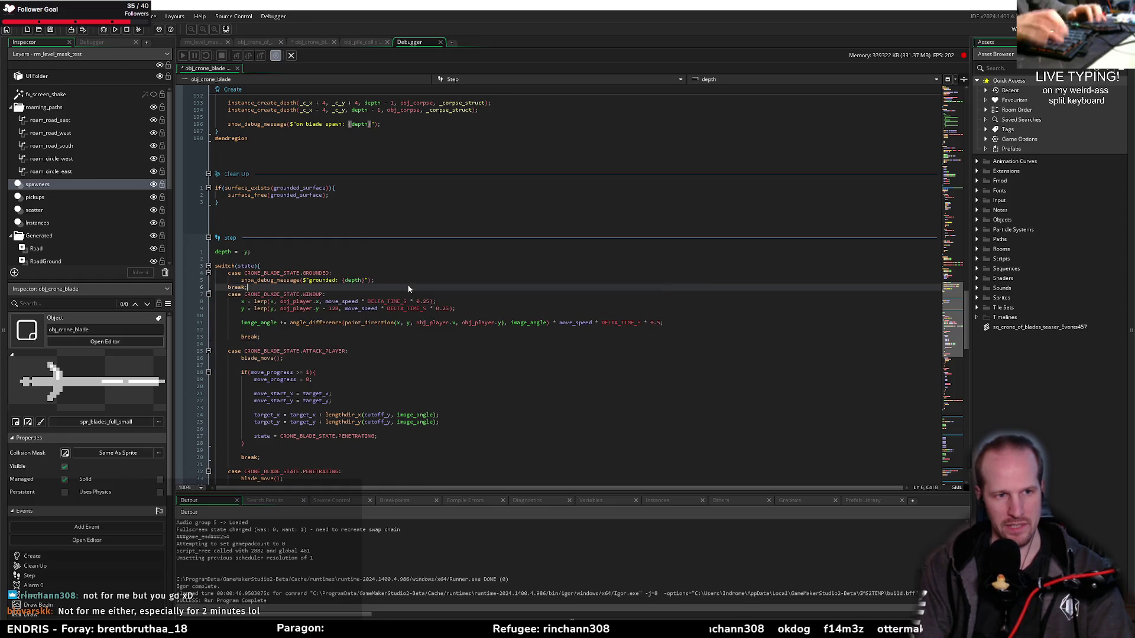
key("Tab")
key("Return")
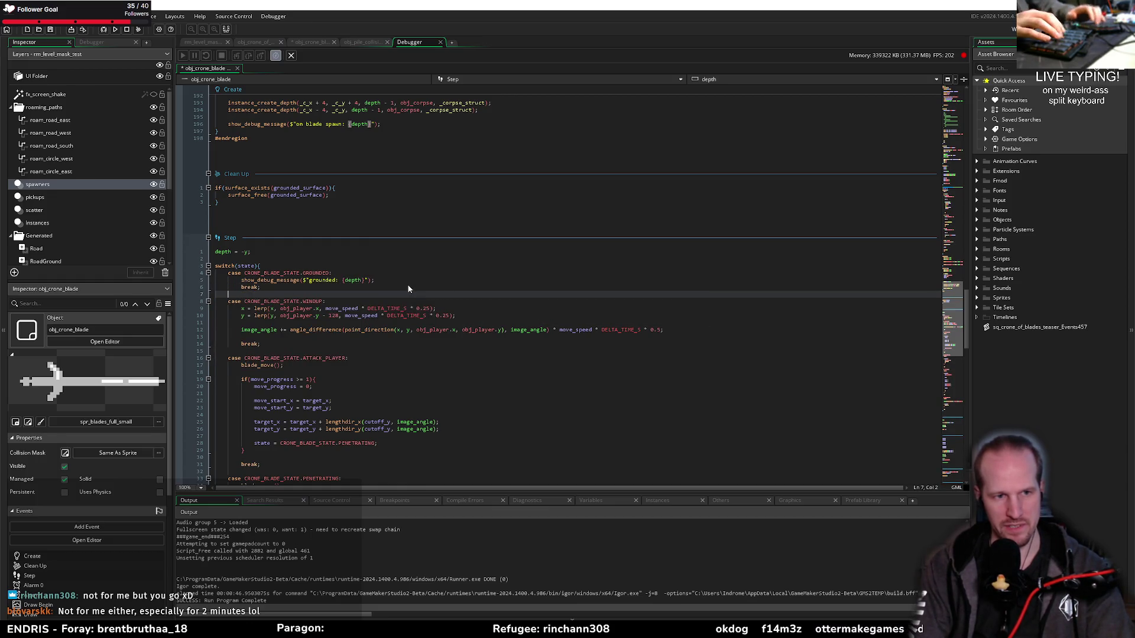
key("shift+Down")
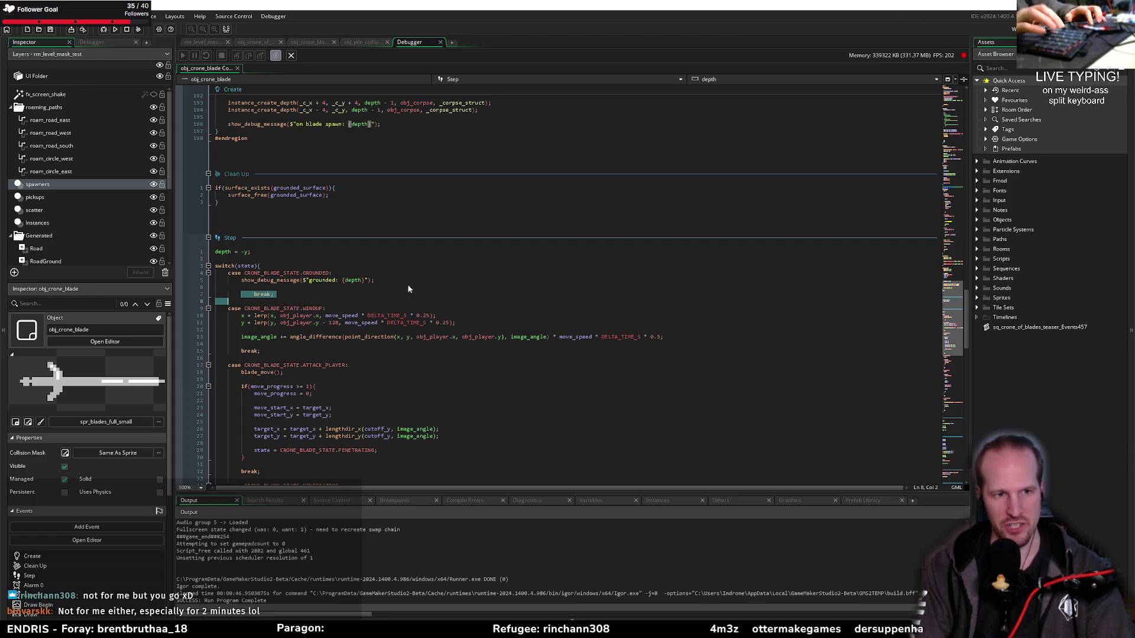
key("shift+Left")
key("shift+Left")
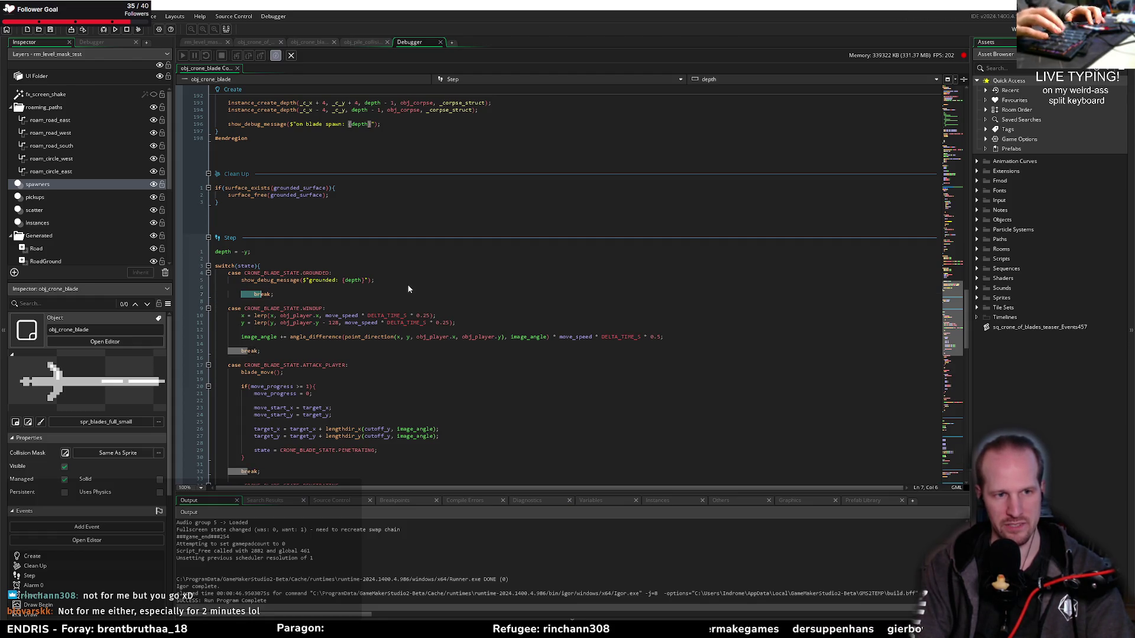
key("shift+Tab")
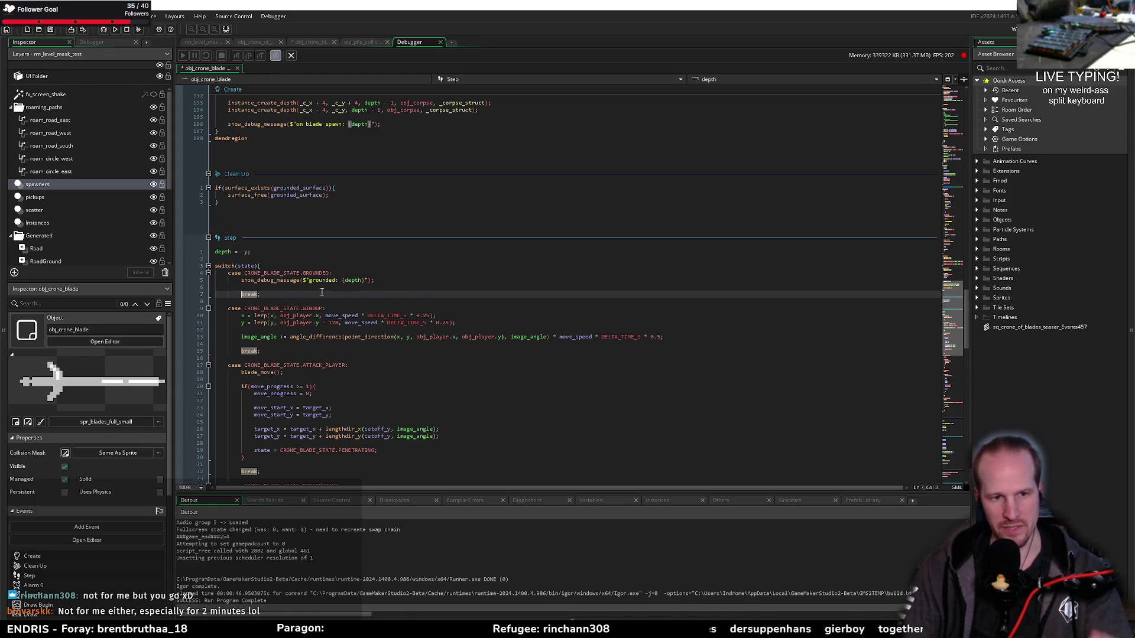
left_click_drag(374, 280, 301, 280)
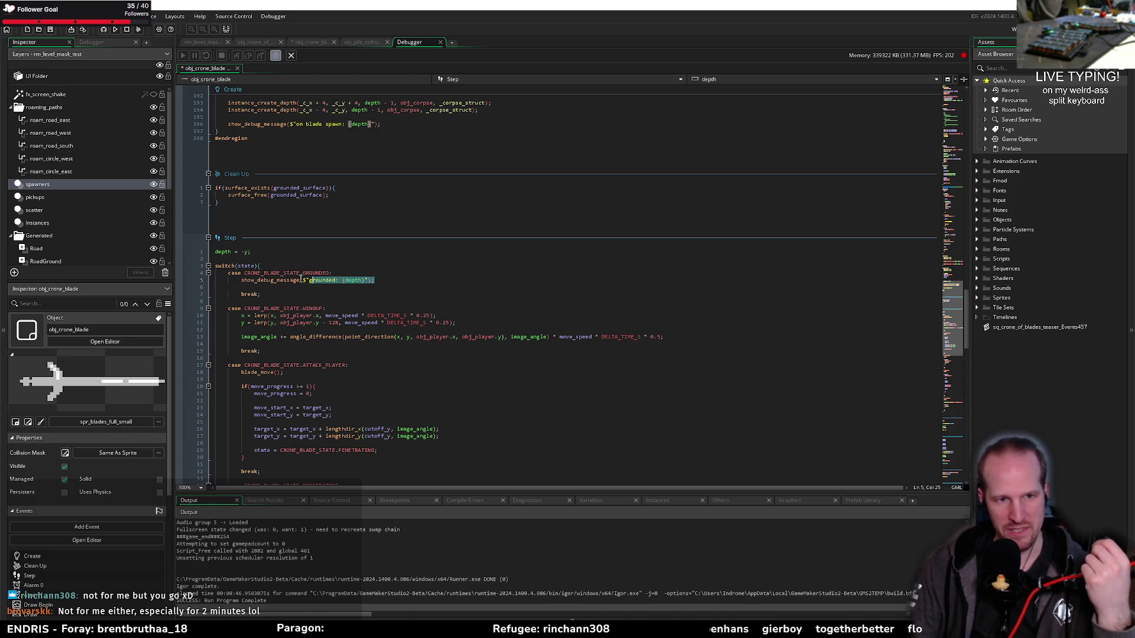
Copy the GROUNDED case's show_debug_message call
left_click(346, 387)
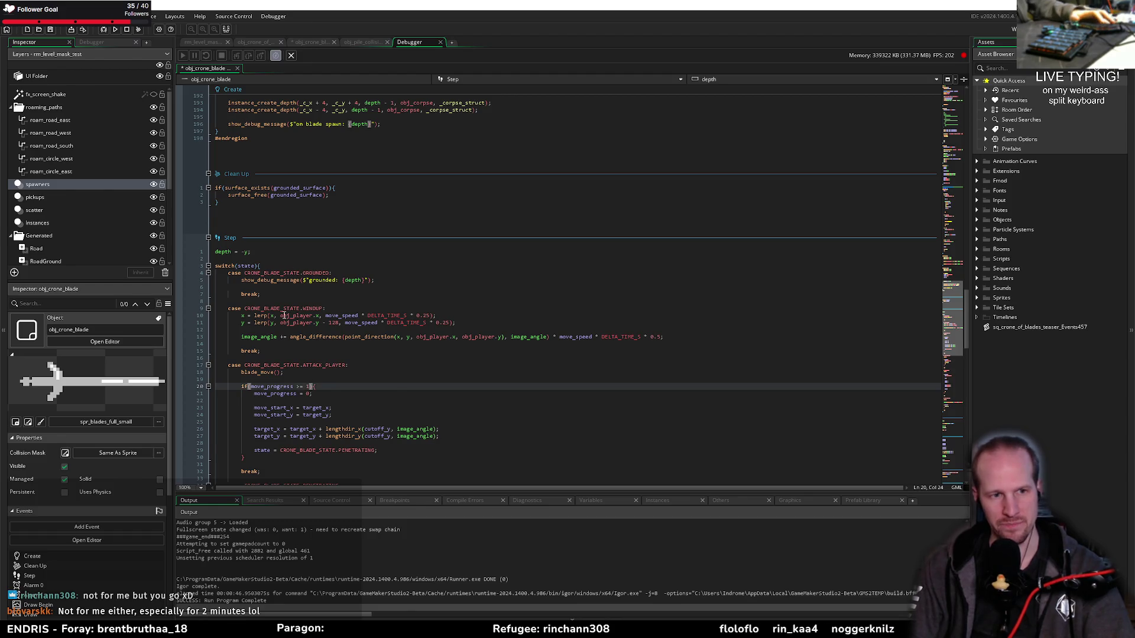
scroll(284, 316, "down", 4)
left_click(332, 314)
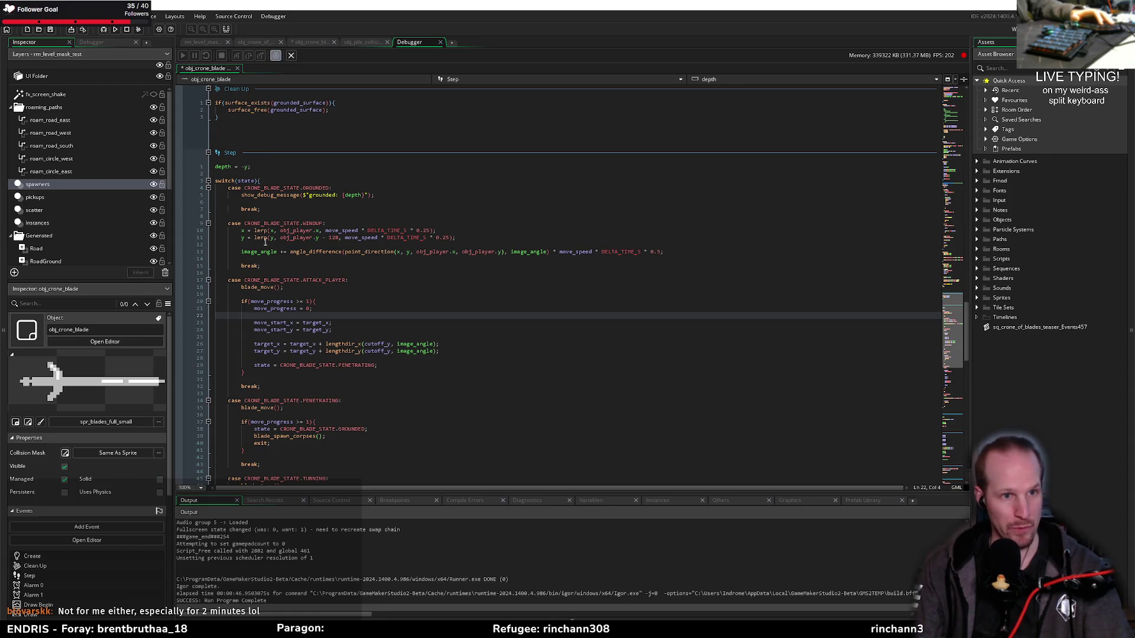
left_click_drag(375, 195, 239, 195)
key("ctrl+c")
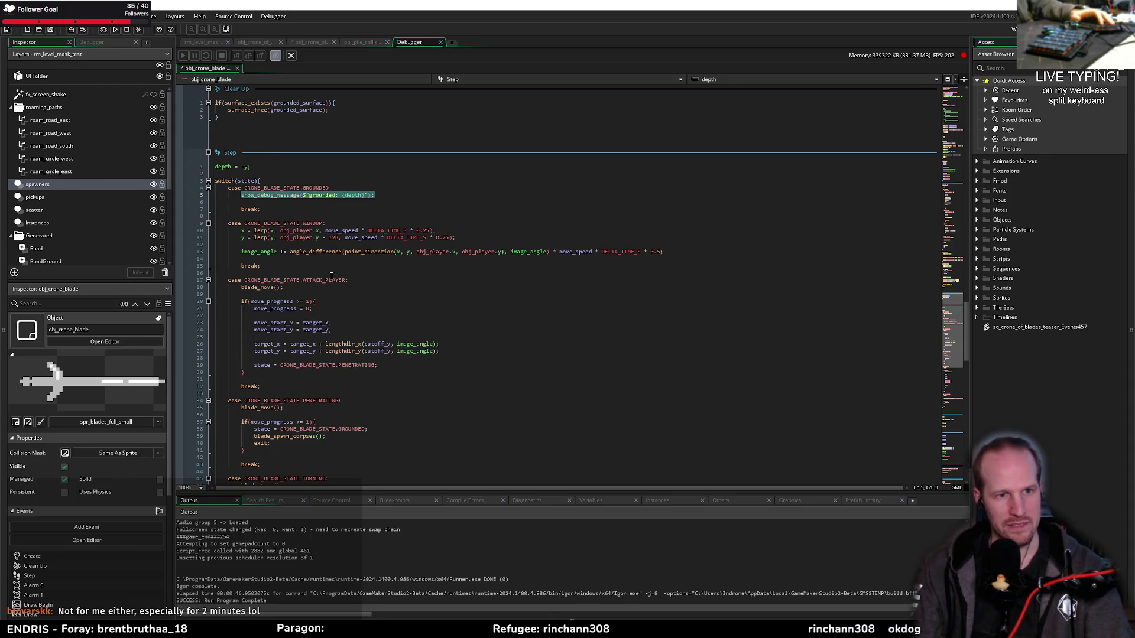
left_click(332, 275)
Paste it after blade_move() in PENETRATING, change 'grounded' to 'penetrating', and run with F5
scroll(330, 275, "down", 5)
left_click(308, 280)
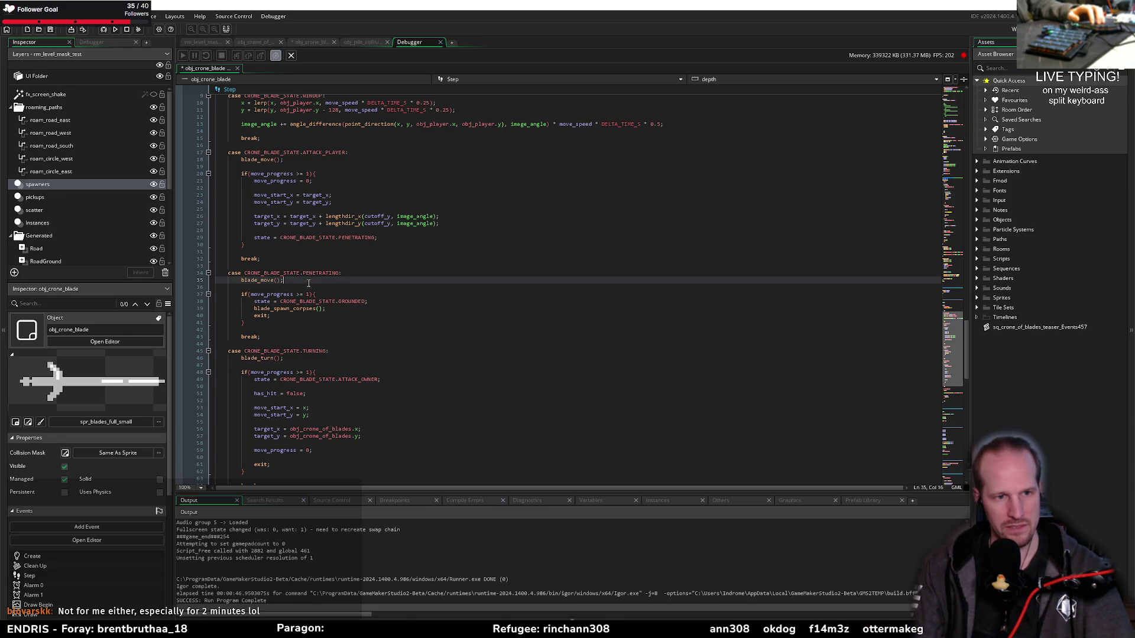
key("Return")
key("Return")
key("ctrl+v")
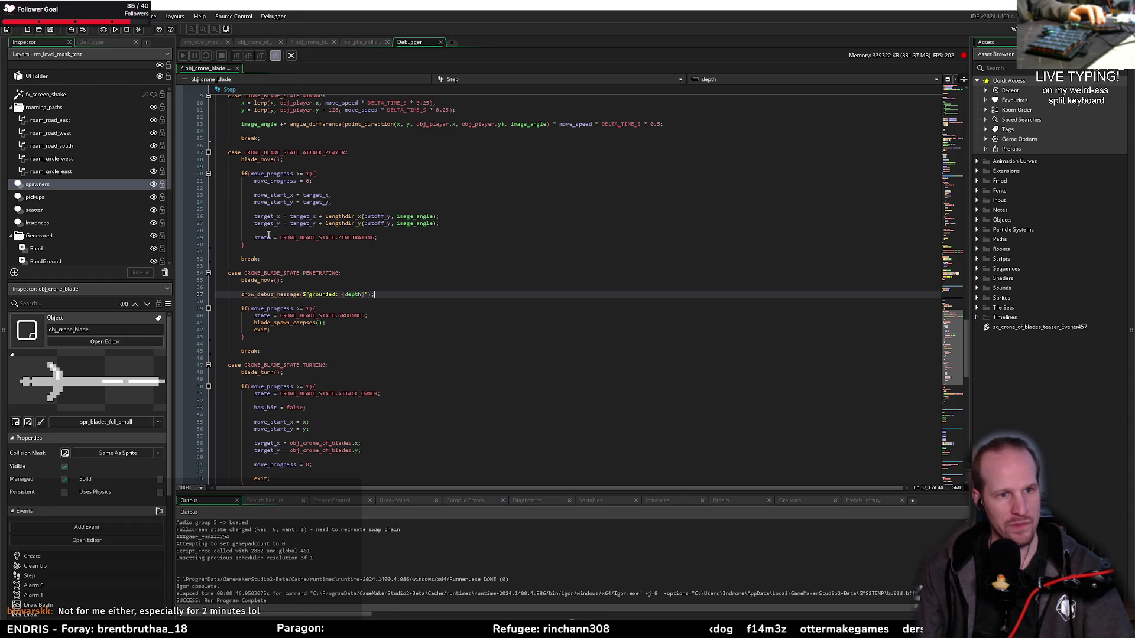
double_click(332, 295)
type("penetrati")
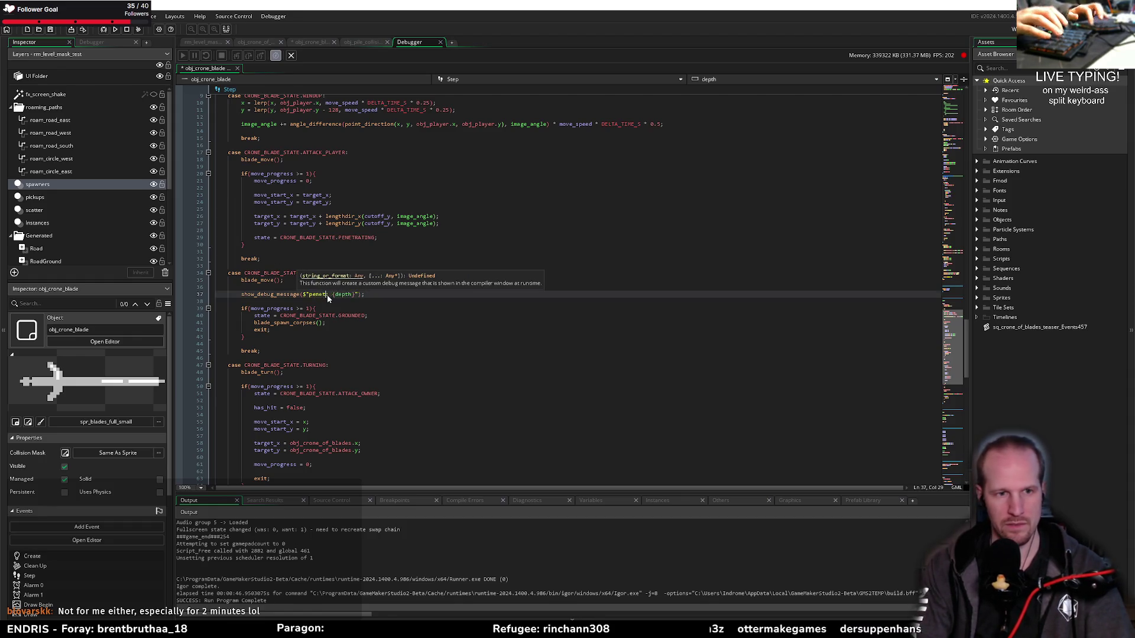
type("ng")
key("F5")
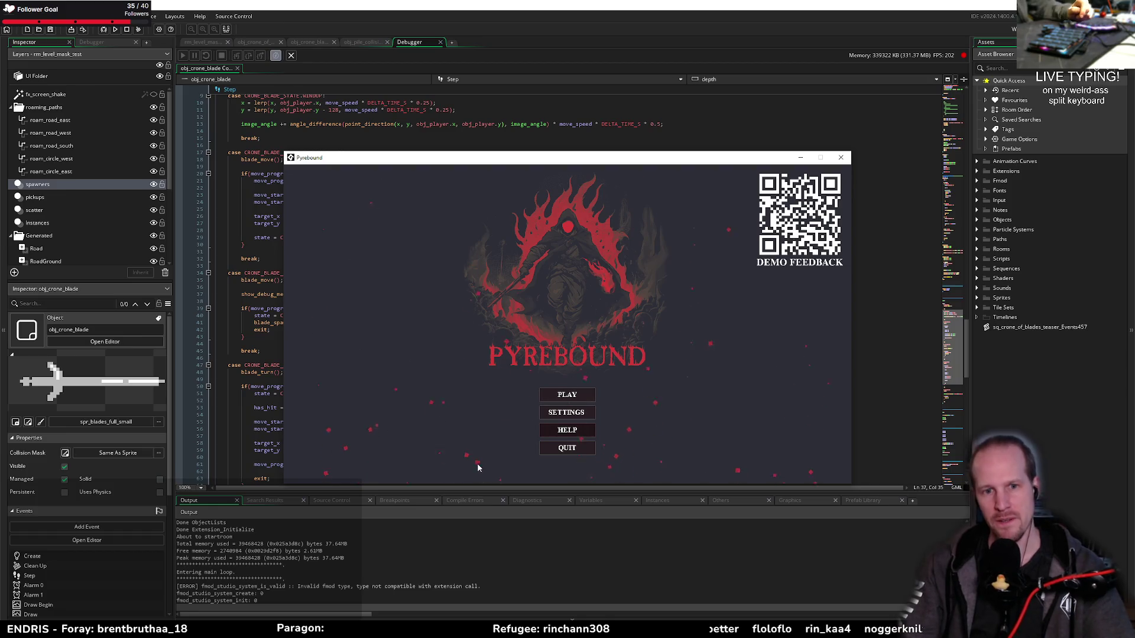
Play Pyrebound from the title screen until the blade grounds, then quit the game
left_click(560, 397)
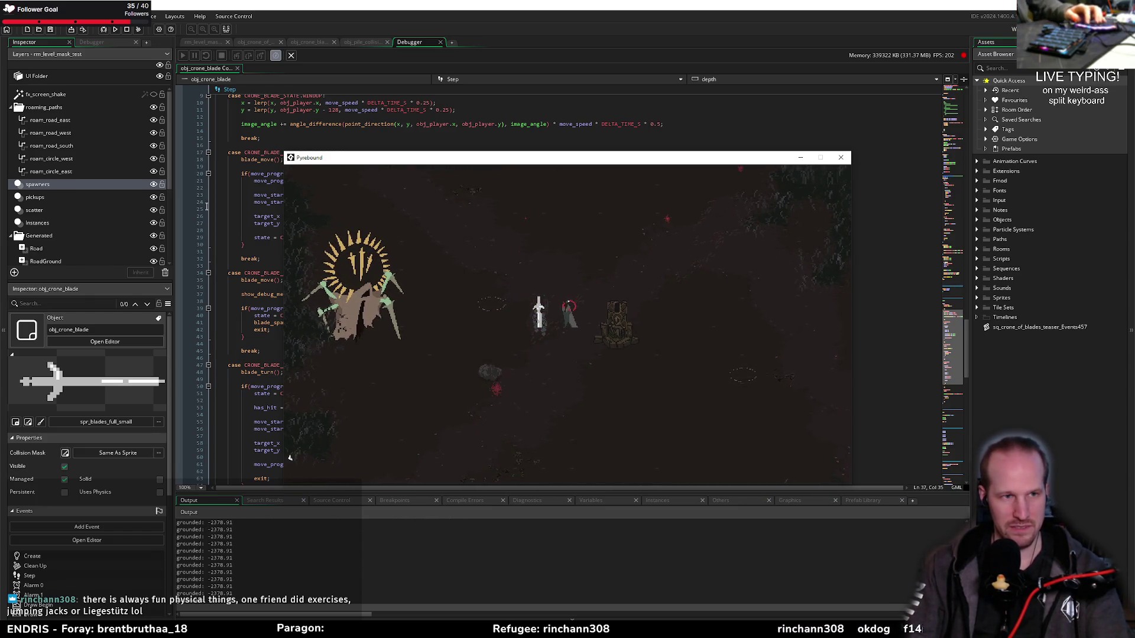
key("Escape")
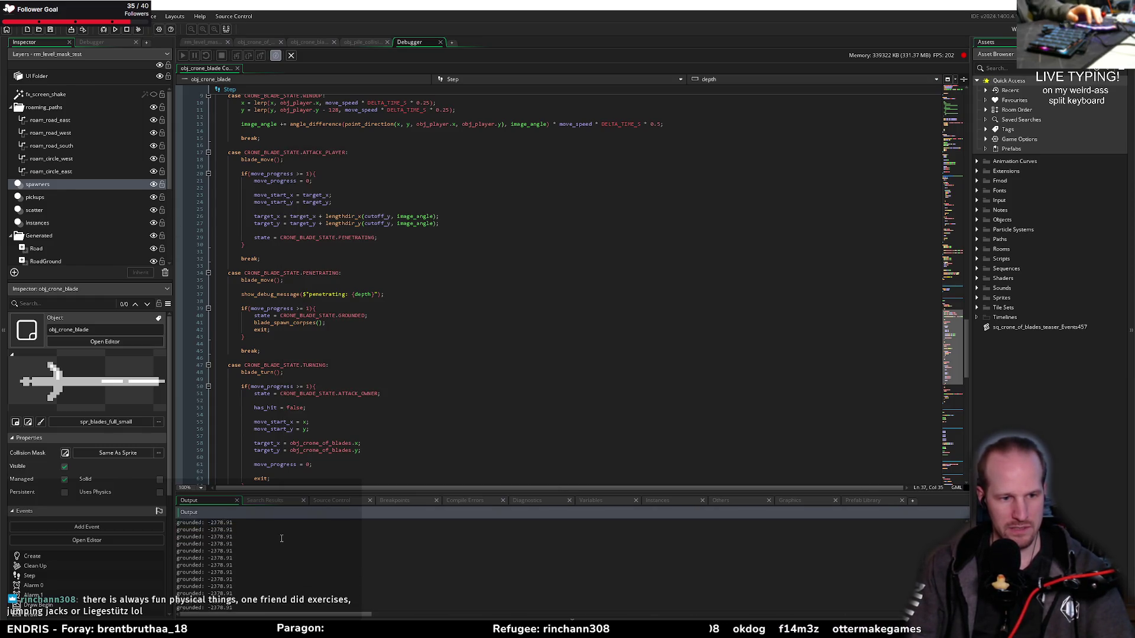
Rerun the game and compare the on blade spawn and grounded depth values in the Output log
key("F5")
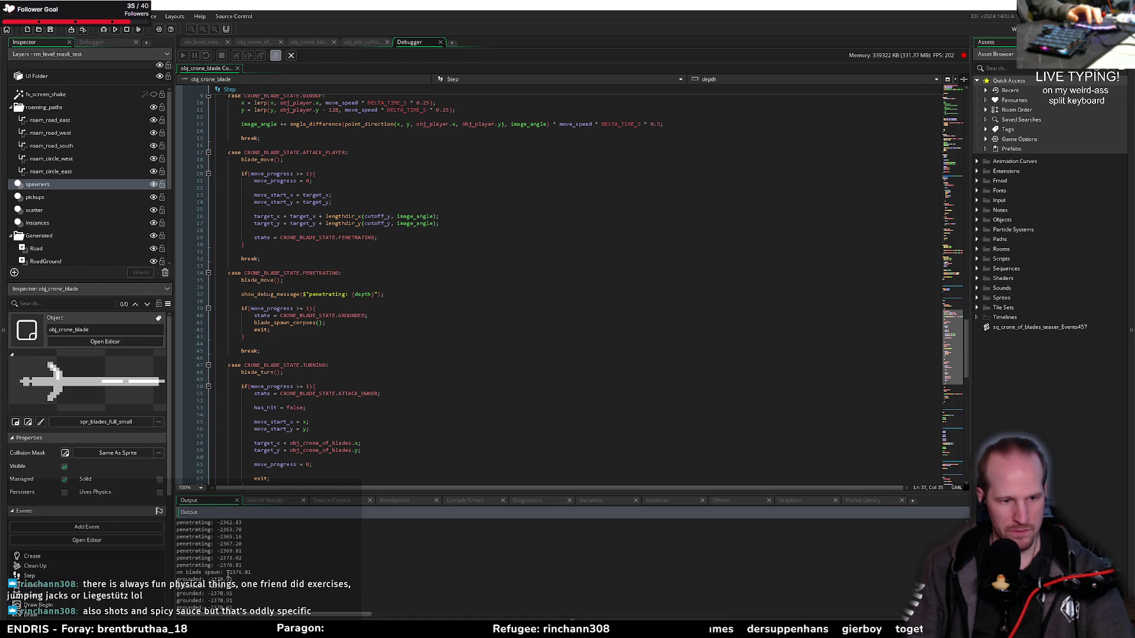
double_click(228, 573)
left_click(240, 579)
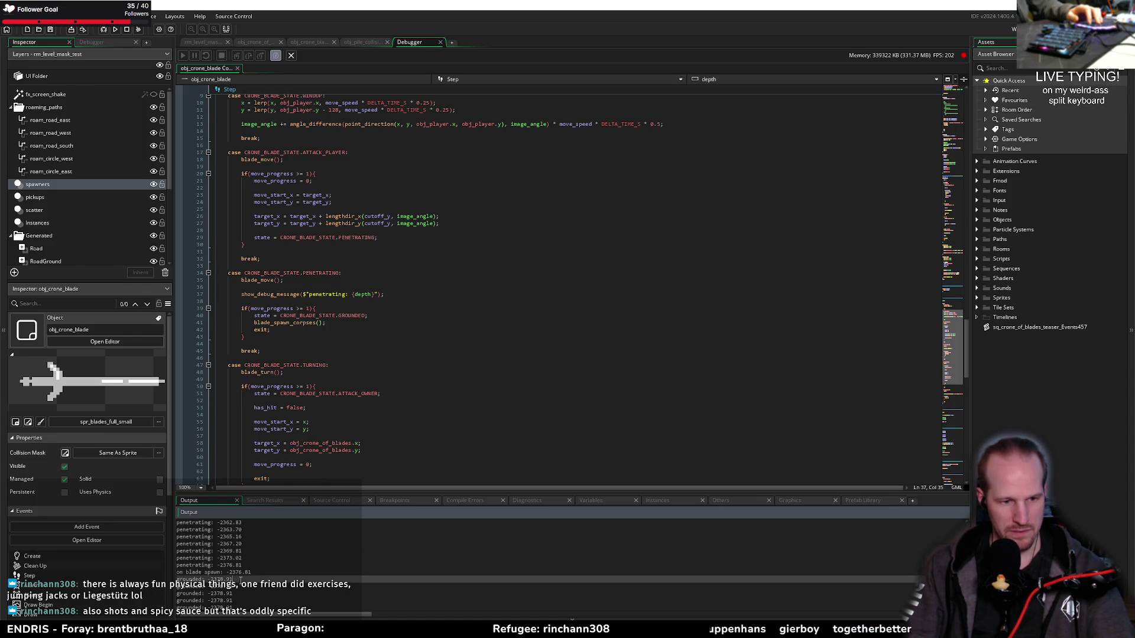
left_click(225, 573)
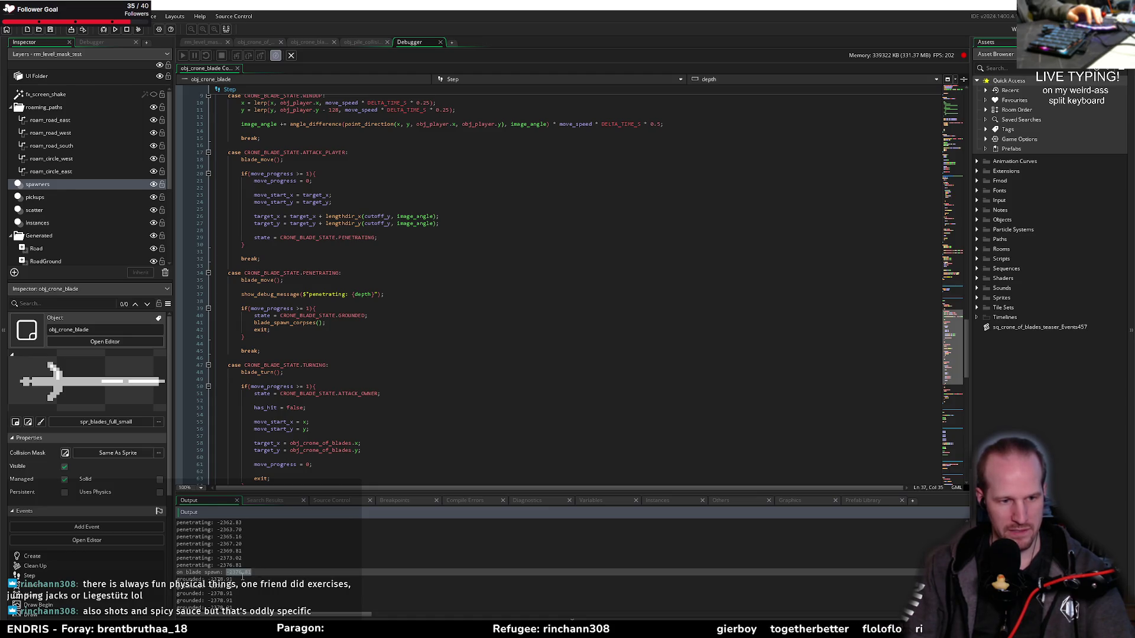
left_click(208, 580)
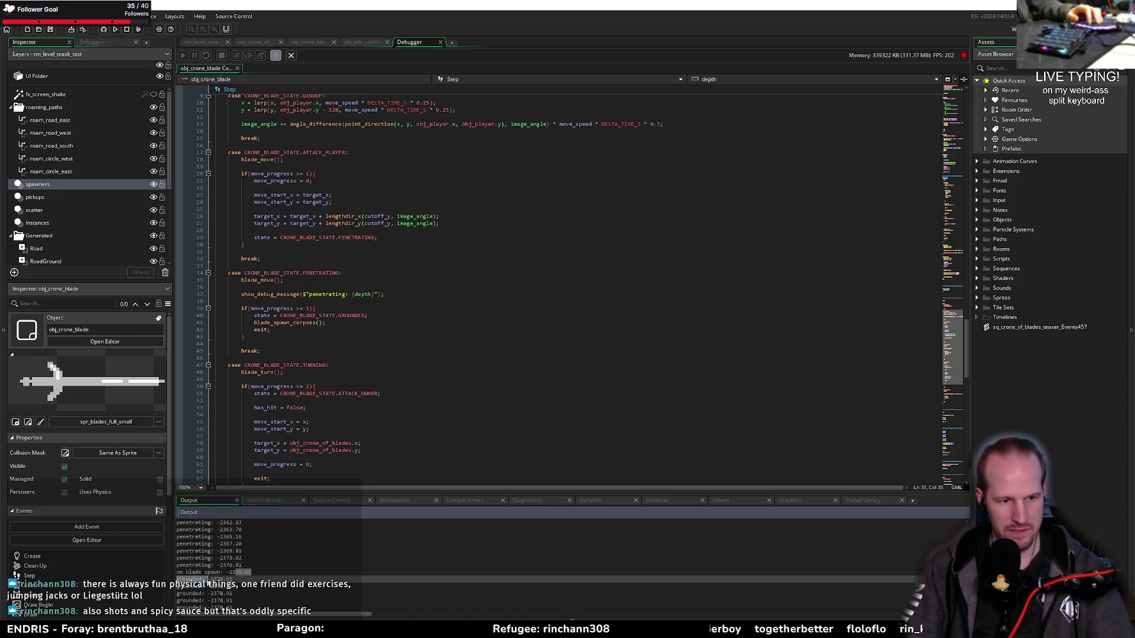
Compare the penetrating depth against the spawn and grounded lines, then stop the game and return to line 43
double_click(219, 566)
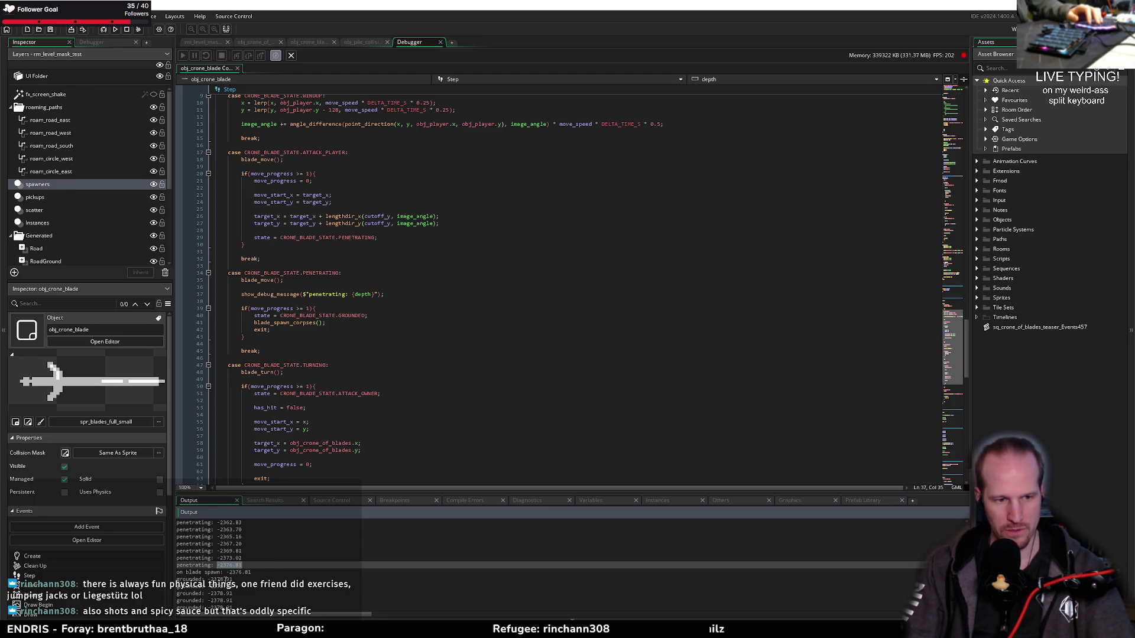
left_click_drag(261, 572, 228, 578)
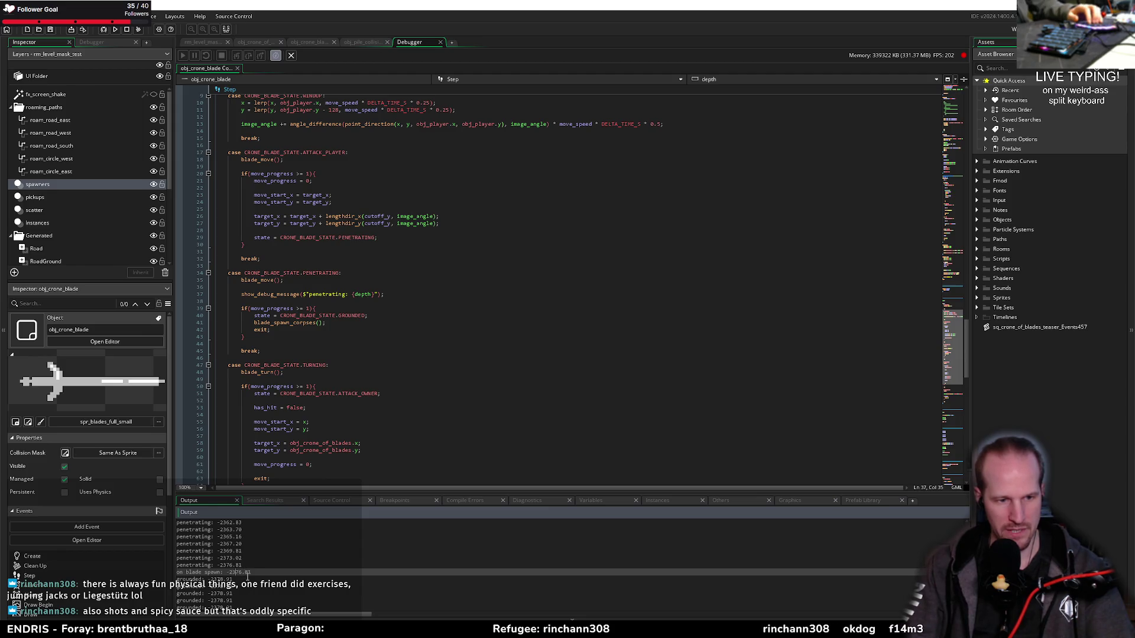
left_click(239, 585)
left_click(195, 577)
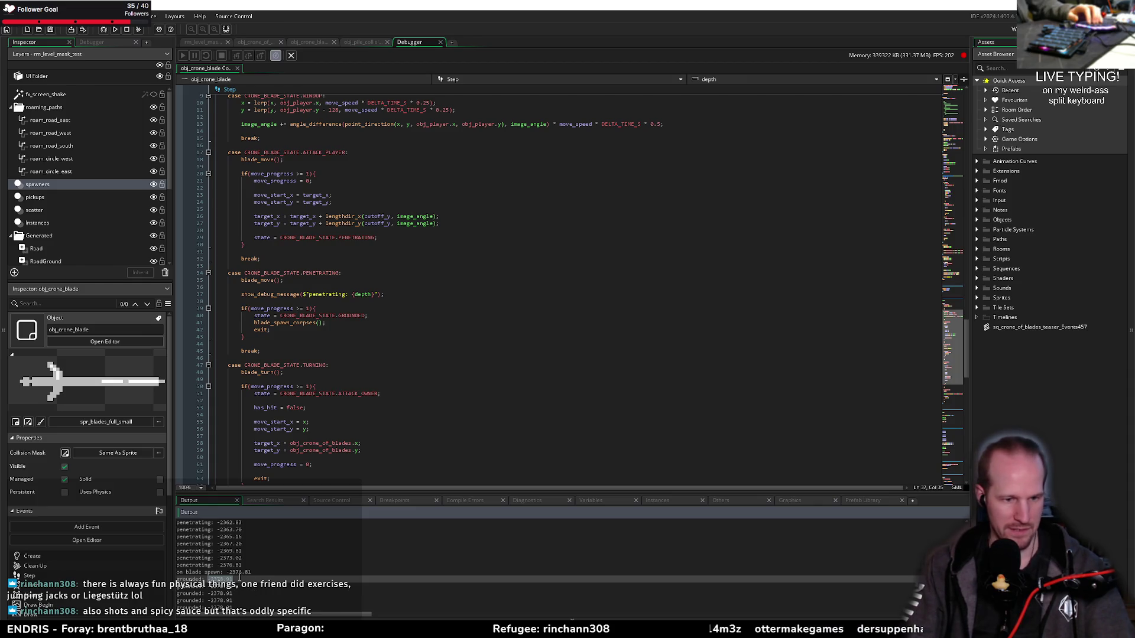
scroll(240, 579, "down", 1)
scroll(235, 577, "down", 2)
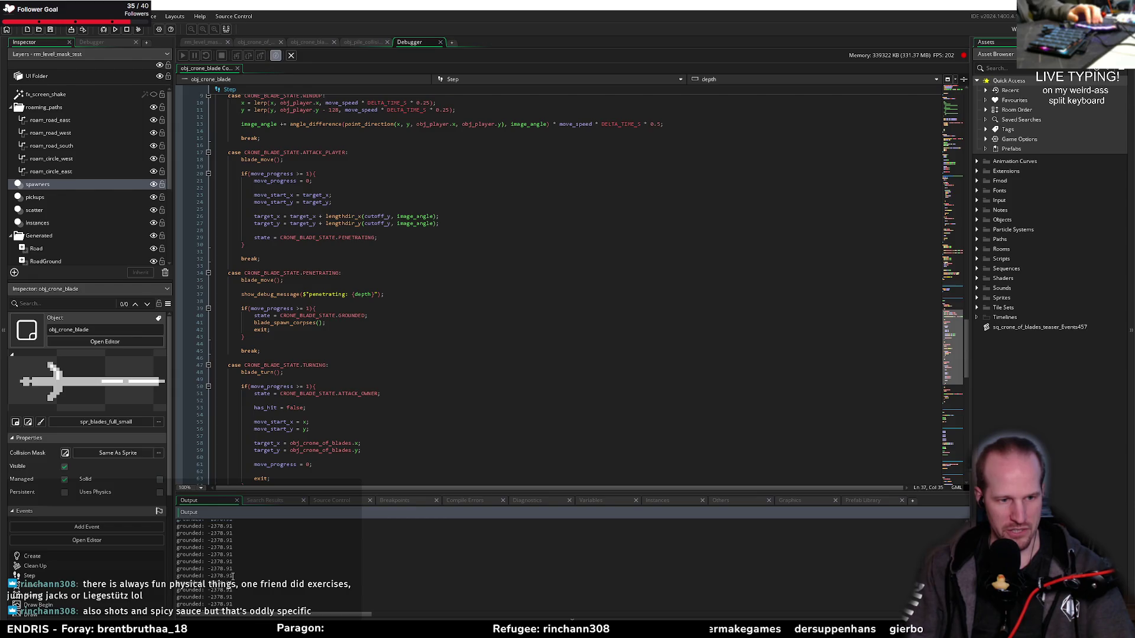
scroll(233, 577, "up", 2)
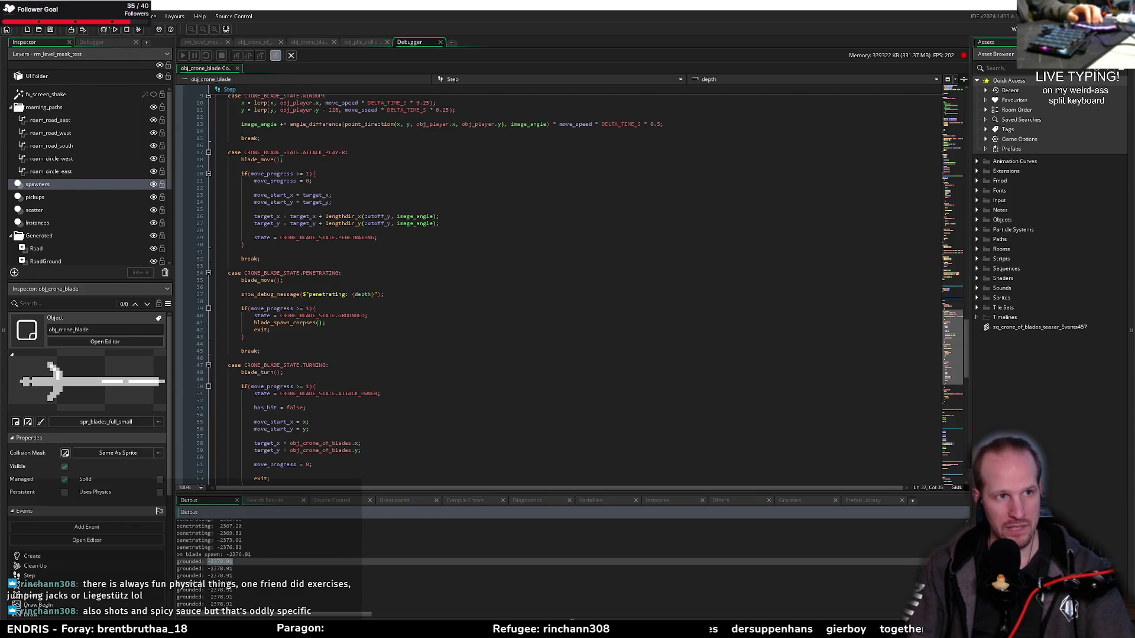
left_click(128, 30)
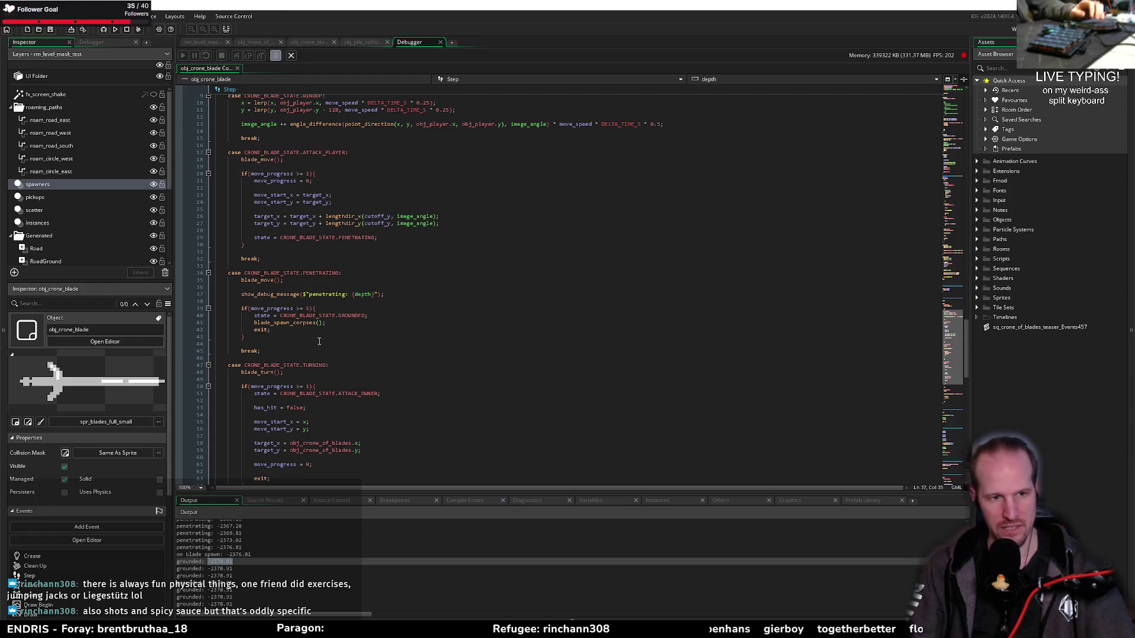
left_click(269, 336)
scroll(269, 355, "up", 5)
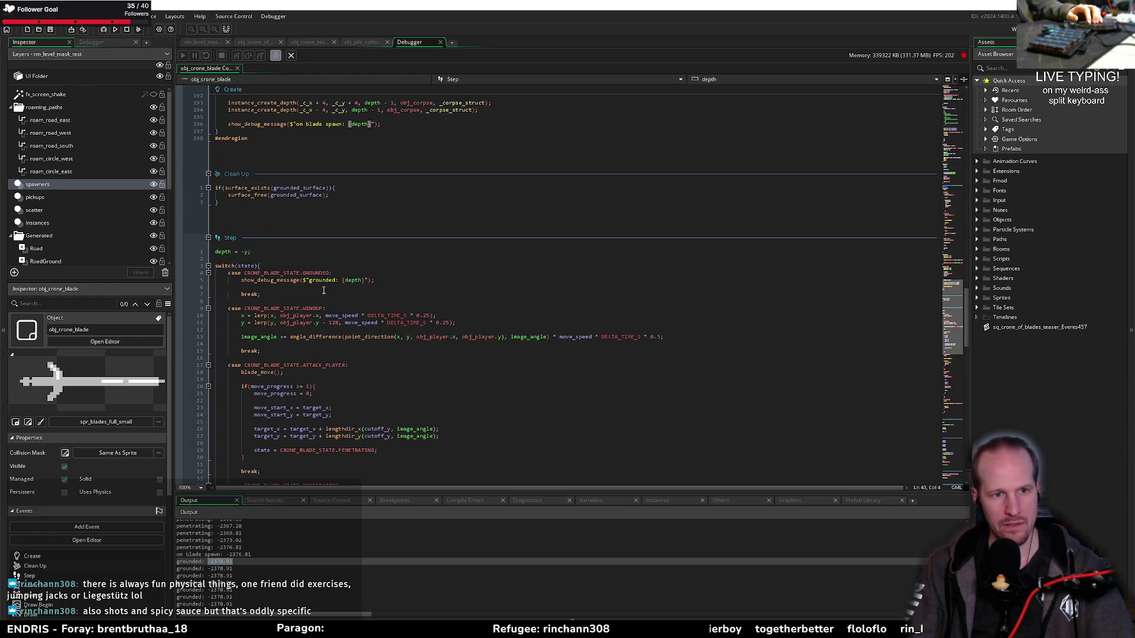
Add 'depth = -y;' after the position update at the end of blade_move in Create
scroll(307, 307, "down", 10)
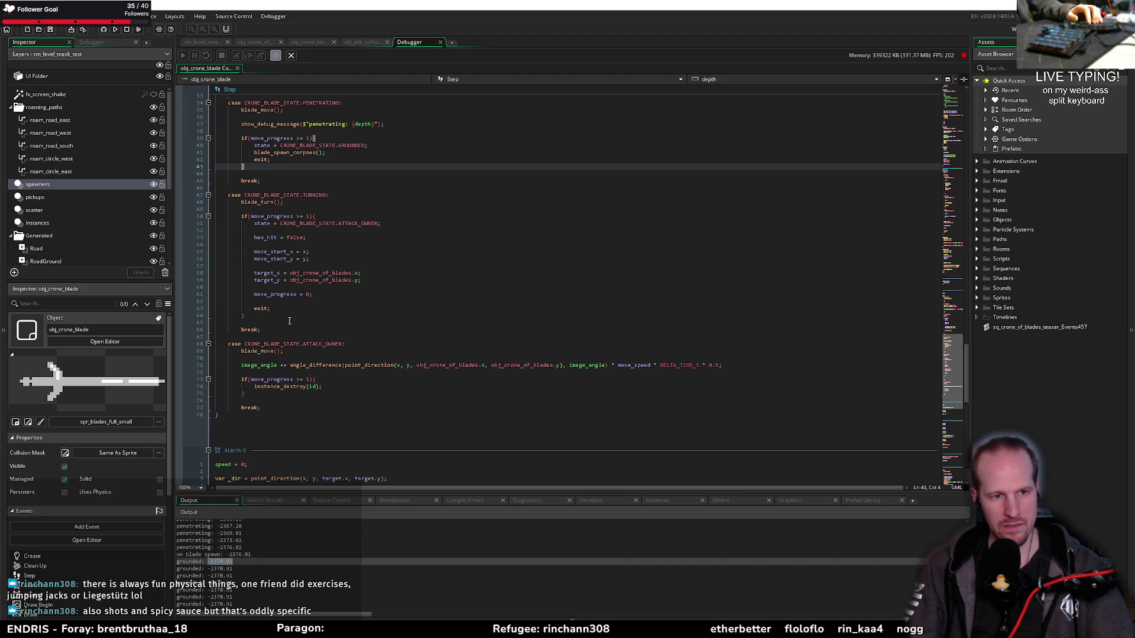
scroll(287, 281, "up", 4)
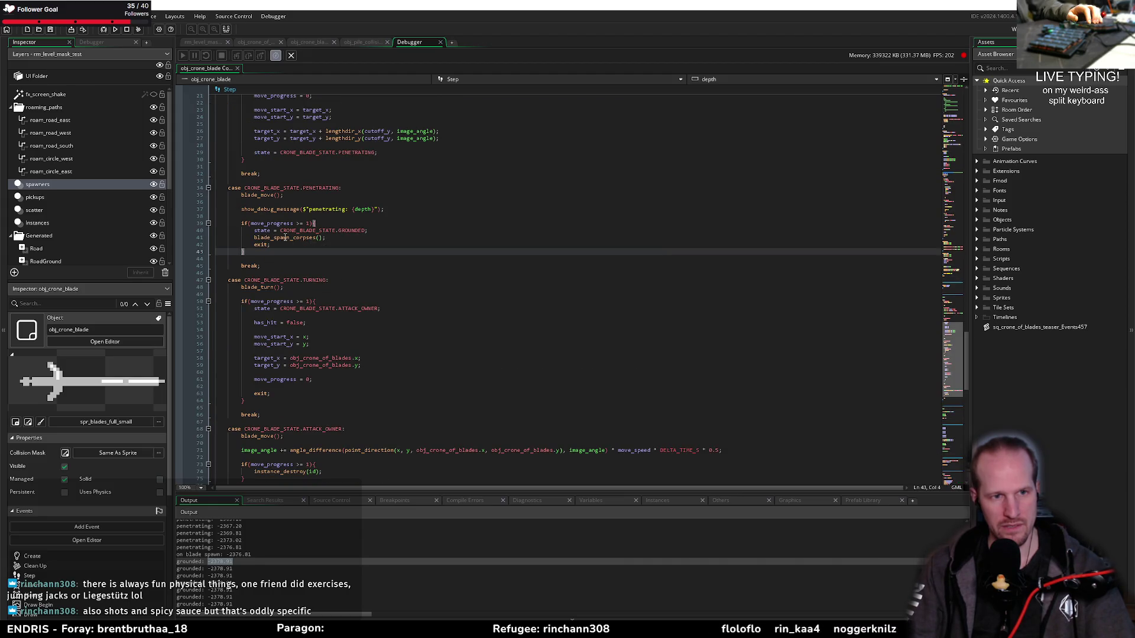
key("Up")
key("Up")
key("End")
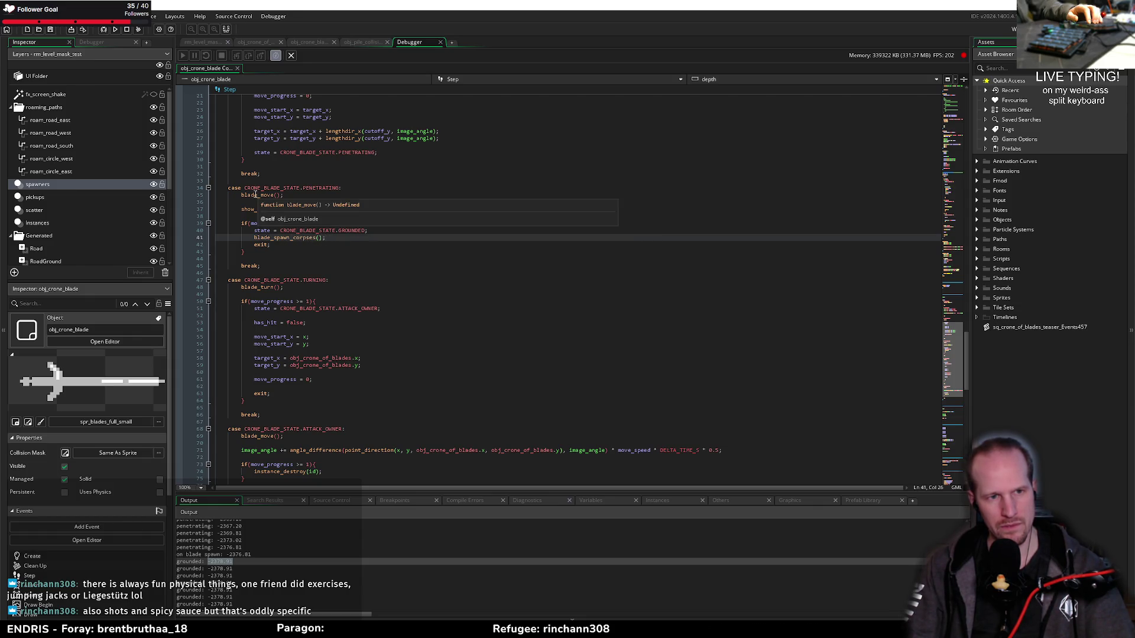
scroll(286, 250, "up", 20)
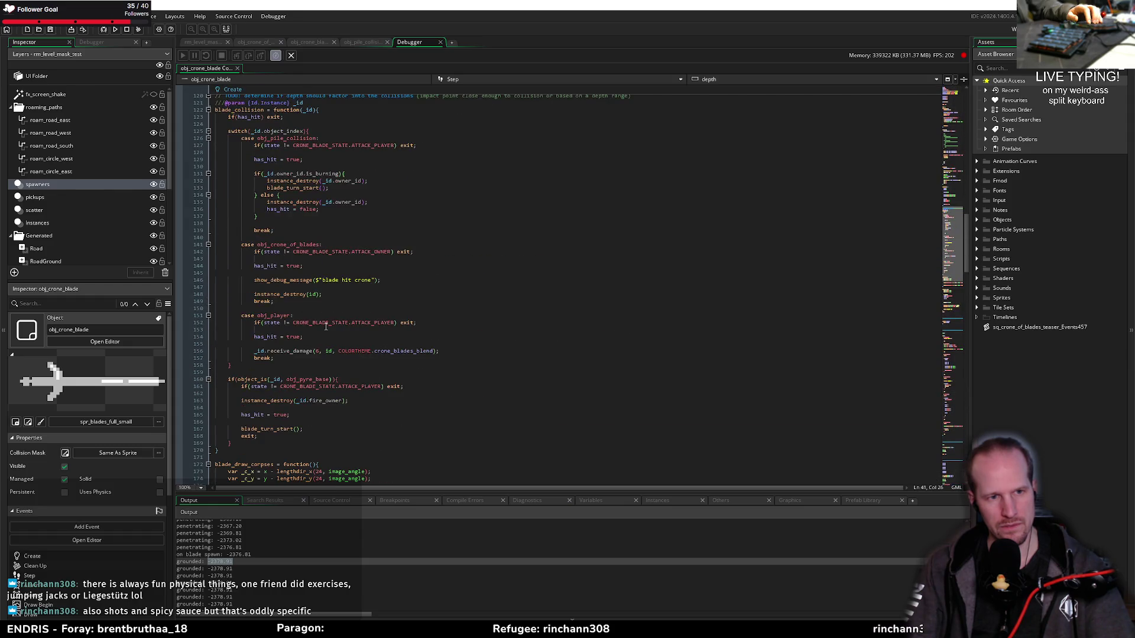
scroll(325, 326, "up", 10)
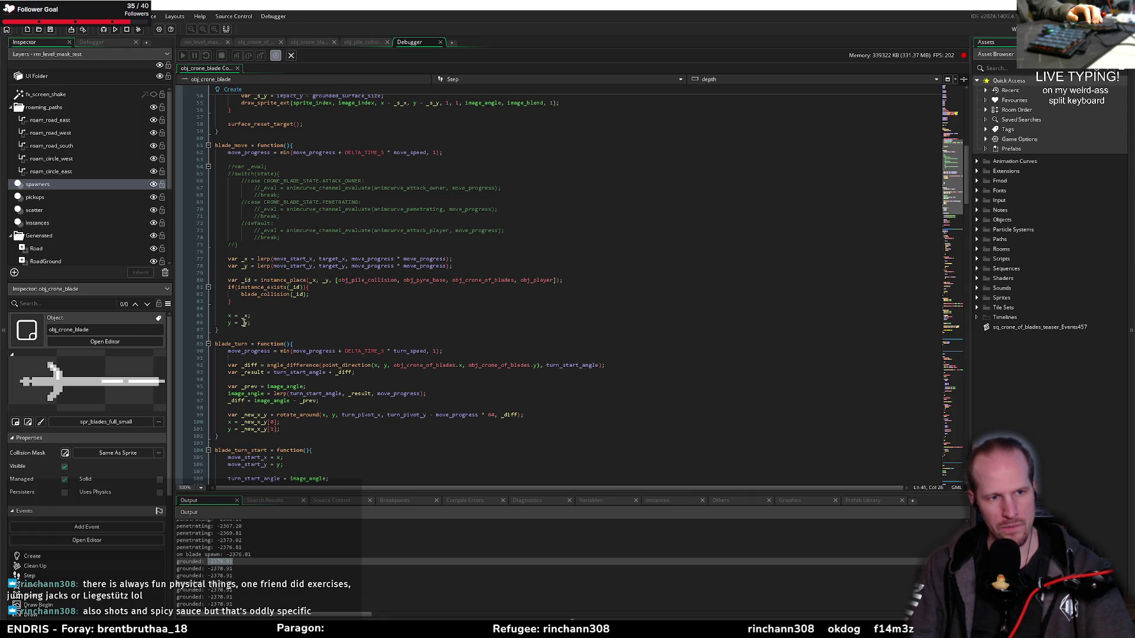
left_click(253, 323)
key("Return")
key("Return")
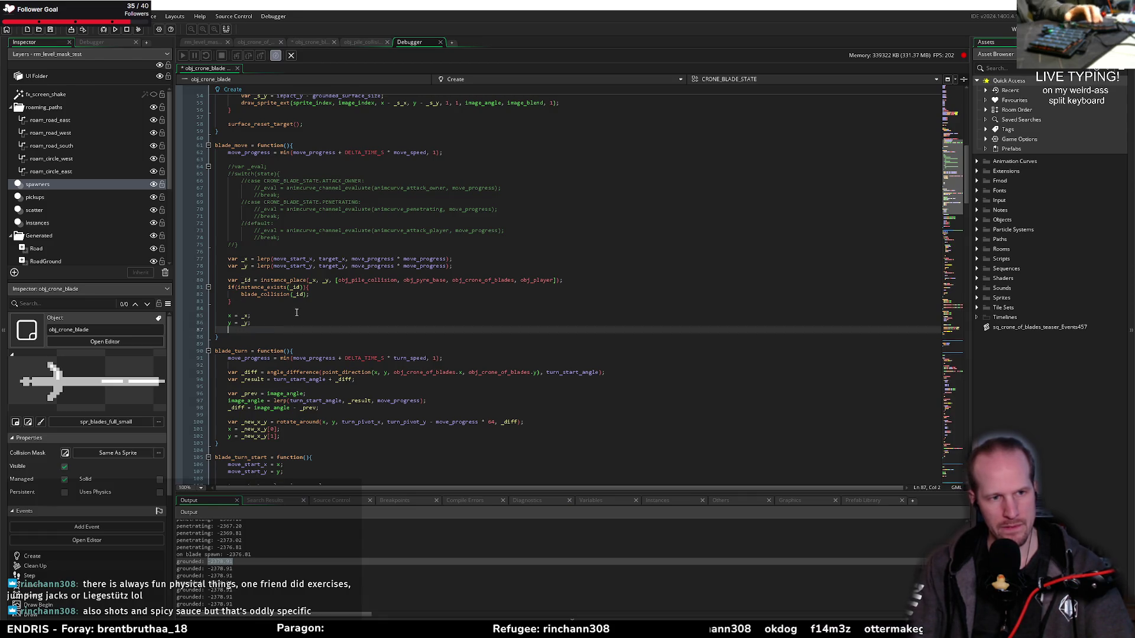
type("depth ")
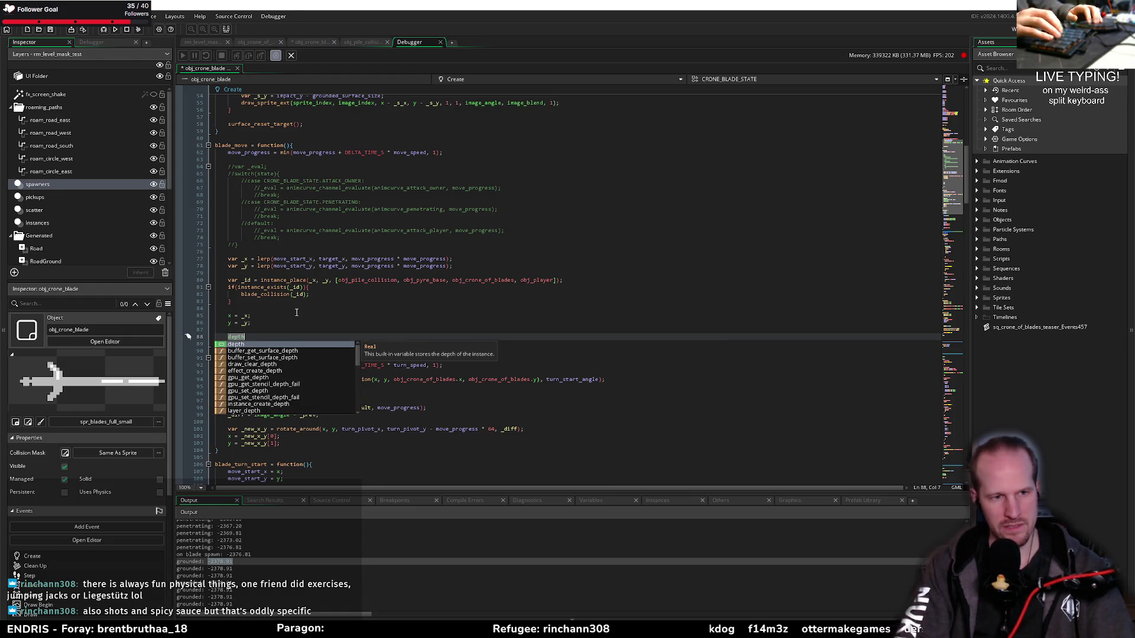
type("= -")
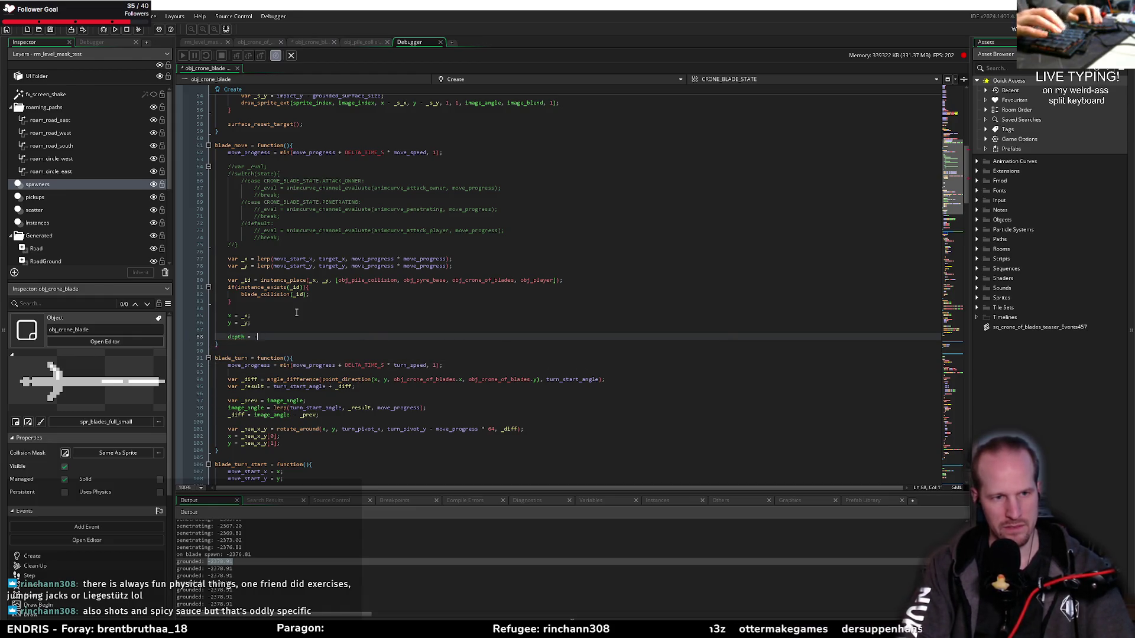
type(";y;")
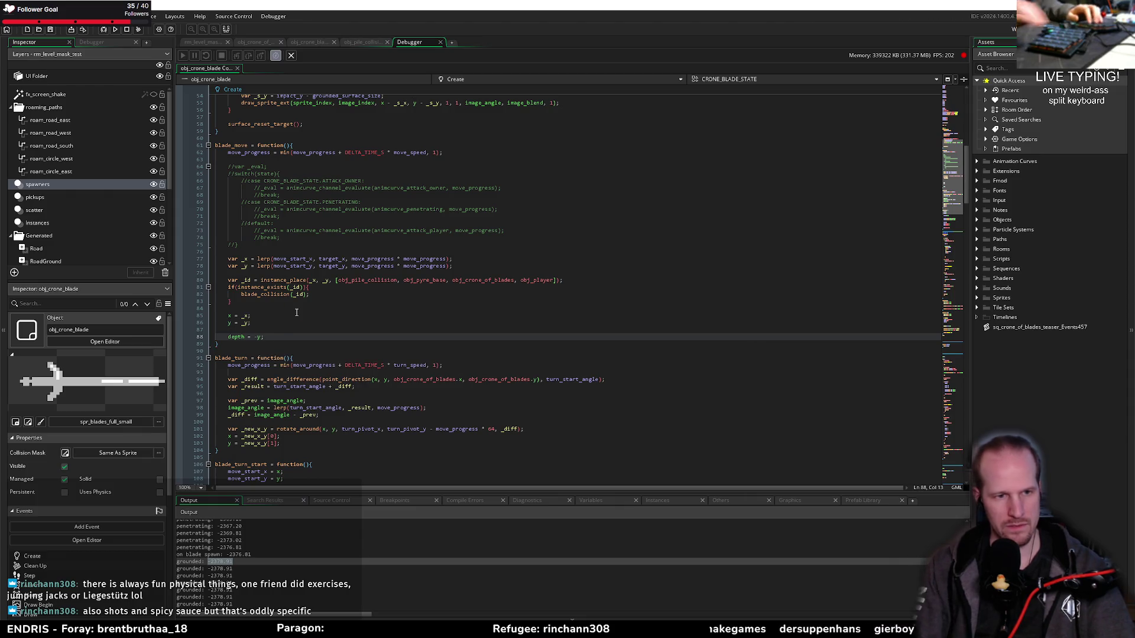
Delete the old depth line from the Step event and run the game
scroll(260, 187, "down", 20)
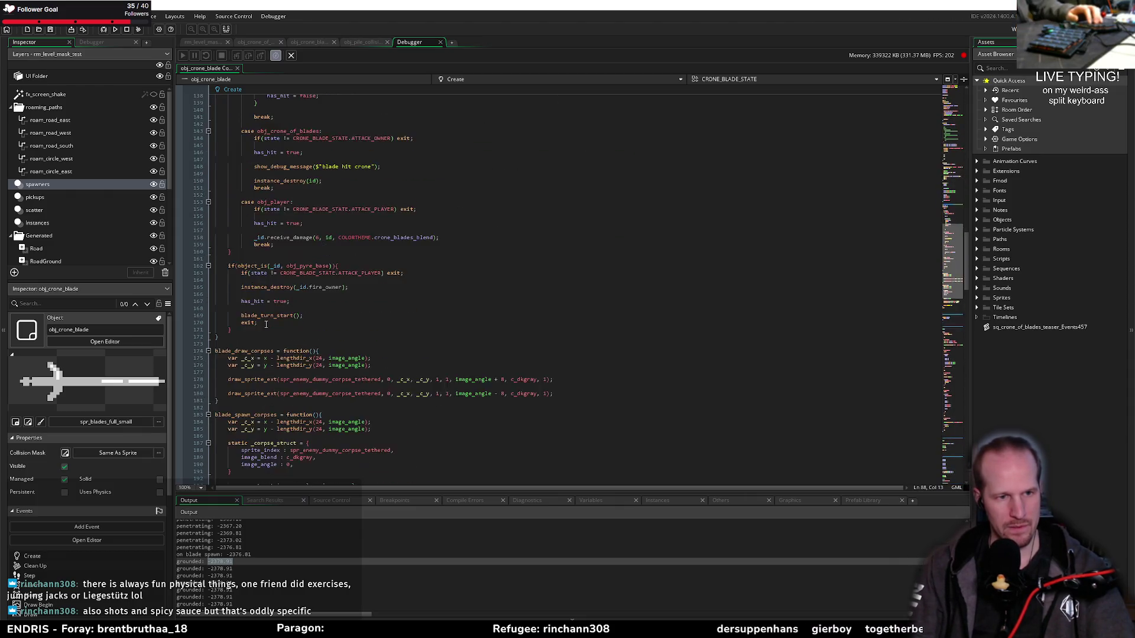
left_click(265, 227)
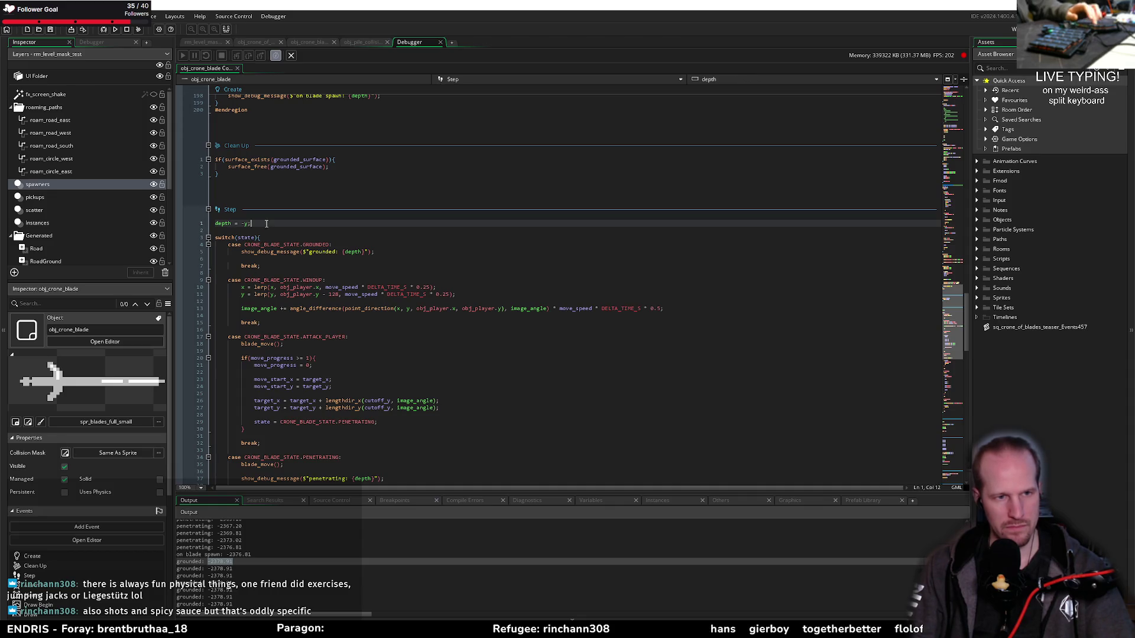
key("ctrl+d")
key("ctrl+d")
left_click(115, 29)
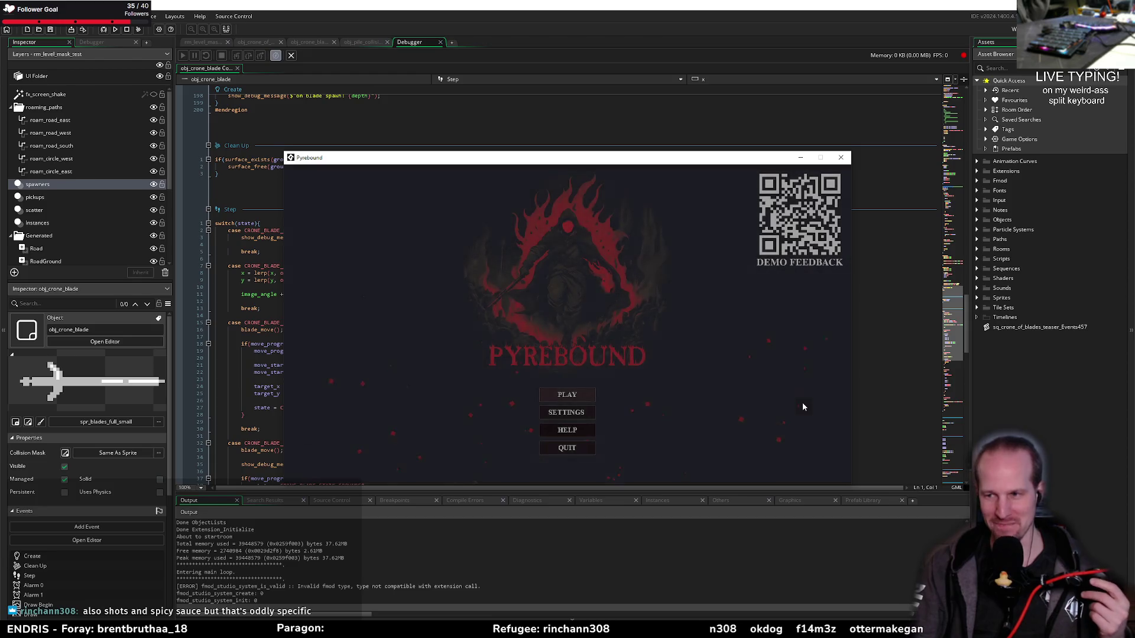
Play Pyrebound from the title screen, watch the blade attack, then close the game window
left_click(564, 397)
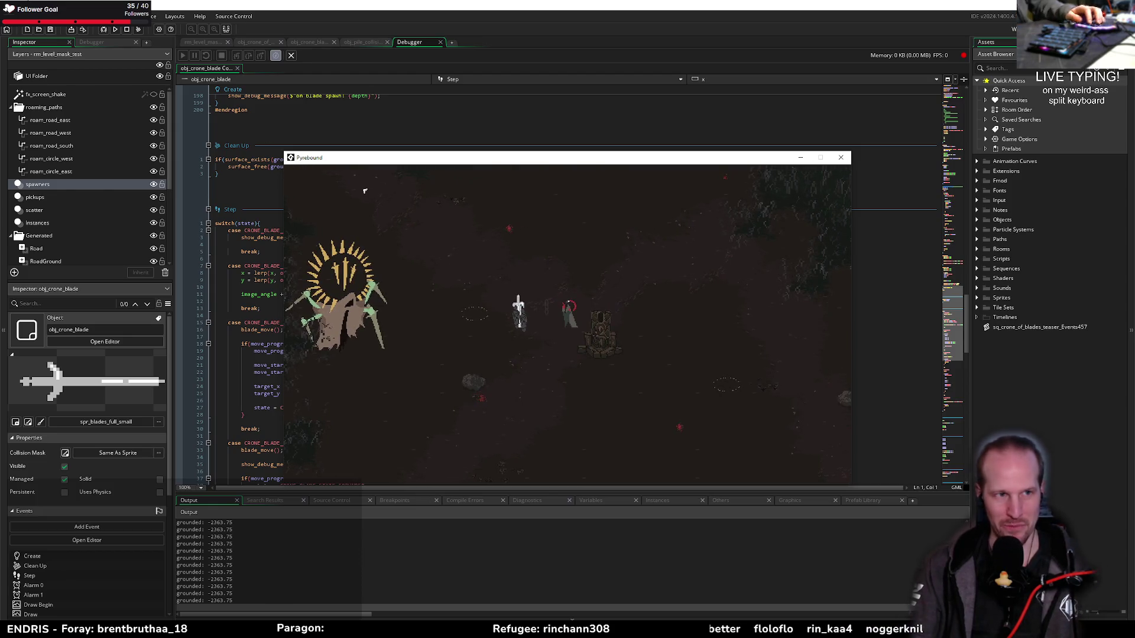
left_click(127, 29)
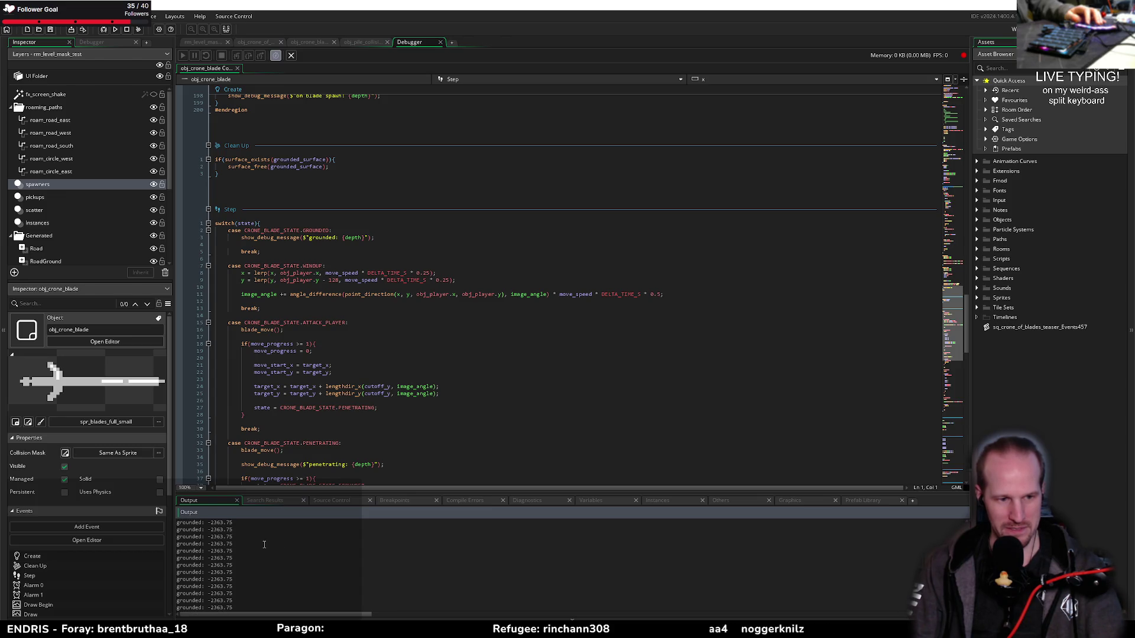
scroll(264, 545, "up", 10)
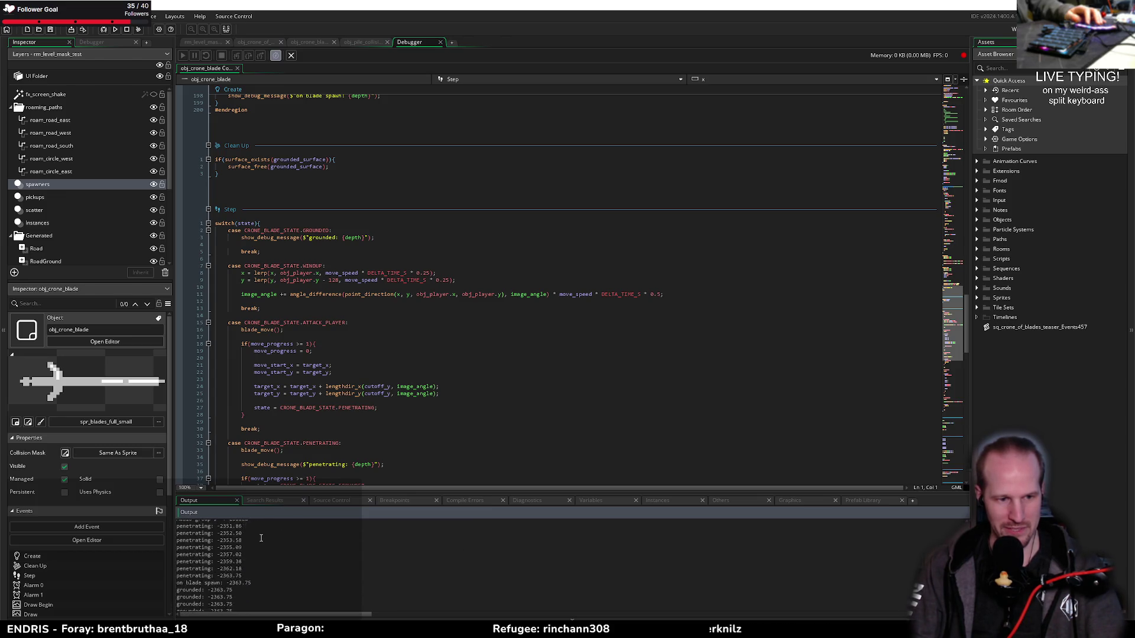
scroll(261, 538, "down", 3)
left_click(214, 535)
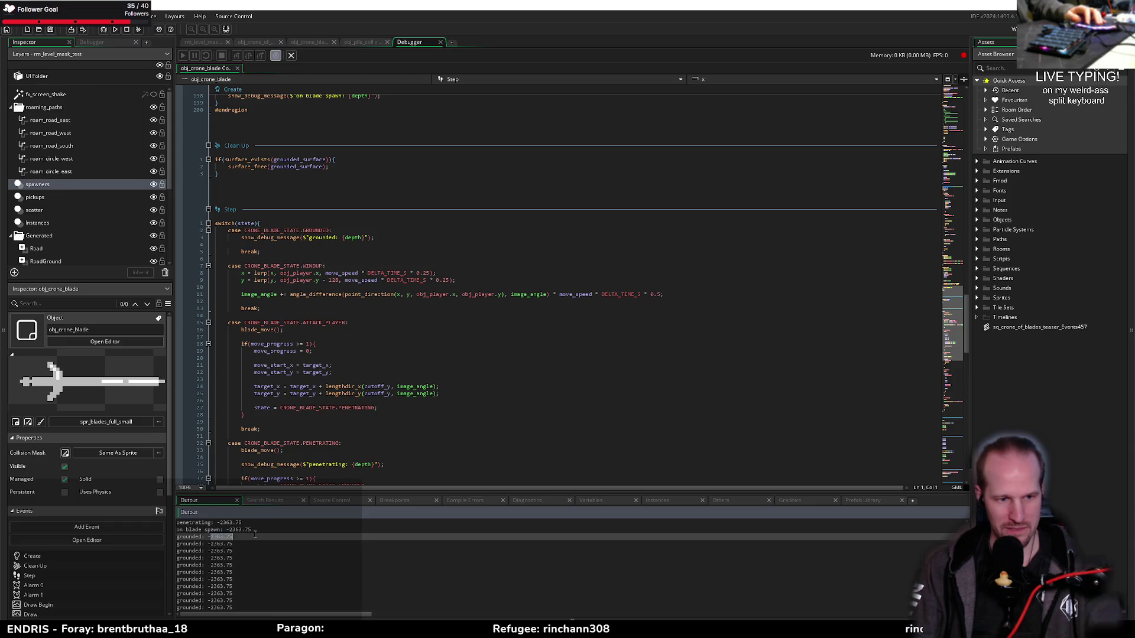
scroll(217, 538, "up", 1)
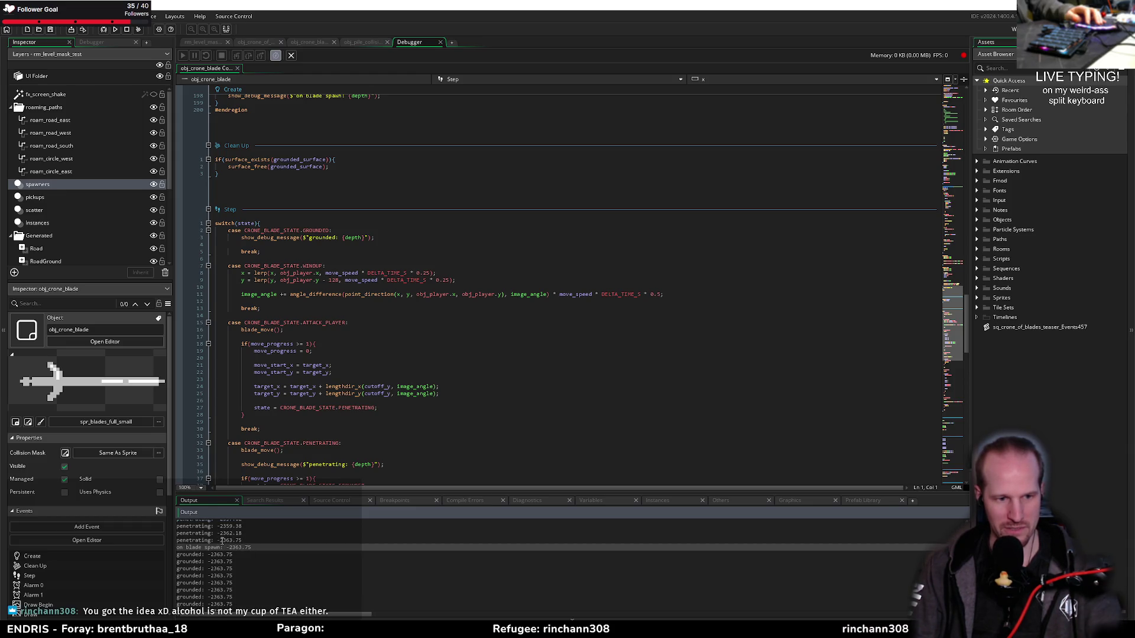
mouse_move(218, 540)
left_mouse_down()
mouse_move(249, 539)
mouse_move(234, 555)
left_mouse_up()
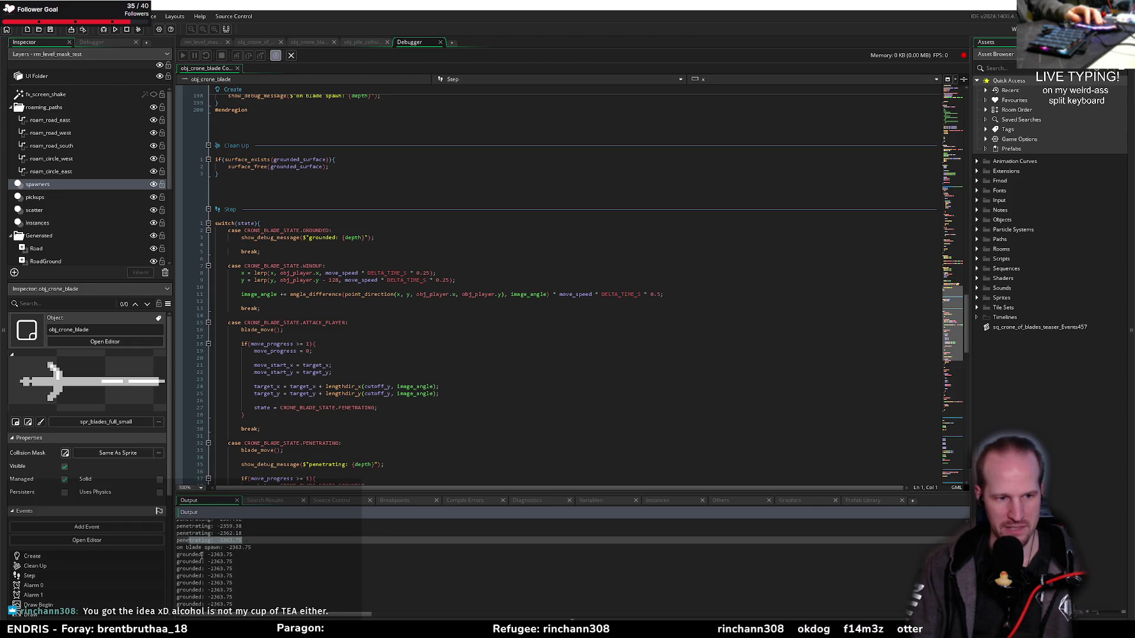
left_click(258, 560)
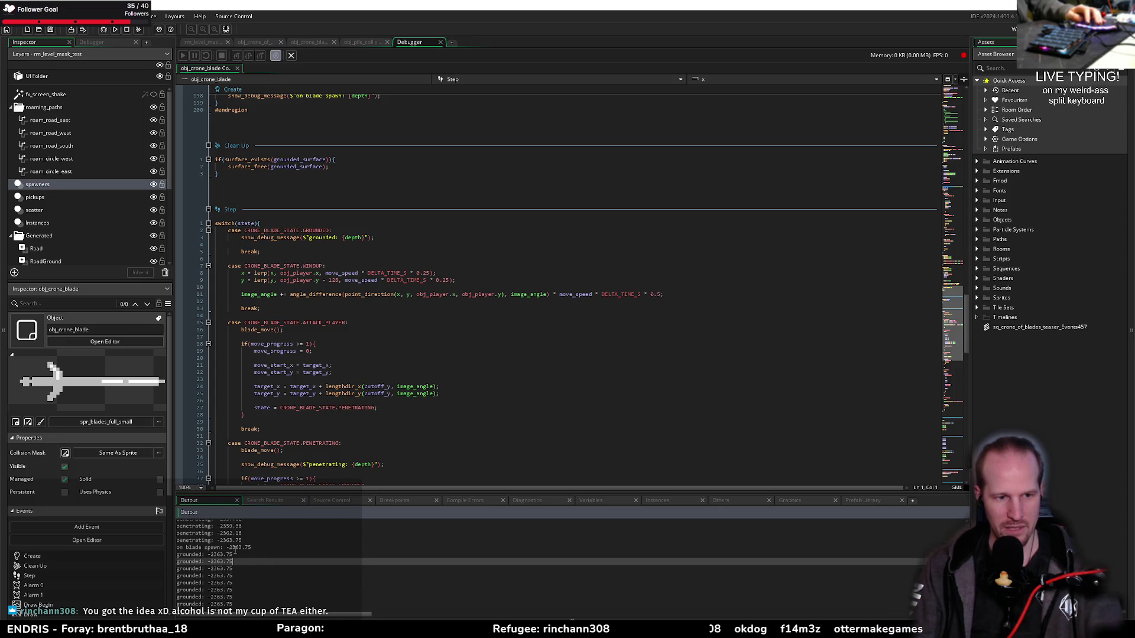
left_click(246, 541)
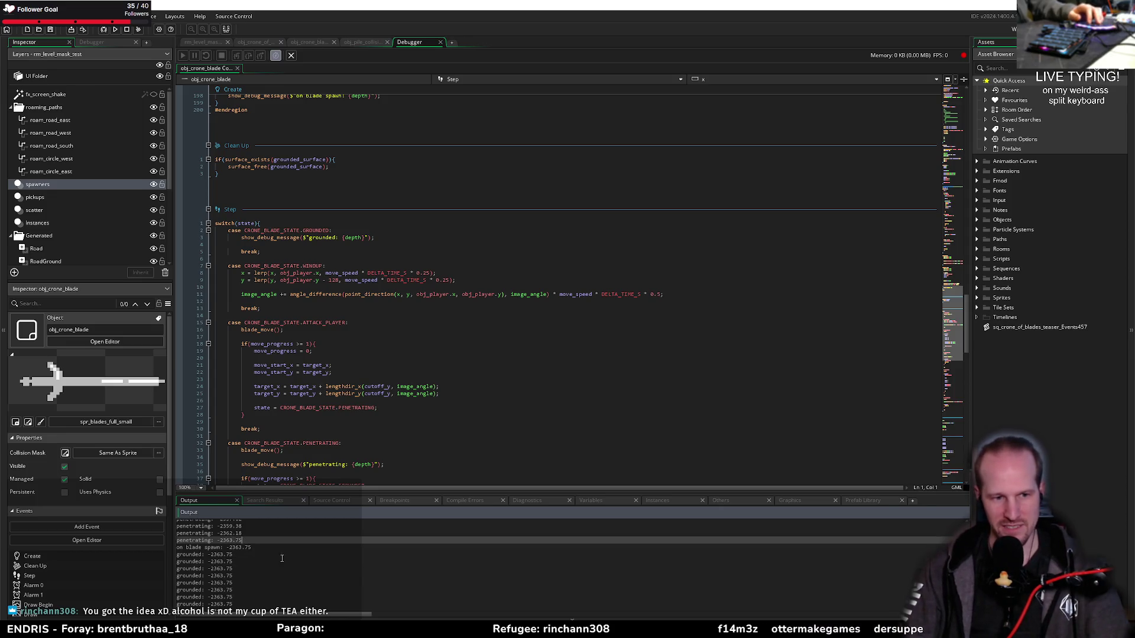
double_click(234, 548)
double_click(235, 554)
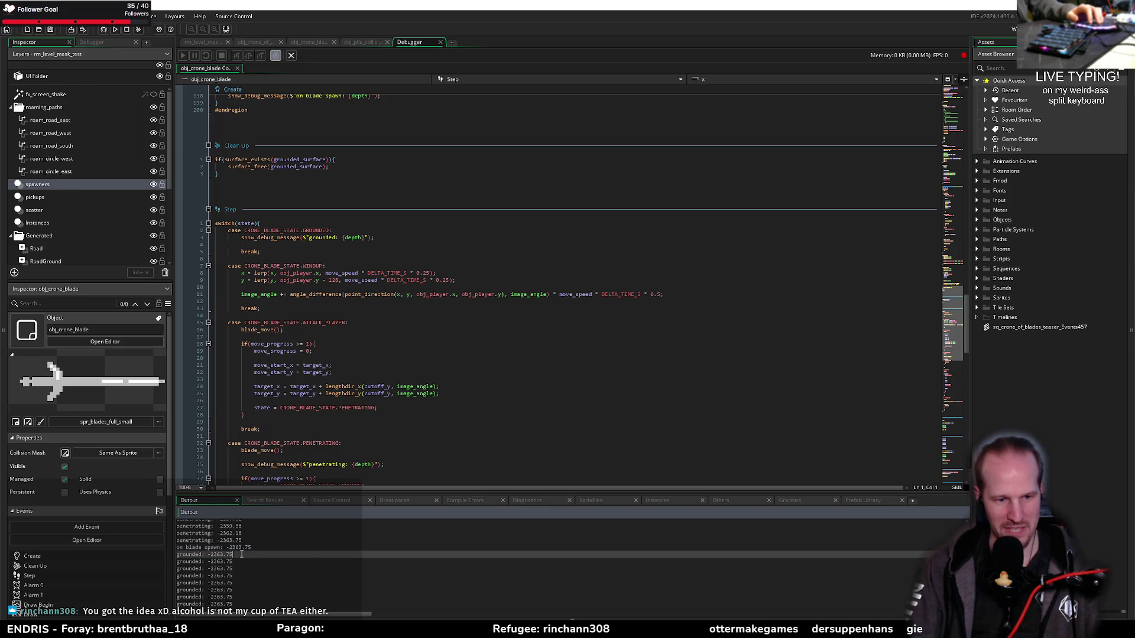
left_click(301, 576)
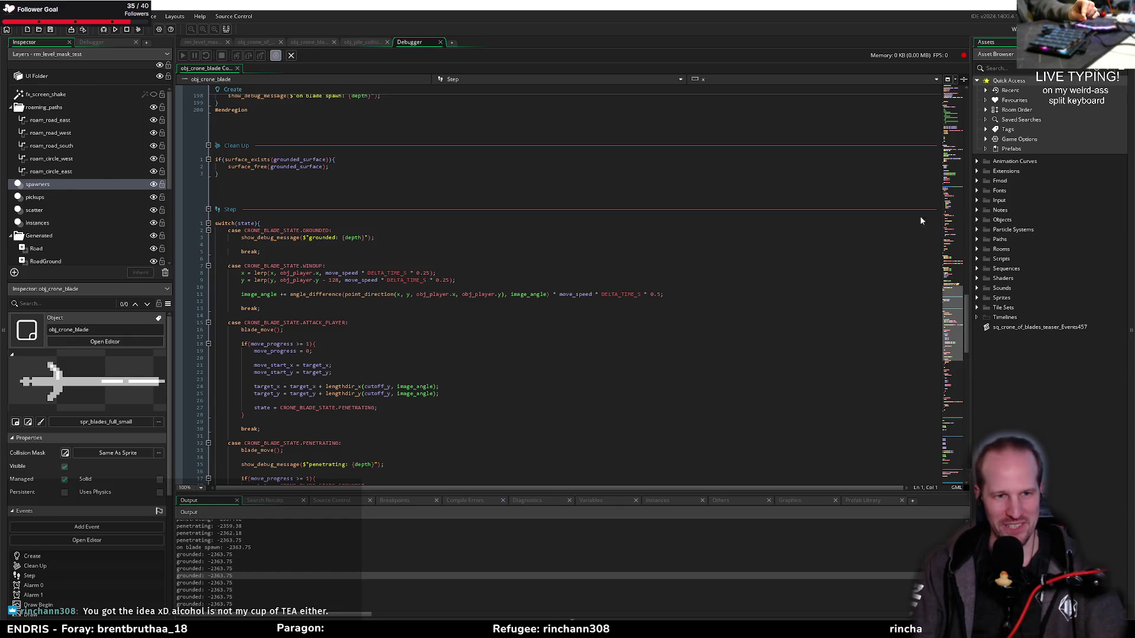
left_click(534, 253)
left_click(298, 244)
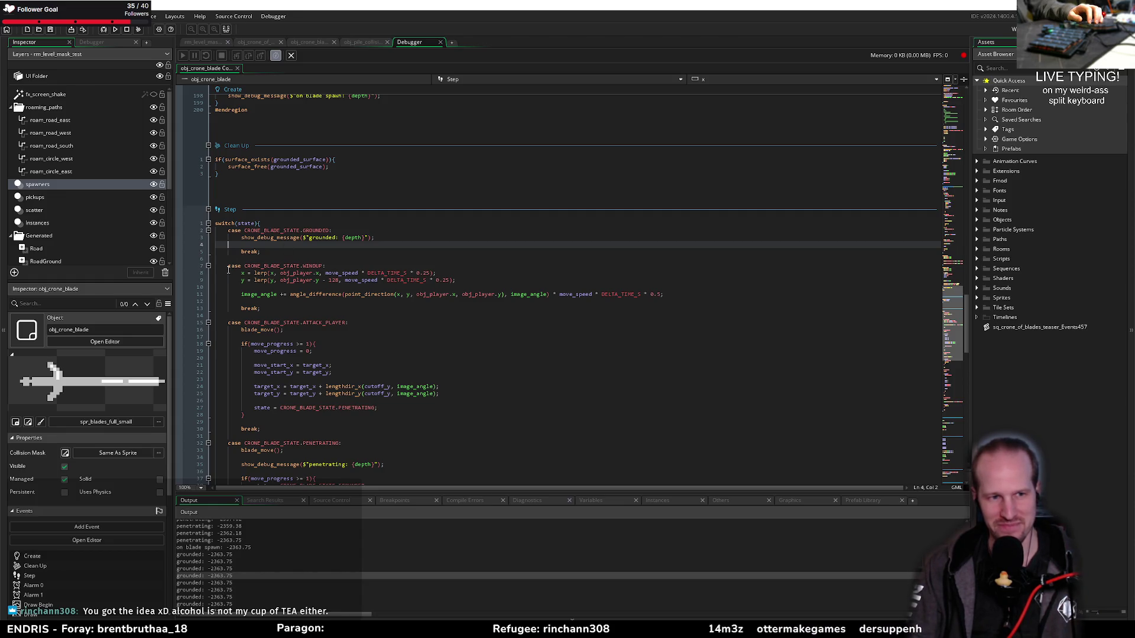
Delete the GROUNDED case block from the Step event switch, then move down to Alarm 0's alarm_set line
left_click_drag(228, 267, 231, 232)
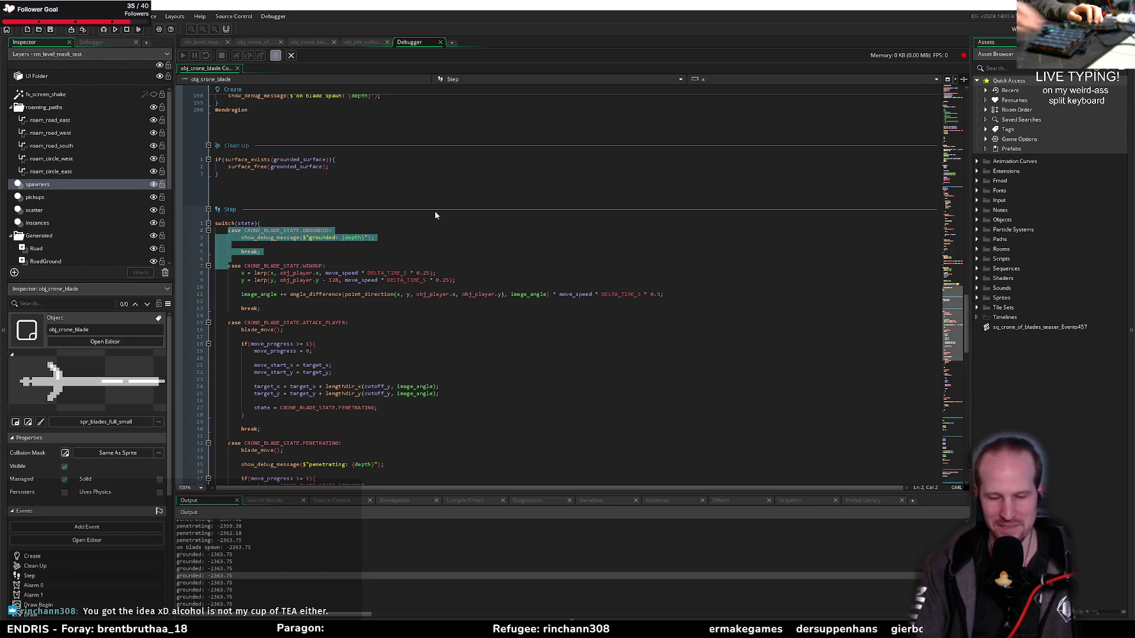
key("Delete")
scroll(480, 205, "down", 10)
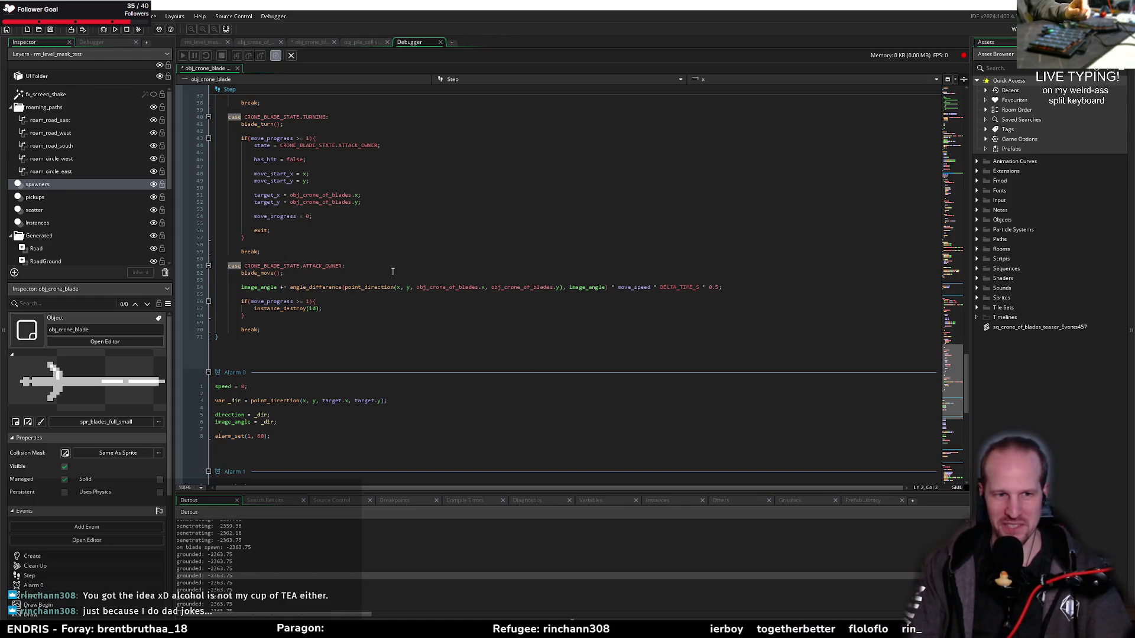
left_click(392, 272)
scroll(384, 284, "down", 8)
left_click(272, 282)
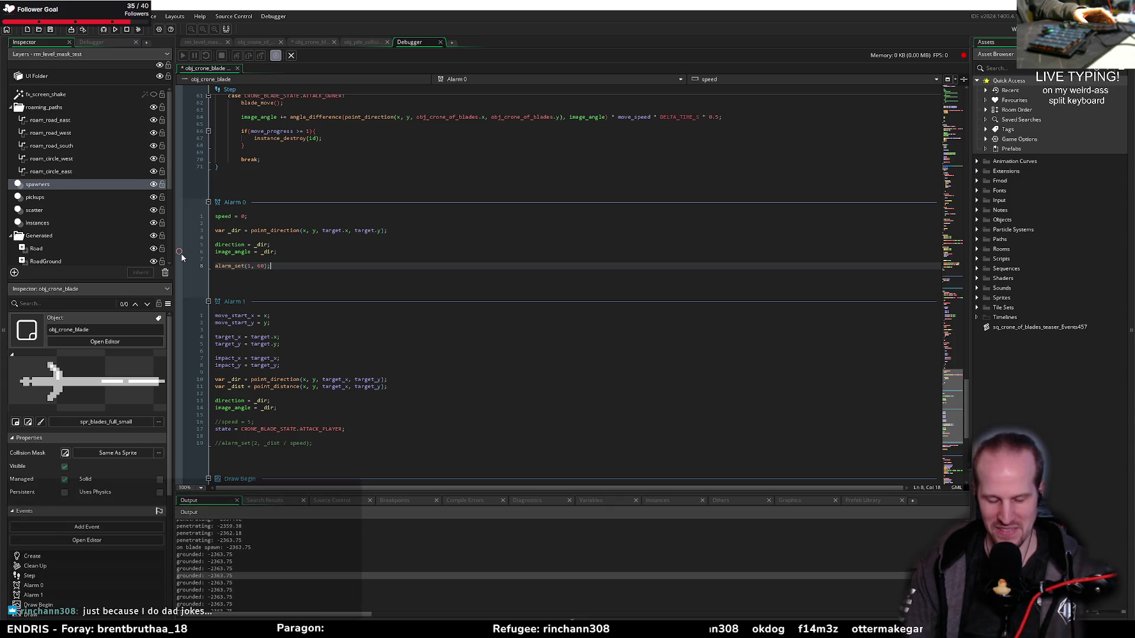
left_click(281, 252)
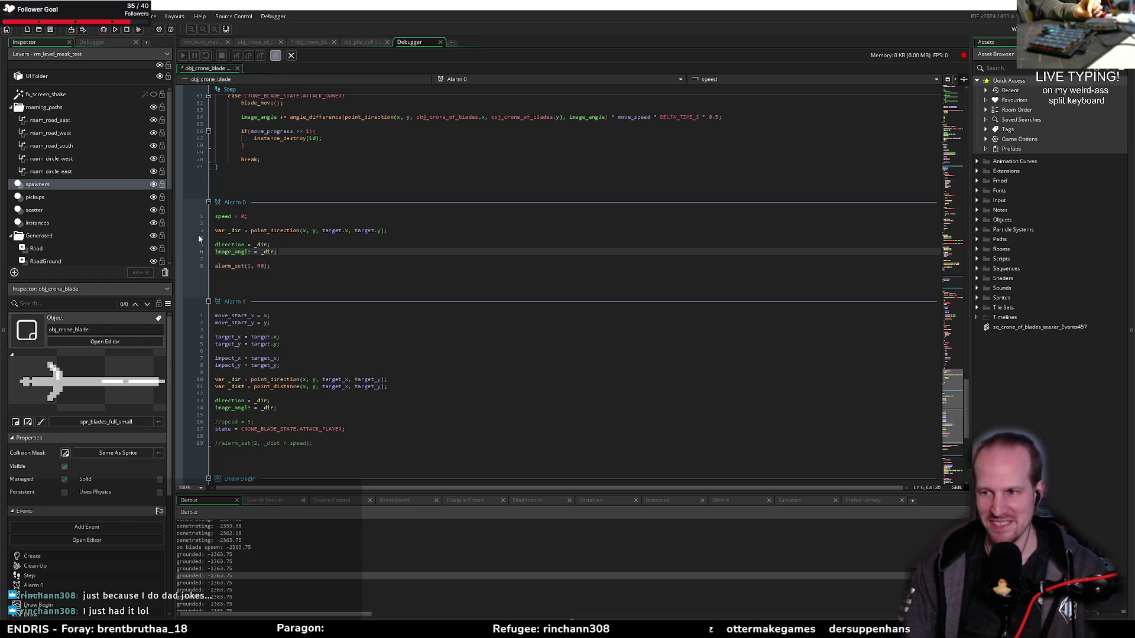
mouse_move(231, 246)
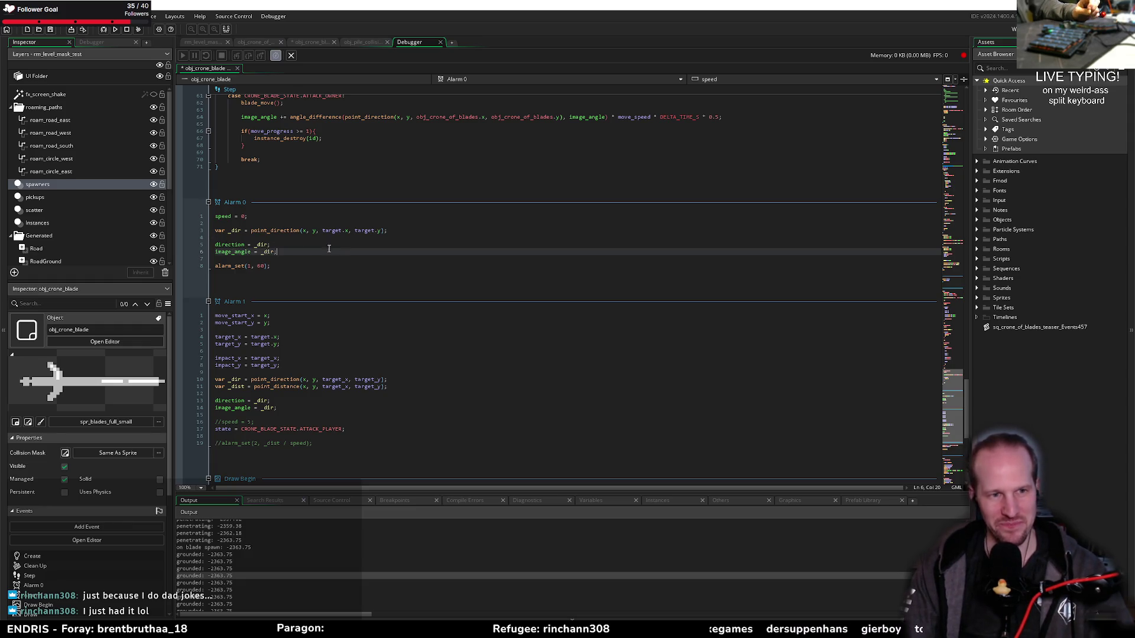
left_click(285, 244)
scroll(312, 277, "up", 10)
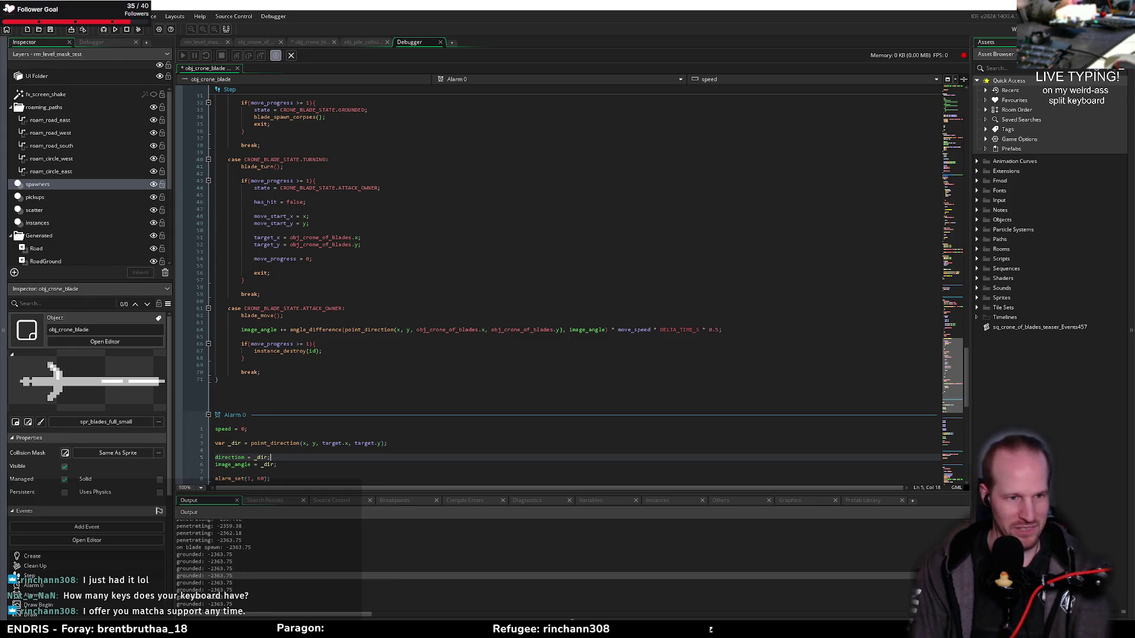
Delete the stray show_debug_message line and blank line after the Step event's final break, and save
left_click(281, 379)
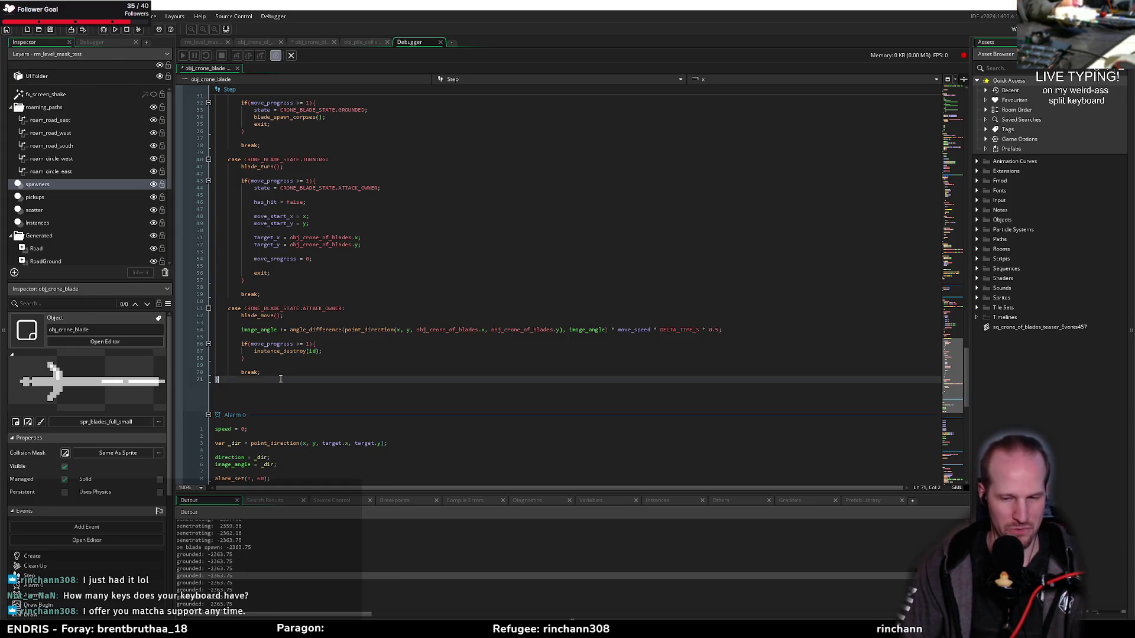
left_click(283, 372)
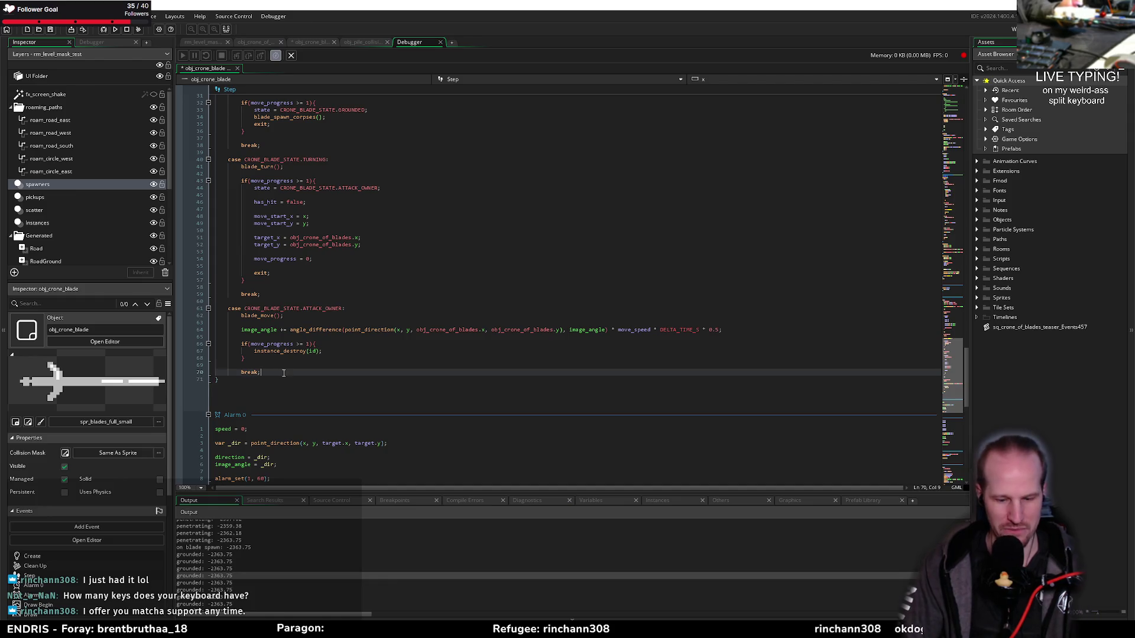
key("Return")
key("Return")
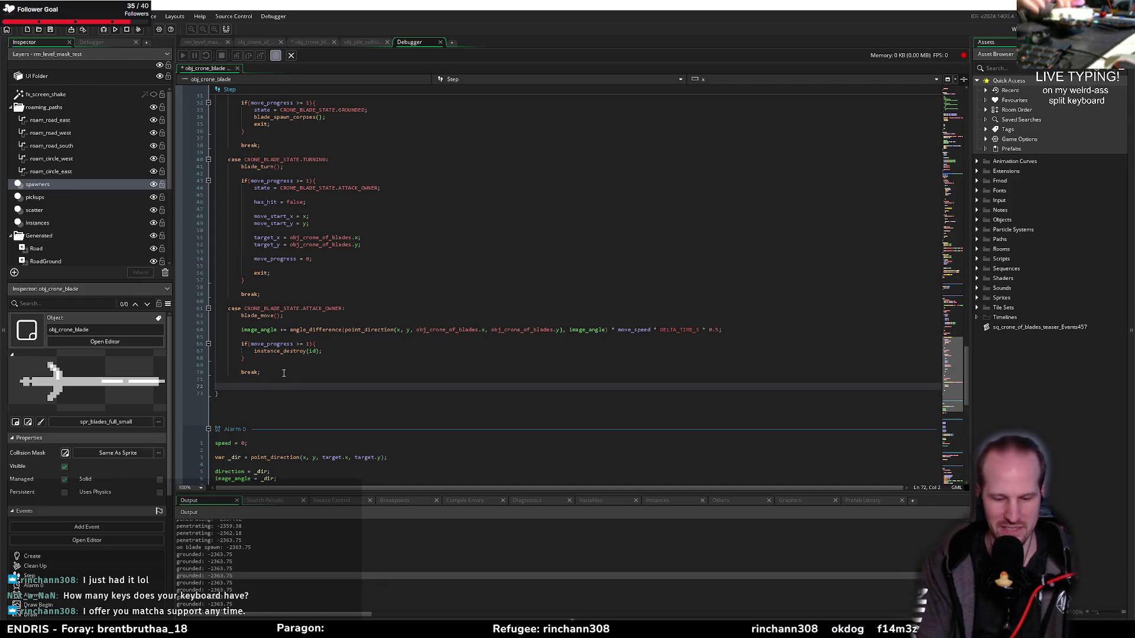
type("show_debug_message($\"\");")
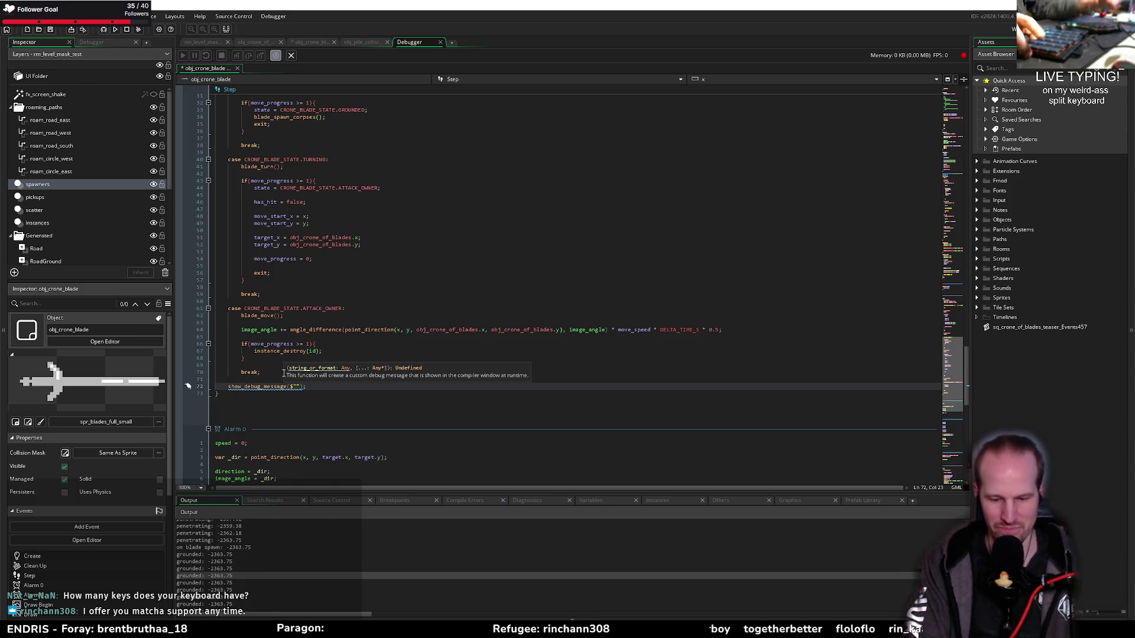
key("BackSpace")
key("BackSpace")
key("BackSpace")
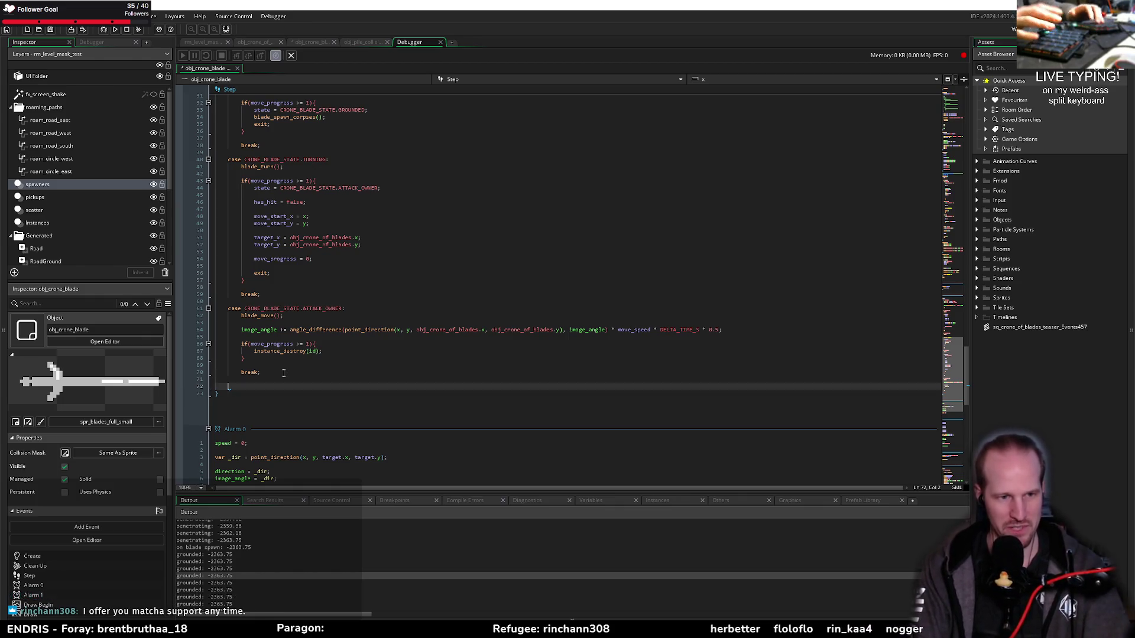
key("BackSpace")
key("BackSpace")
key("ctrl+s")
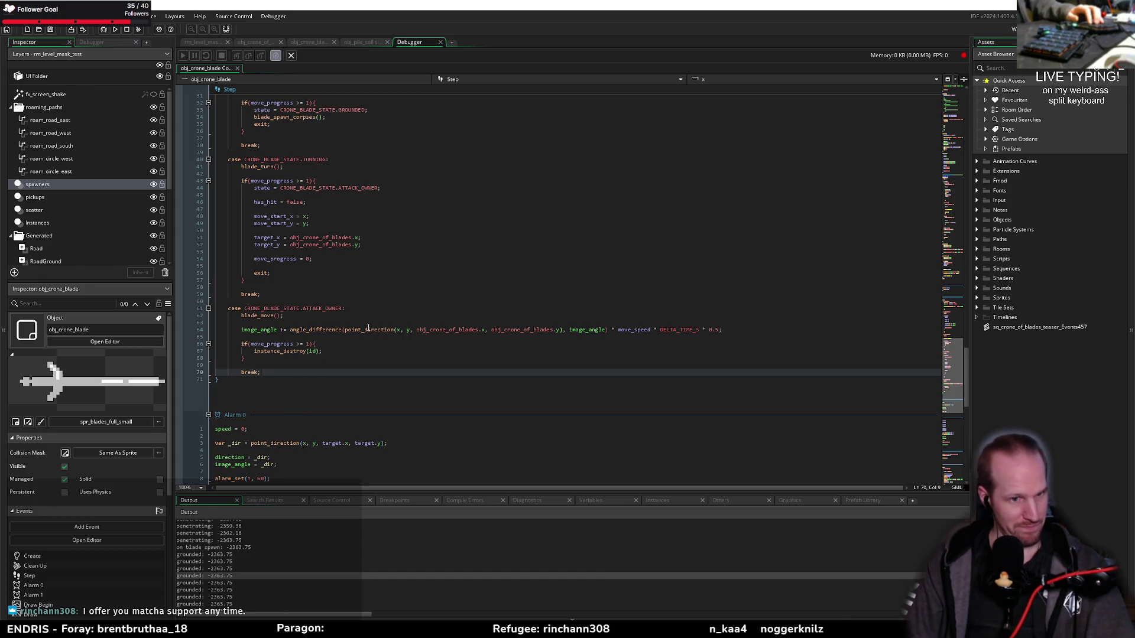
left_click(319, 294)
scroll(319, 278, "up", 20)
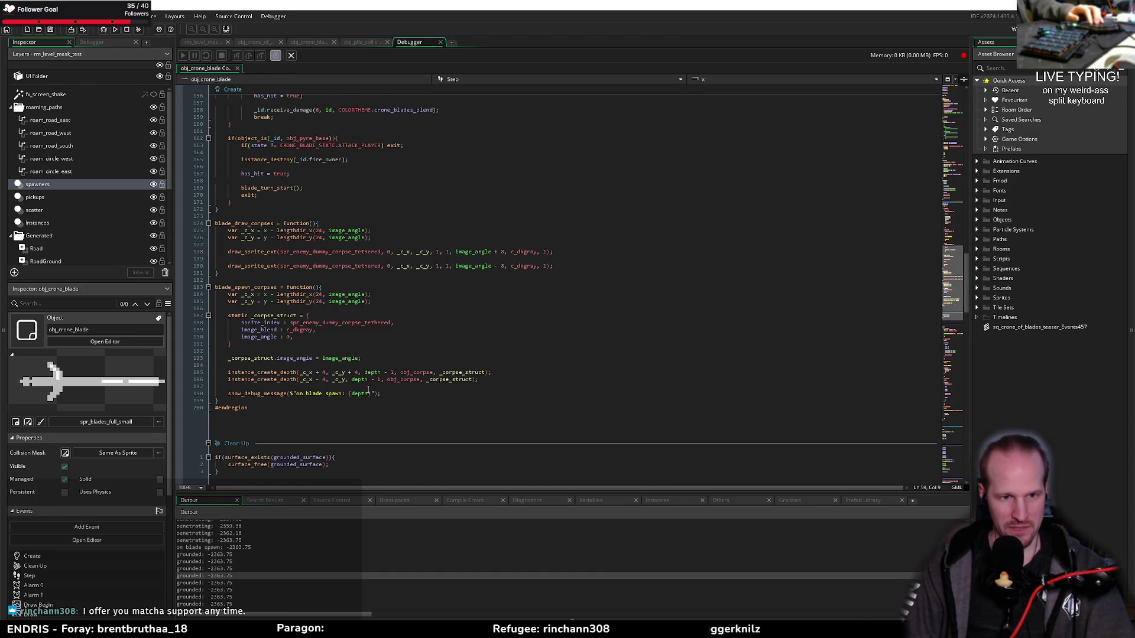
Edit the depth offsets in both corpse instance_create_depth calls in blade_spawn_corpses
left_click(375, 373)
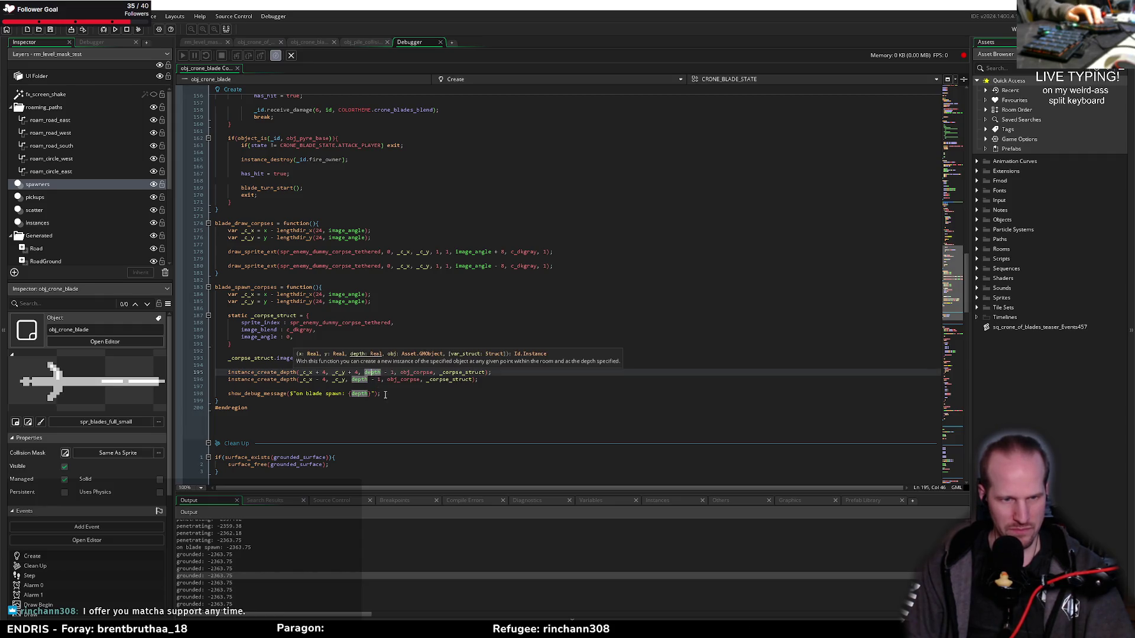
left_click(273, 338)
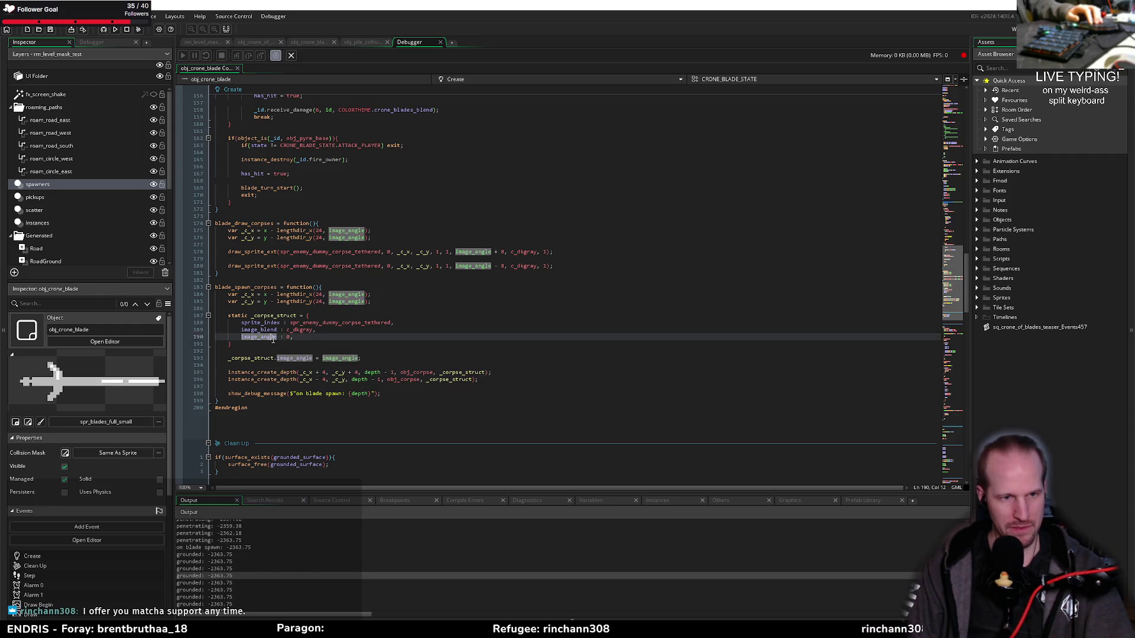
left_click(320, 350)
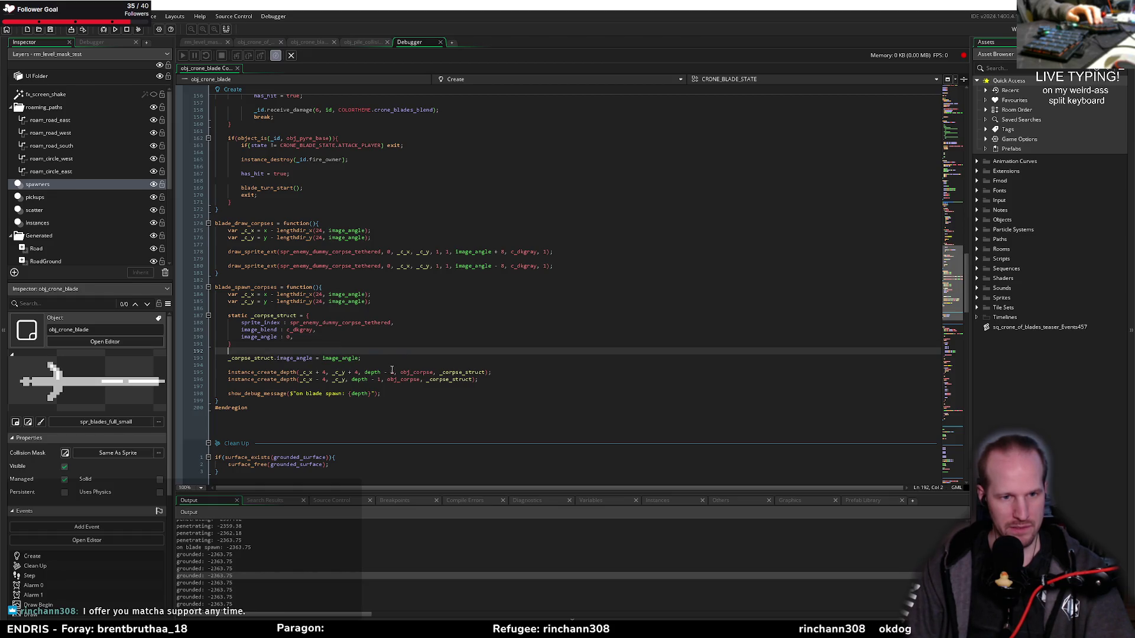
left_click(393, 371)
key("BackSpace")
key("BackSpace")
key("BackSpace")
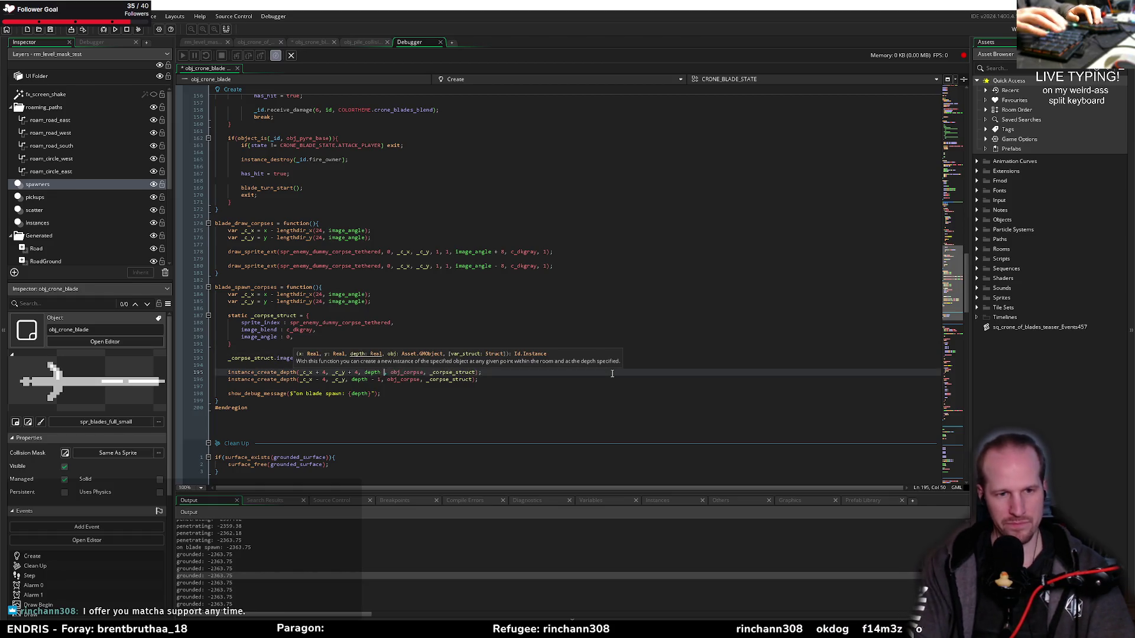
key("Down")
key("shift+Left")
key("shift+Left")
key("shift+Left")
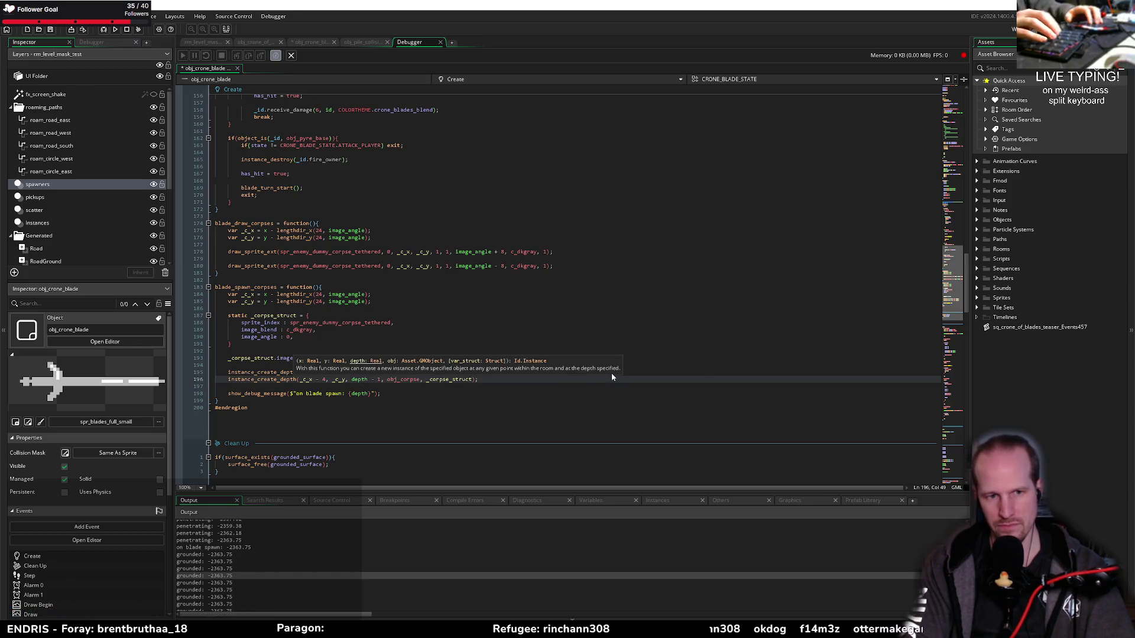
key("BackSpace")
key("BackSpace")
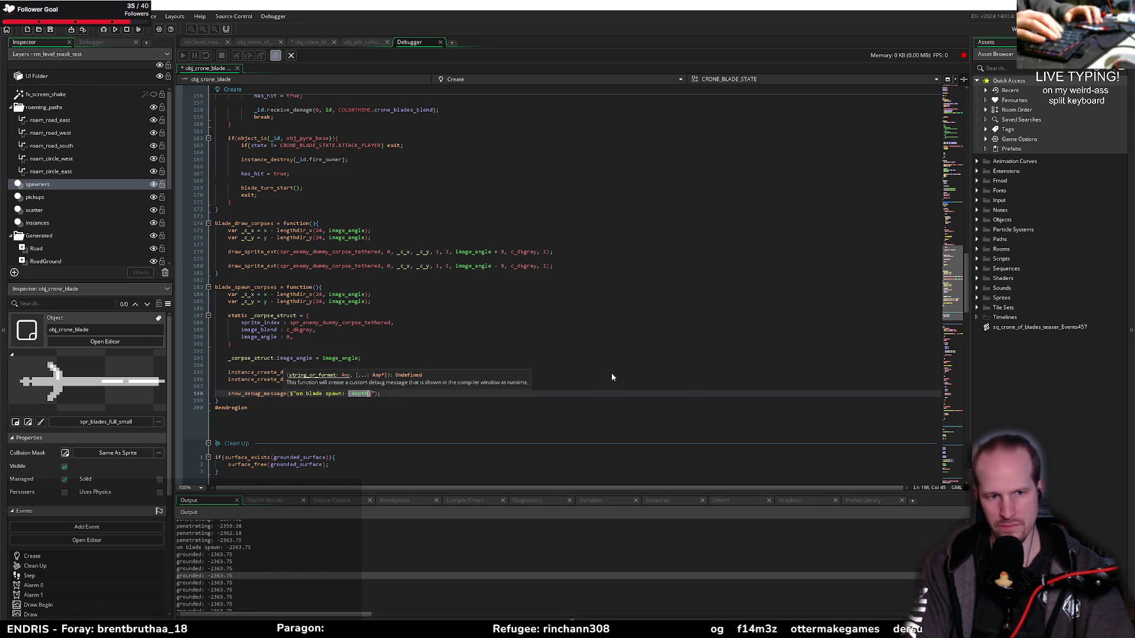
Remove the 'on blade spawn' debug print, briefly trying depth += 1 and 2 before reverting
key("Down")
key("Down")
key("shift+End")
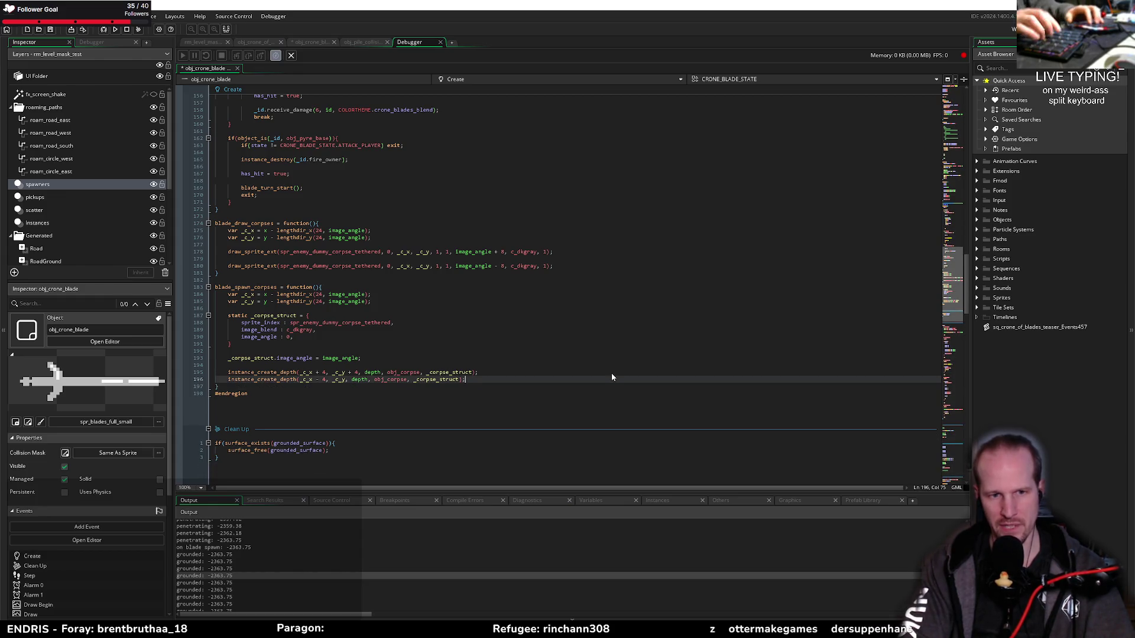
key("BackSpace")
type("depth +=")
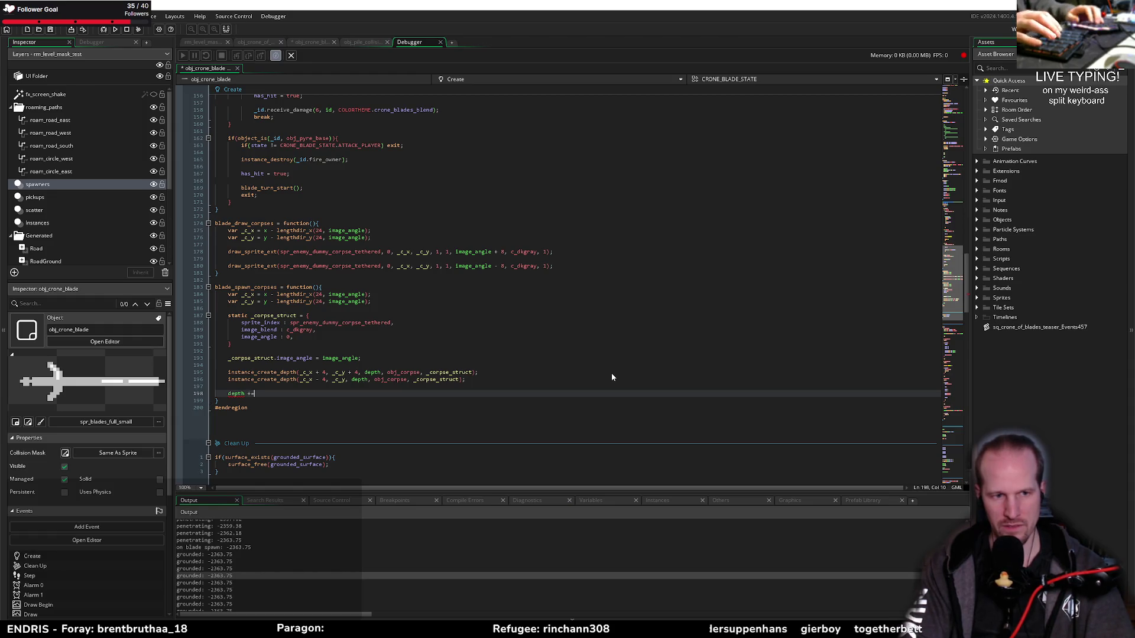
type(" 1")
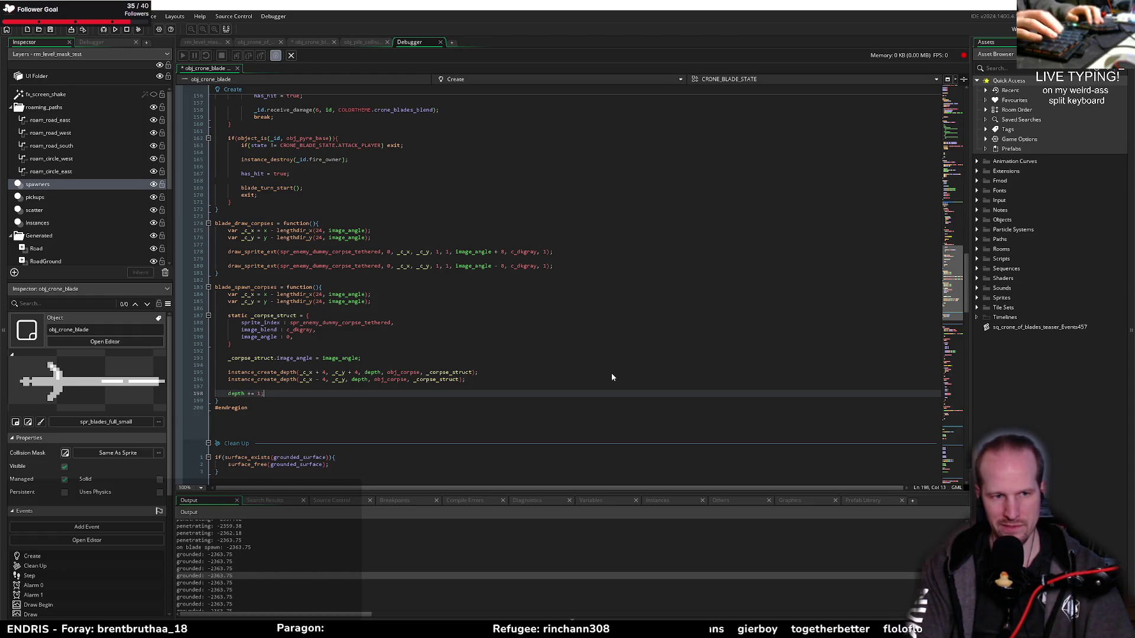
key("BackSpace")
type("2;")
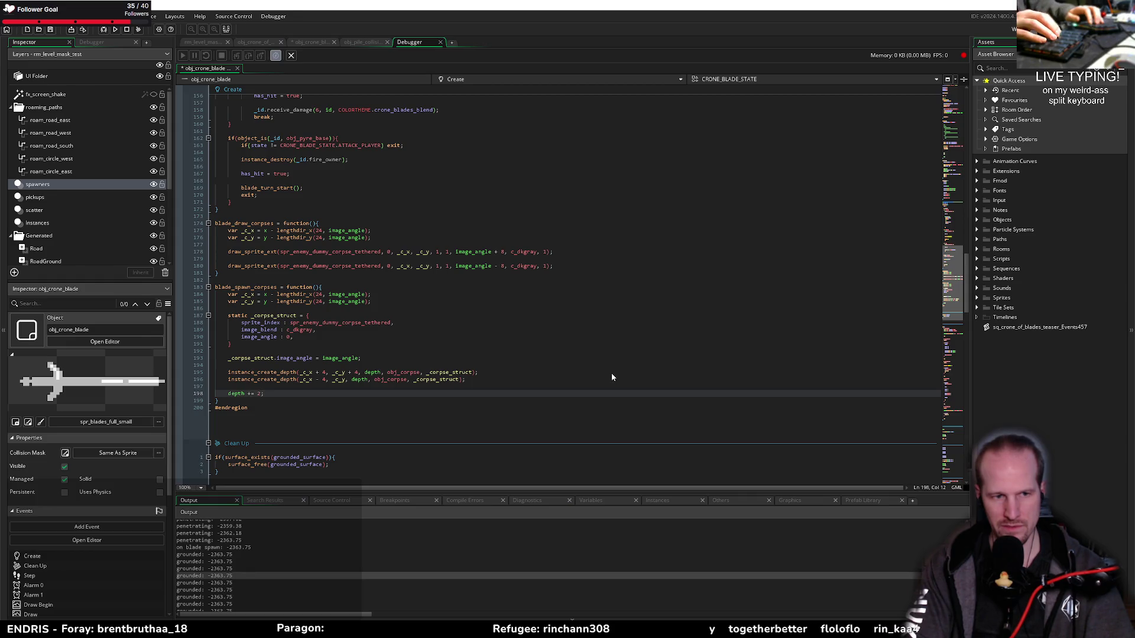
key("BackSpace")
type("1")
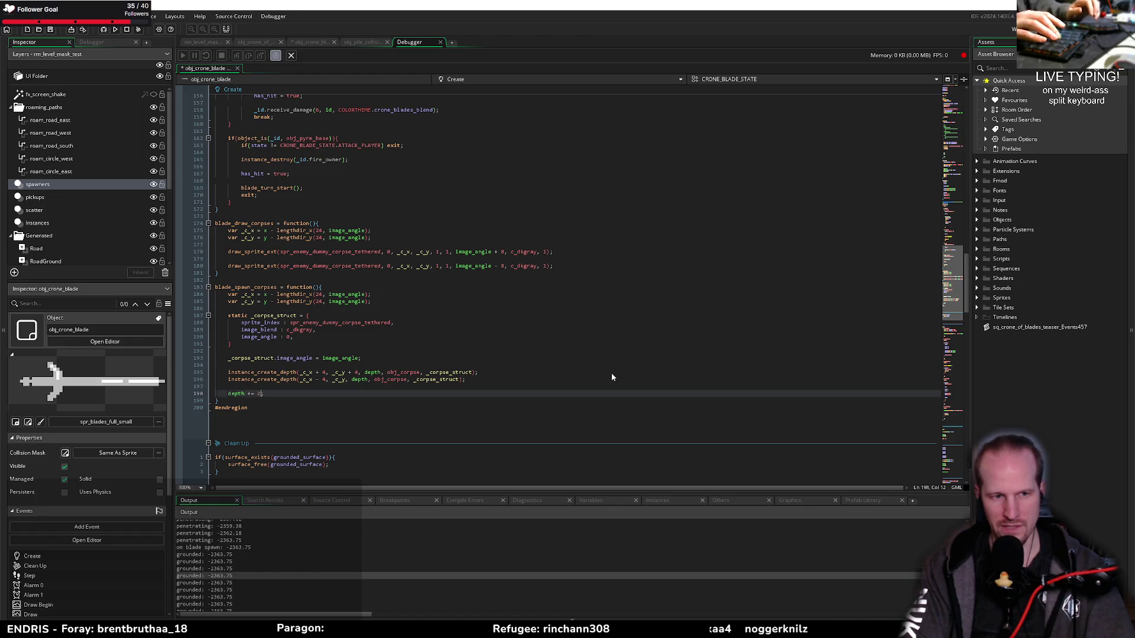
key("BackSpace")
key("BackSpace")
key("BackSpace")
key("ctrl+z")
key("ctrl+z")
key("ctrl+z")
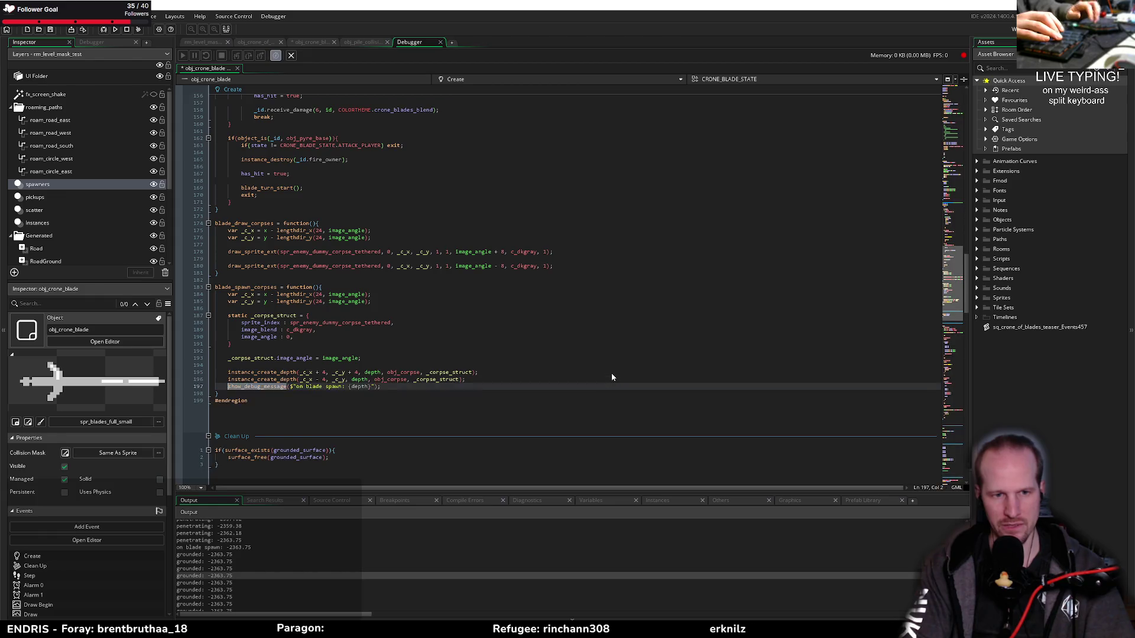
key("ctrl+y")
key("ctrl+y")
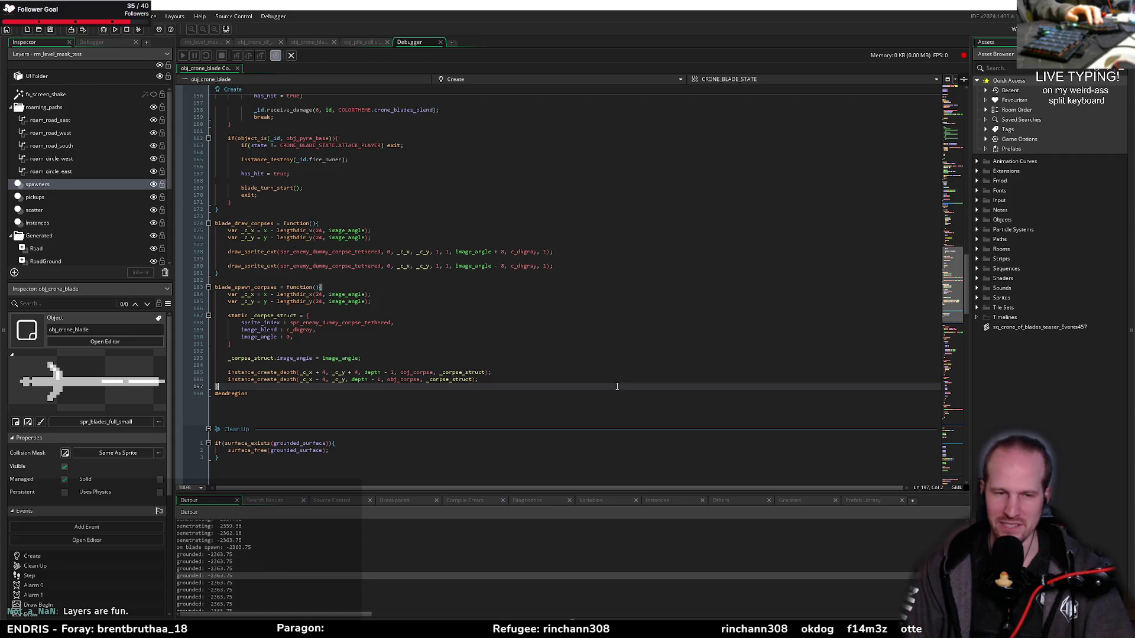
Delete the show_debug_message line from the Step event's PENETRATING case
left_click(446, 358)
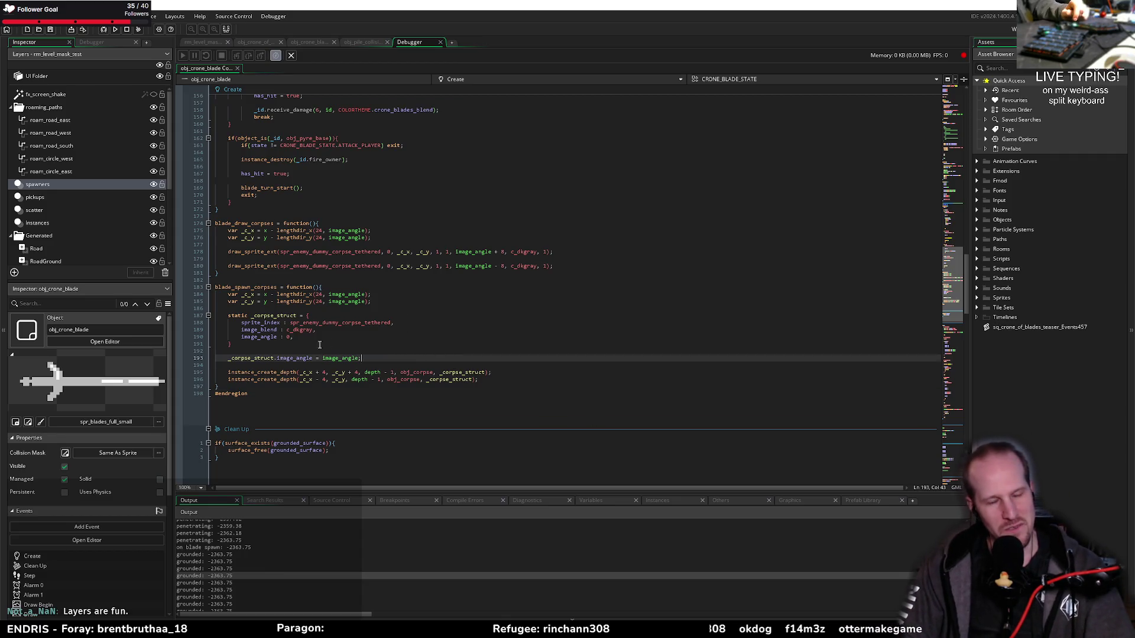
left_click(292, 351)
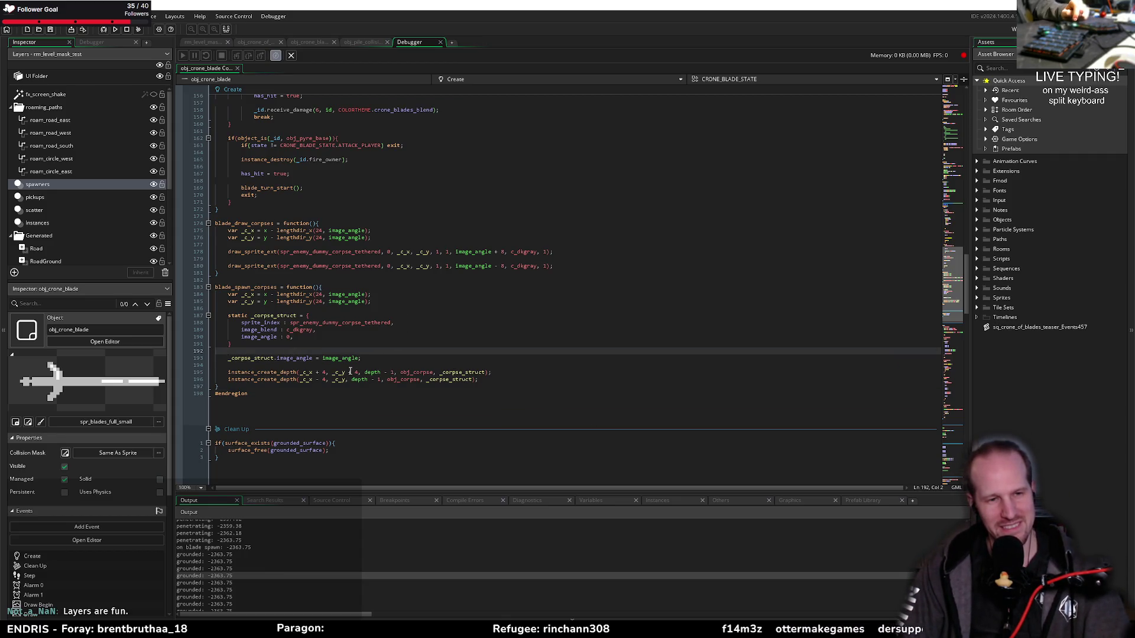
left_click(347, 365)
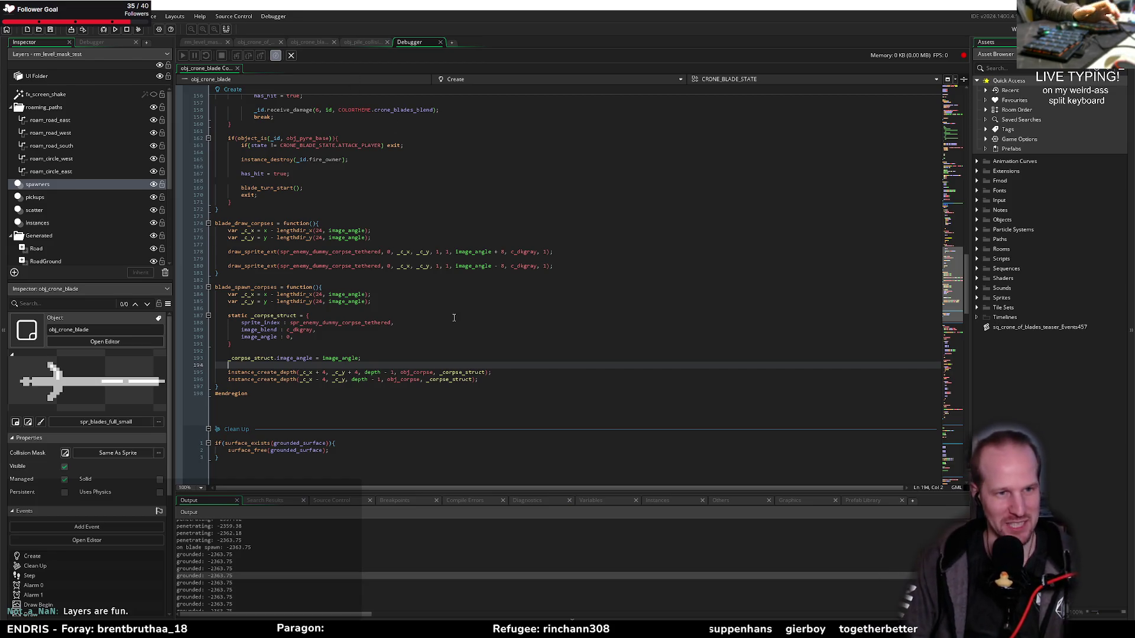
scroll(453, 322, "down", 10)
scroll(453, 321, "down", 2)
left_click(241, 372)
key("shift+Down")
key("shift+Down")
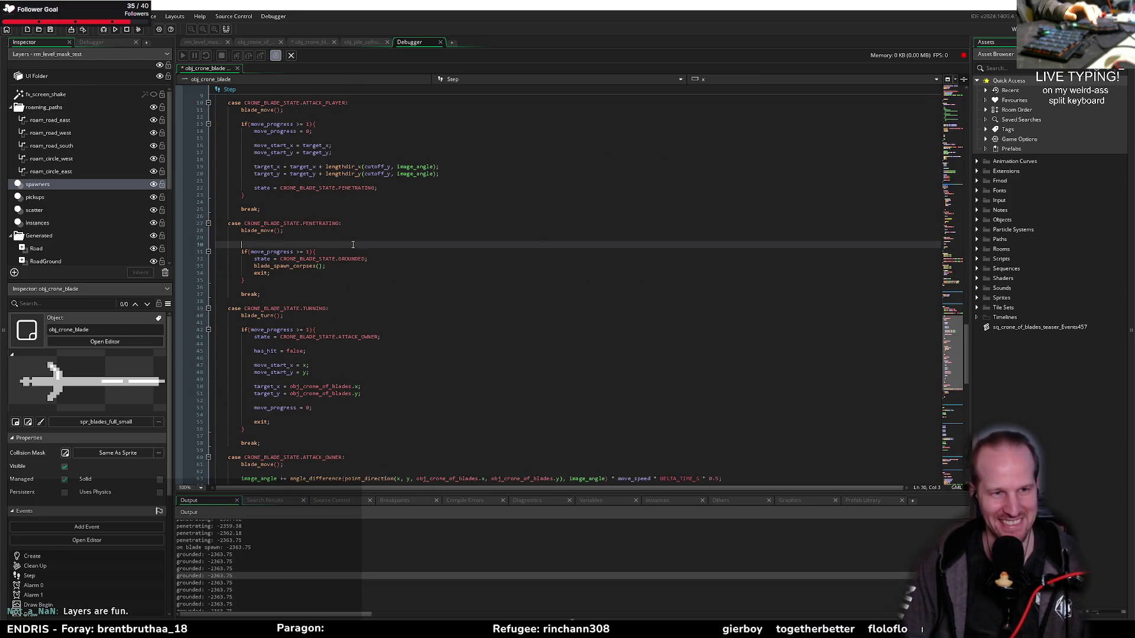
key("Delete")
scroll(319, 296, "down", 20)
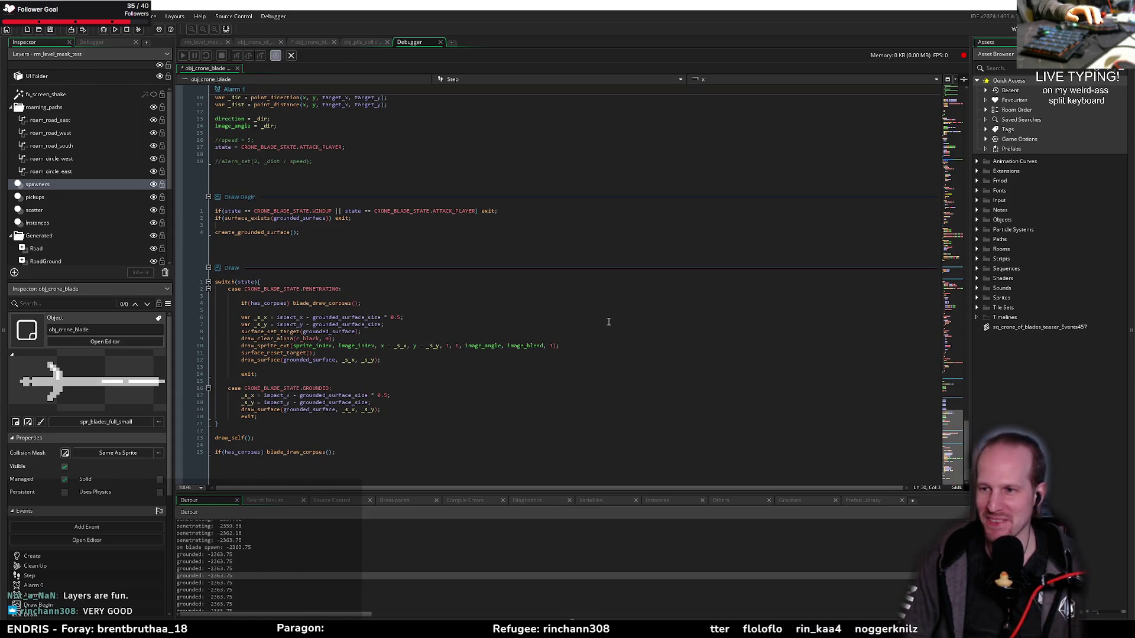
left_click(414, 313)
scroll(349, 394, "up", 20)
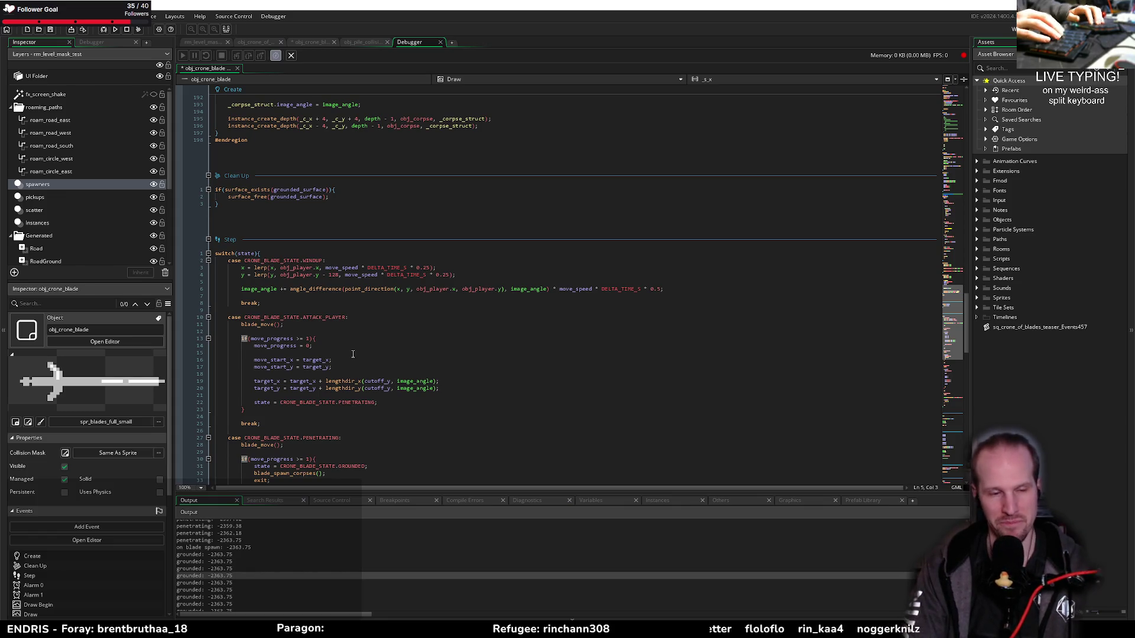
left_click(331, 338)
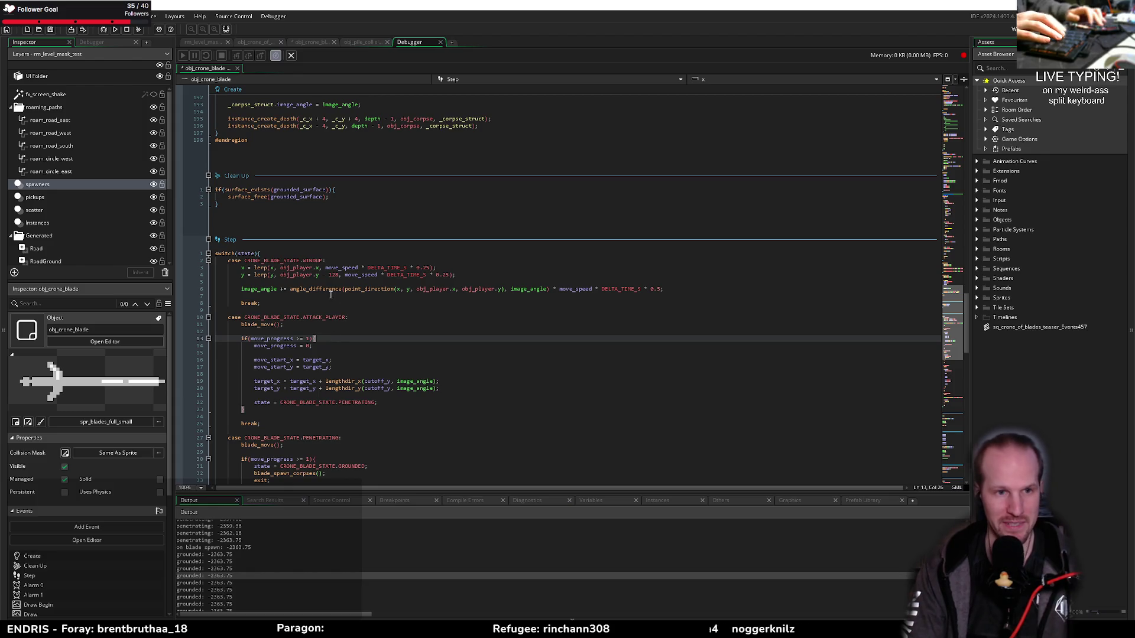
left_click(353, 275)
left_click(352, 227)
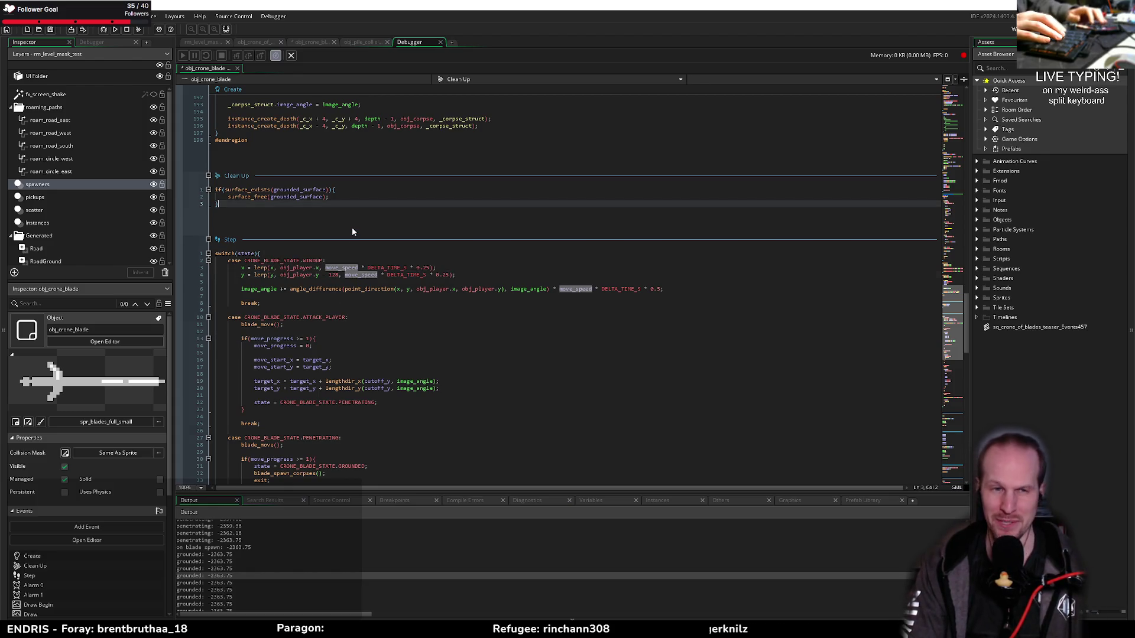
left_click(370, 196)
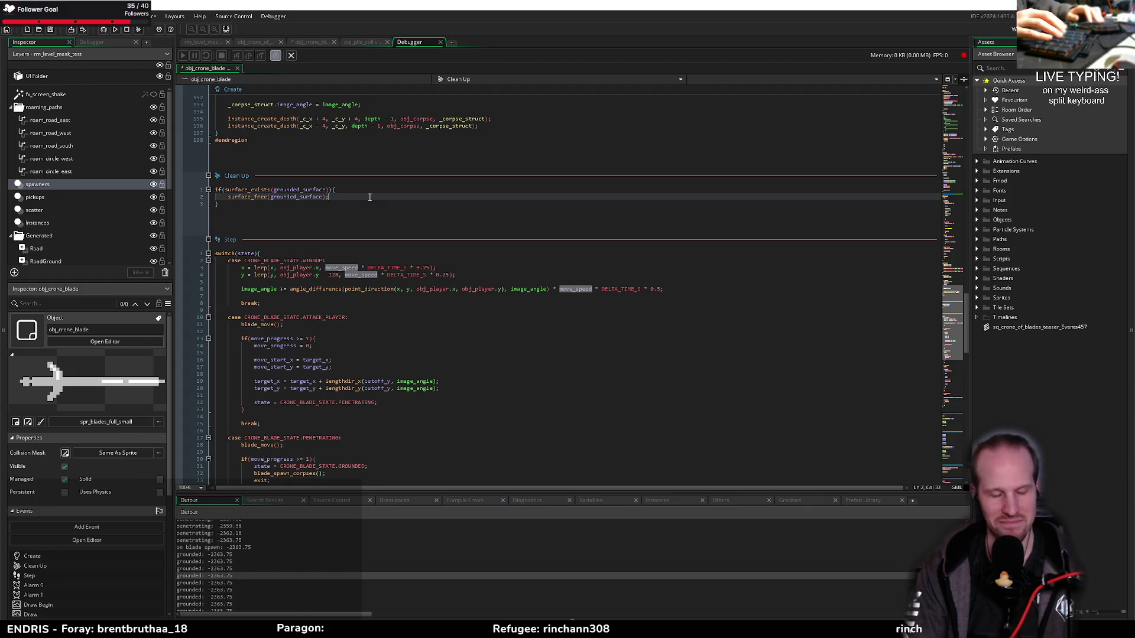
scroll(307, 359, "down", 2)
scroll(308, 358, "down", 8)
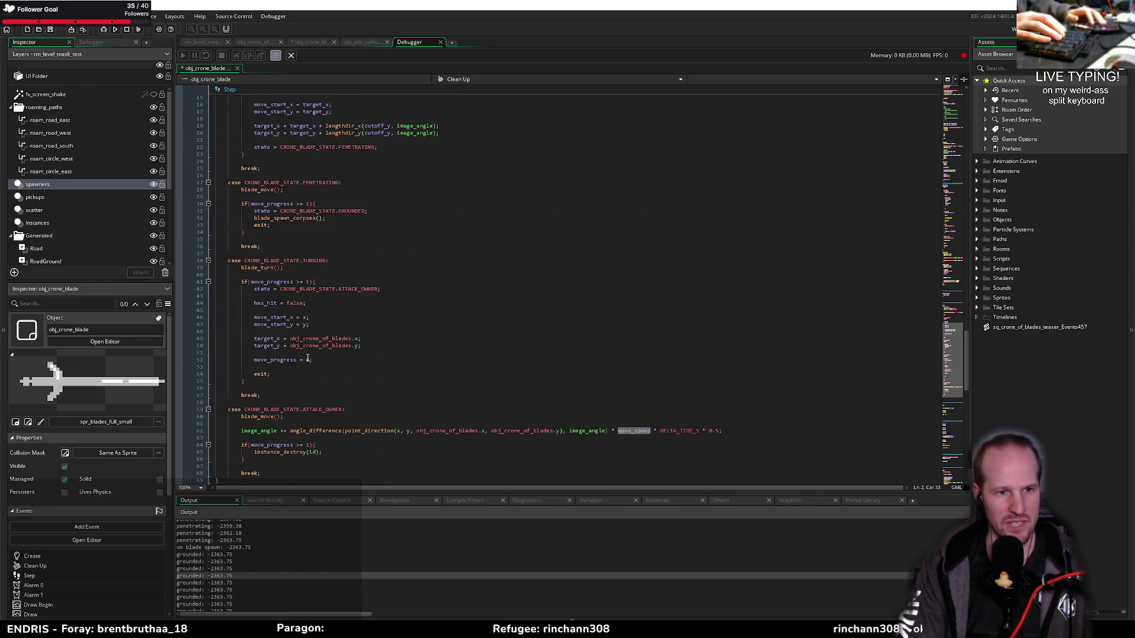
scroll(307, 359, "down", 20)
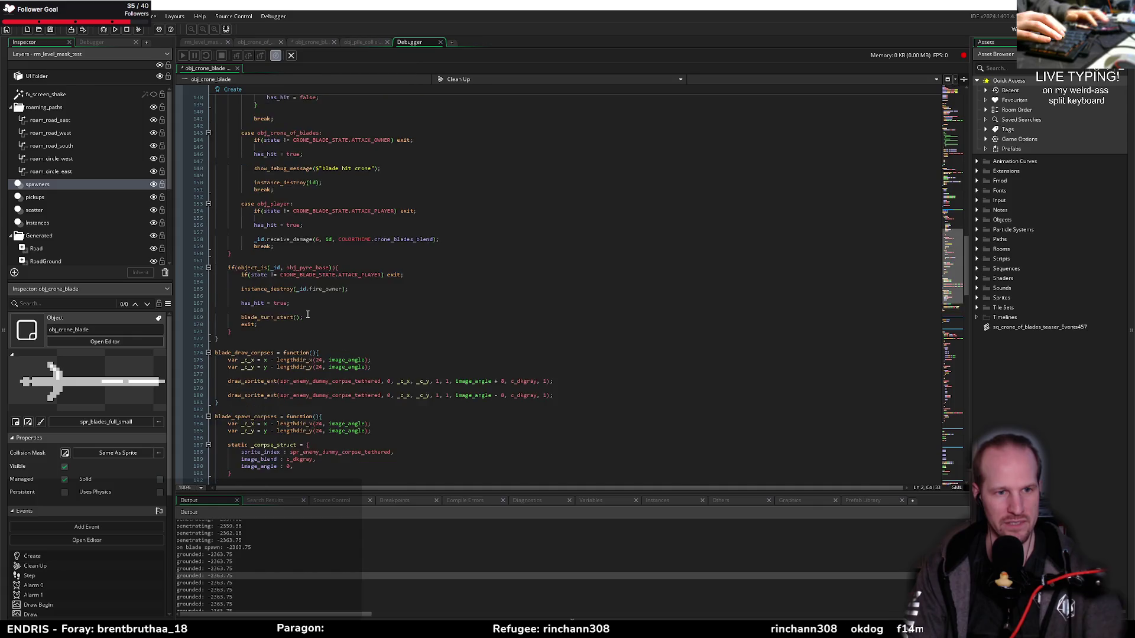
scroll(307, 314, "up", 20)
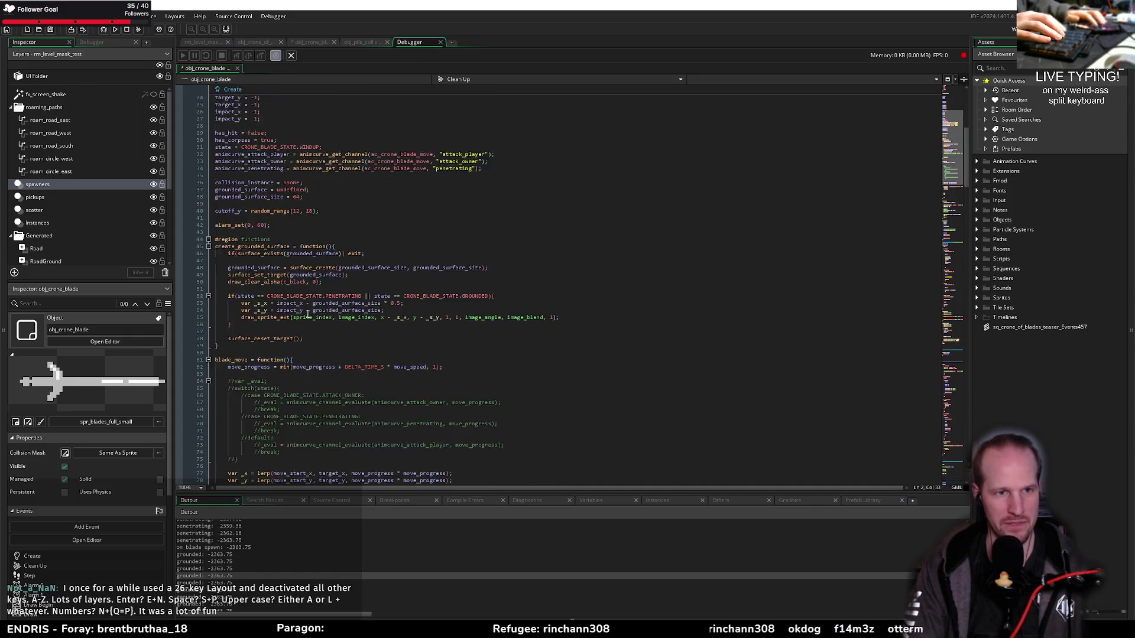
scroll(307, 314, "up", 6)
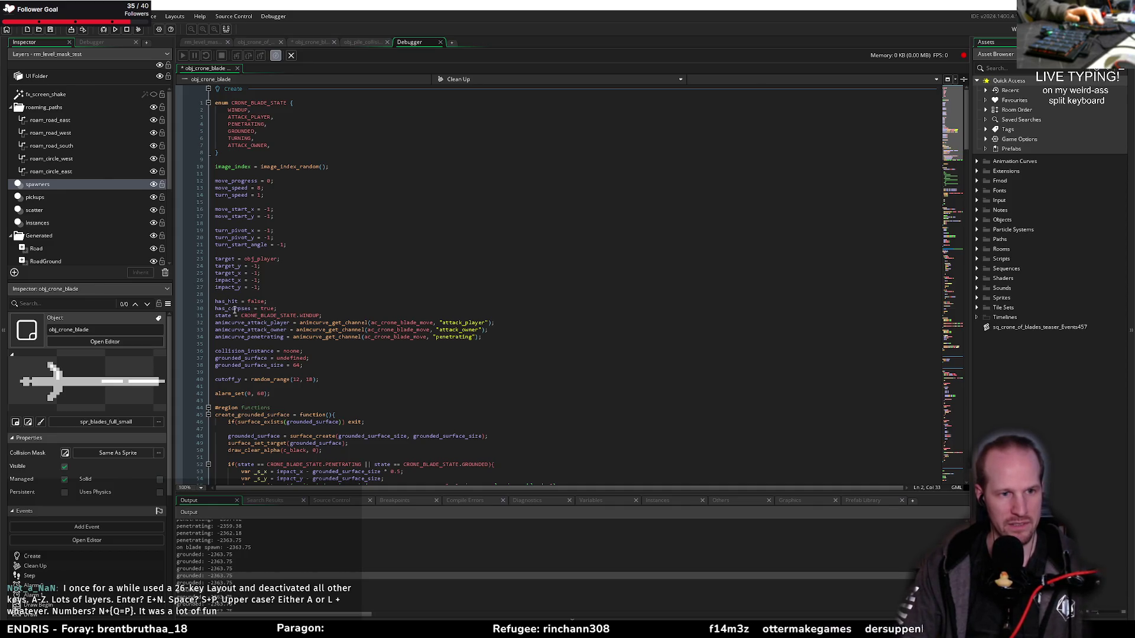
double_click(271, 310)
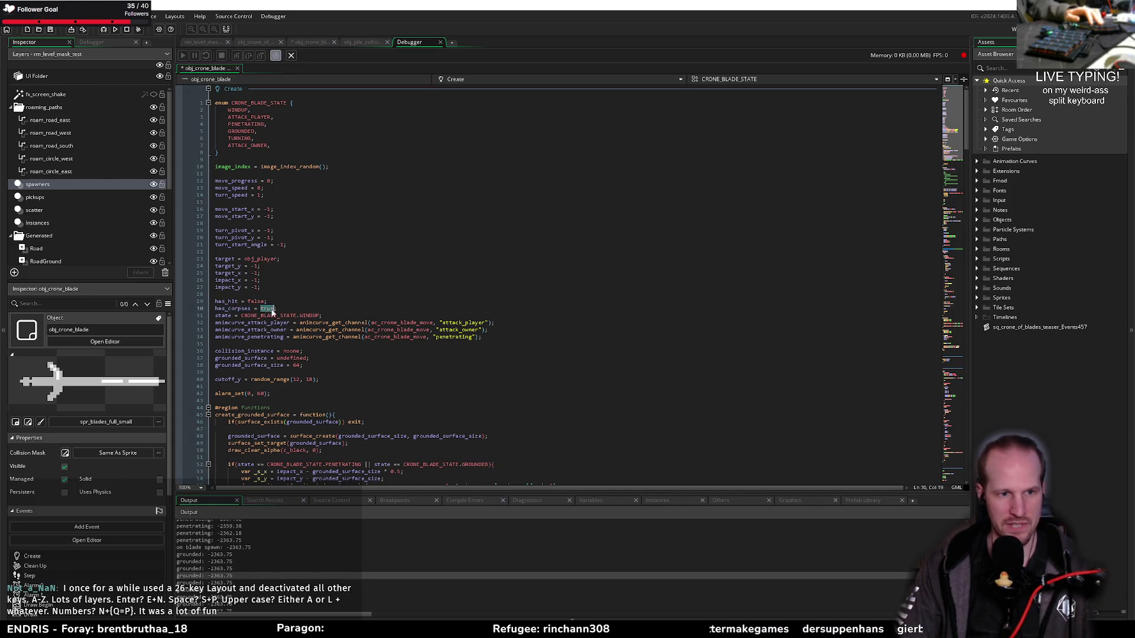
scroll(273, 313, "down", 15)
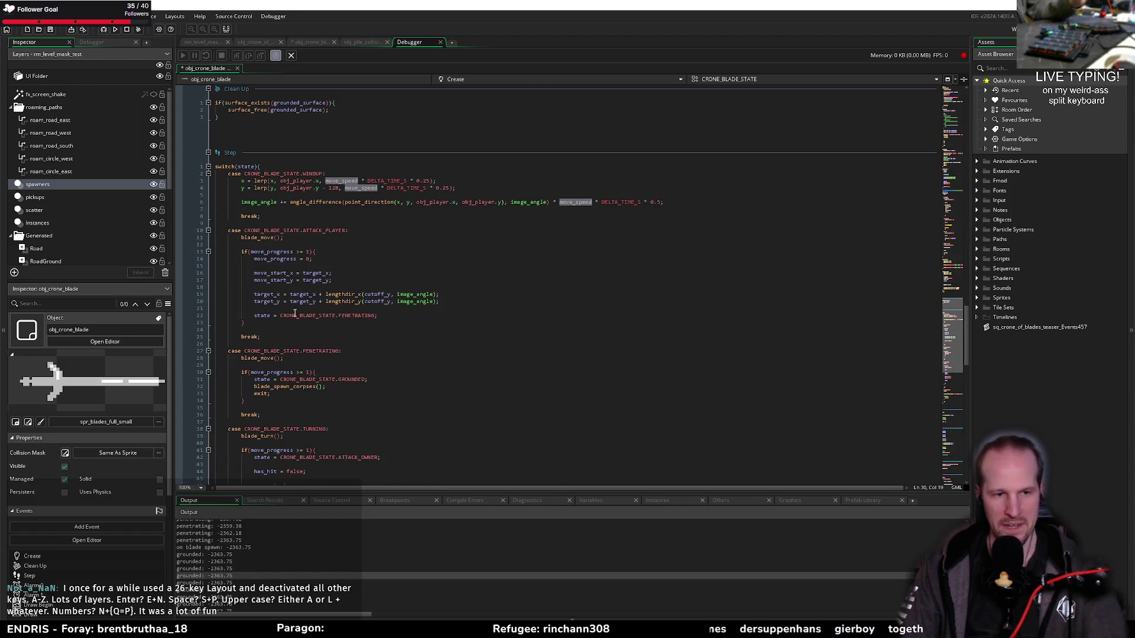
left_click(327, 387)
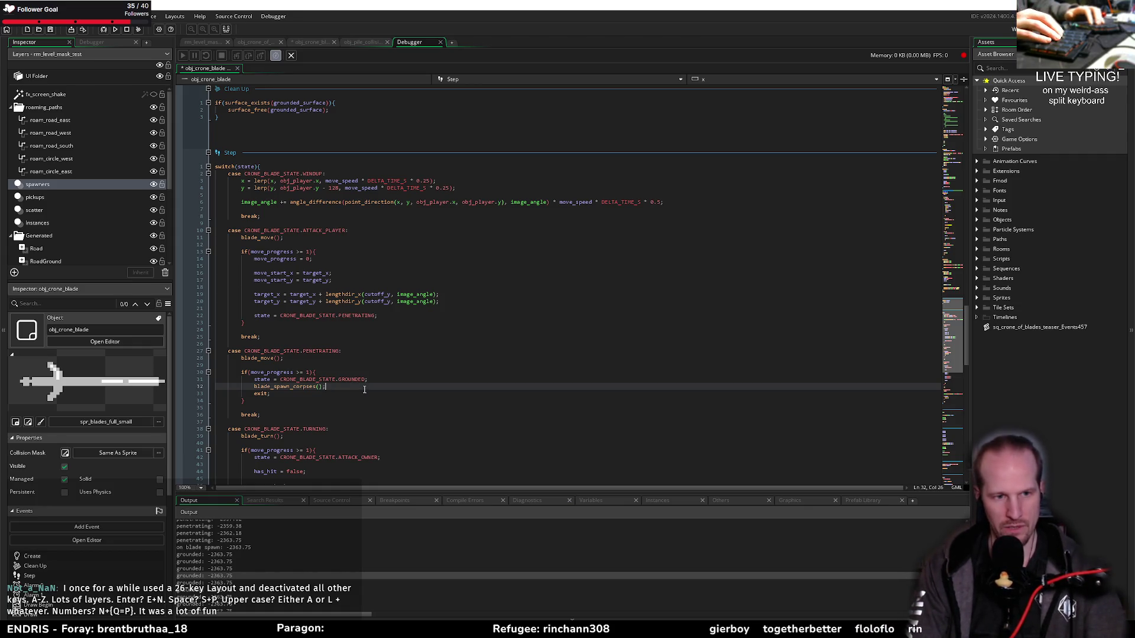
Prefix the blade_spawn_corpses() call with if(has_corpses) on the same line
key("shift+Home")
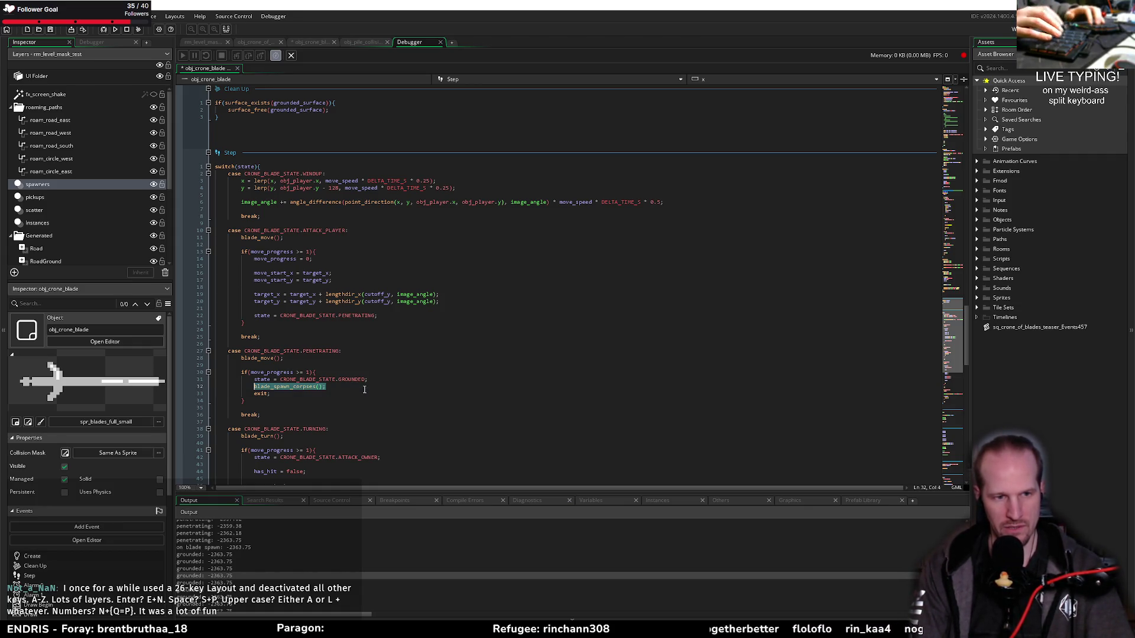
key("Left")
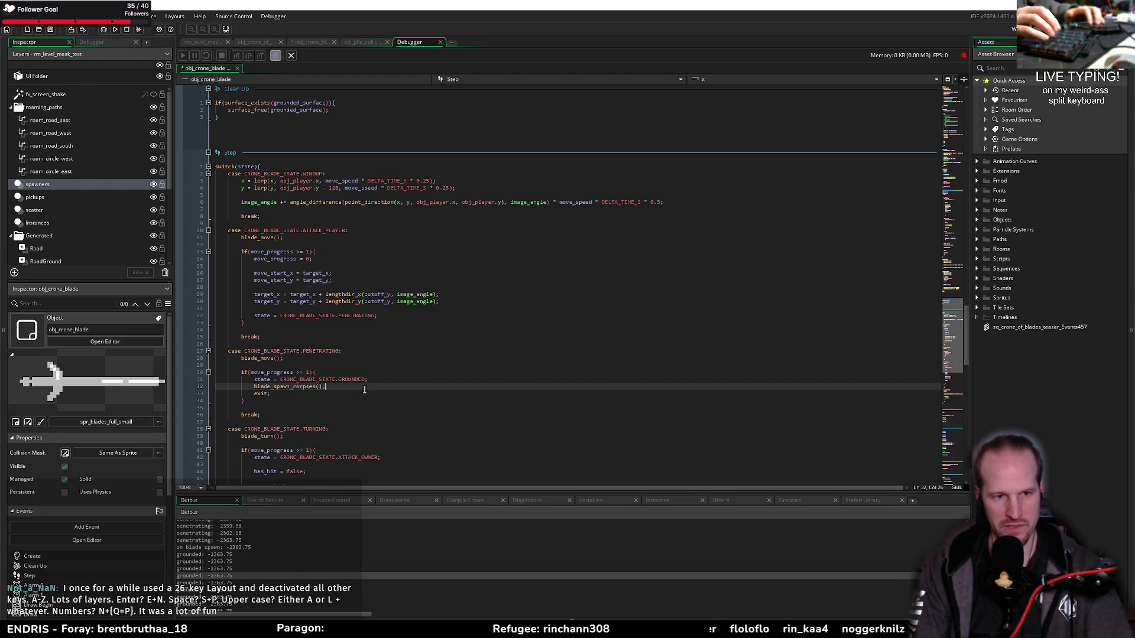
key("Return")
key("Up")
type("if")
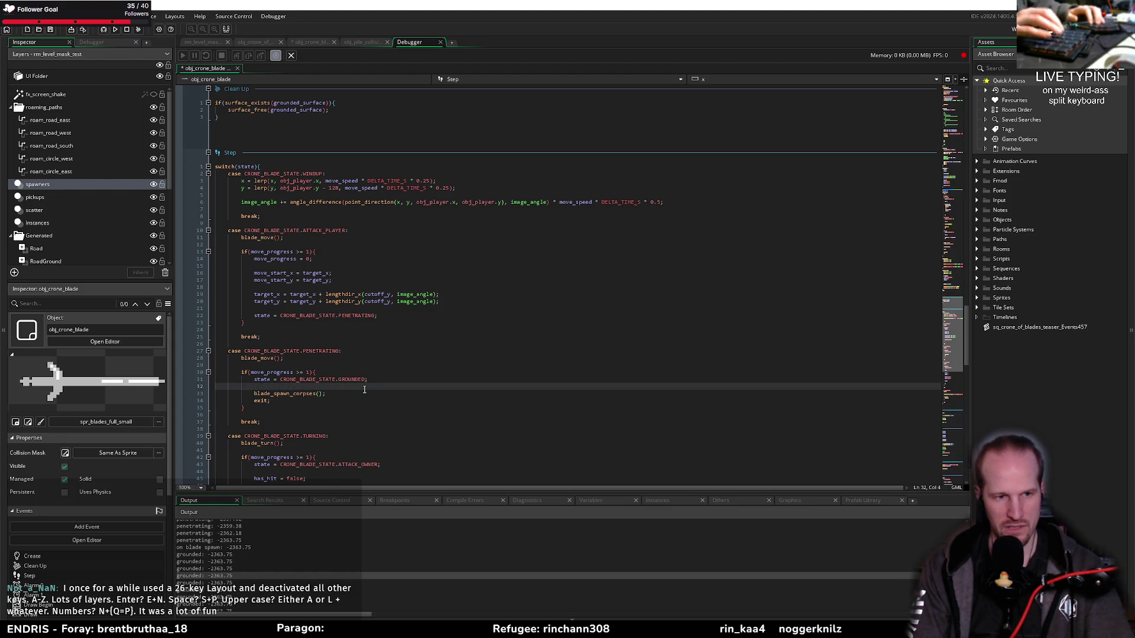
type("(has_corpses)")
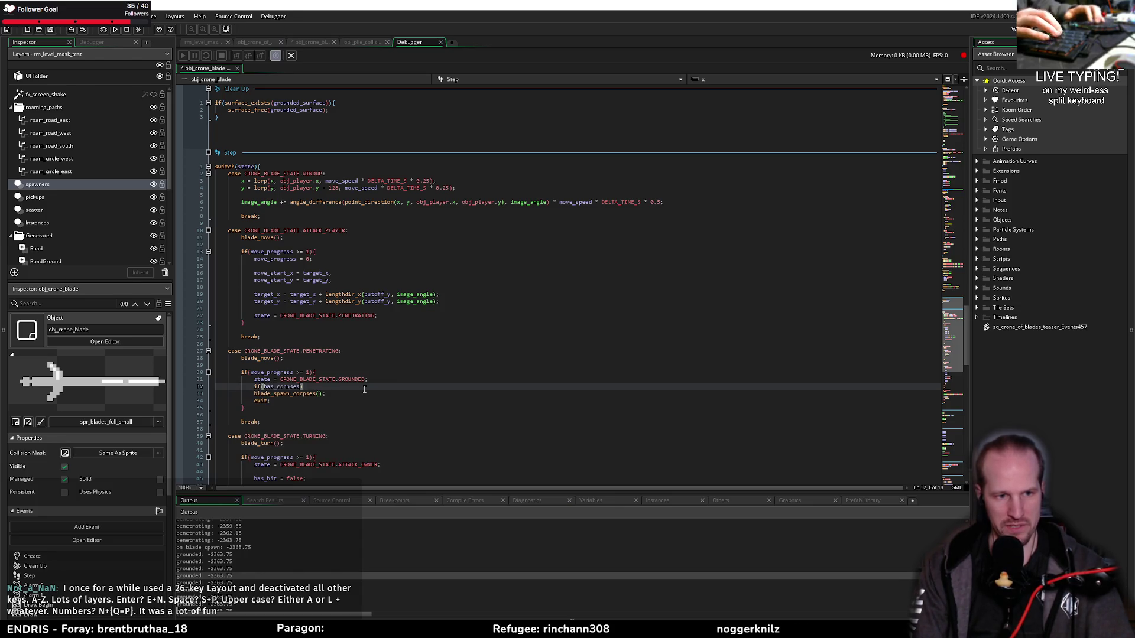
key("Delete")
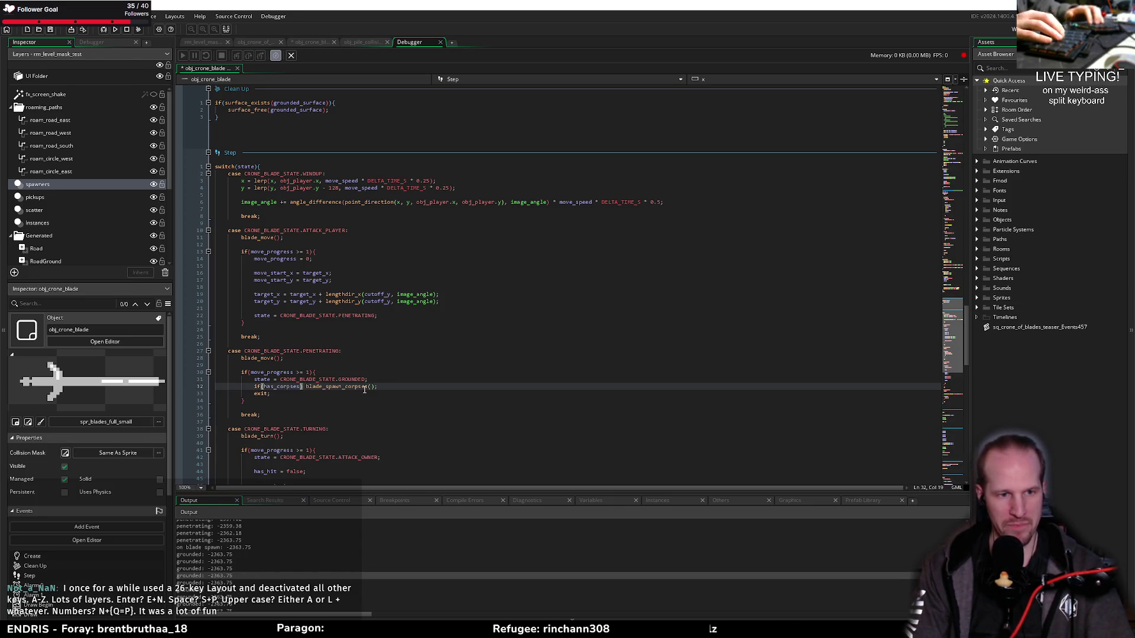
left_click(116, 30)
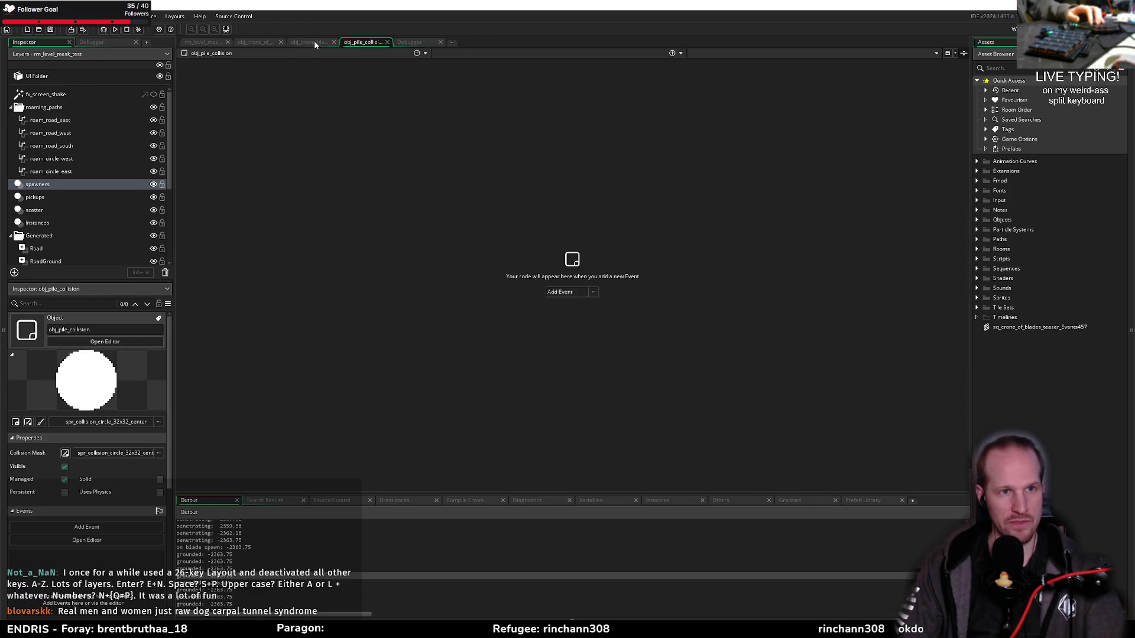
Pass { has_corpses : choose(true, false) } as a struct argument to obj_crone_of_blades' instance_create_layer call
left_click(312, 41)
left_click(269, 42)
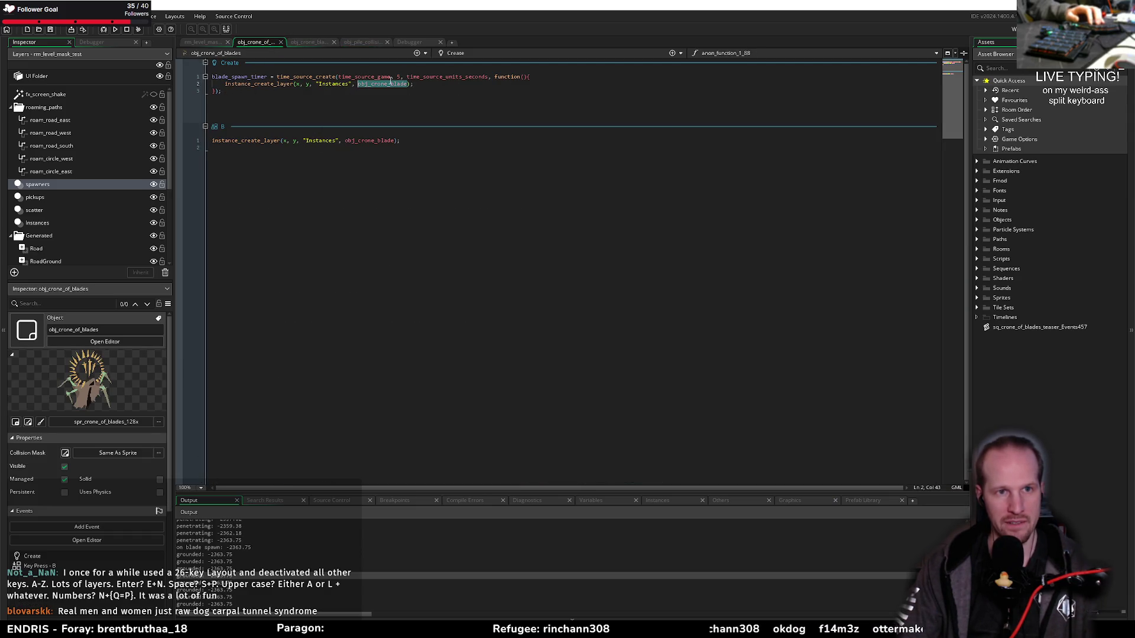
key("Right")
type(", ")
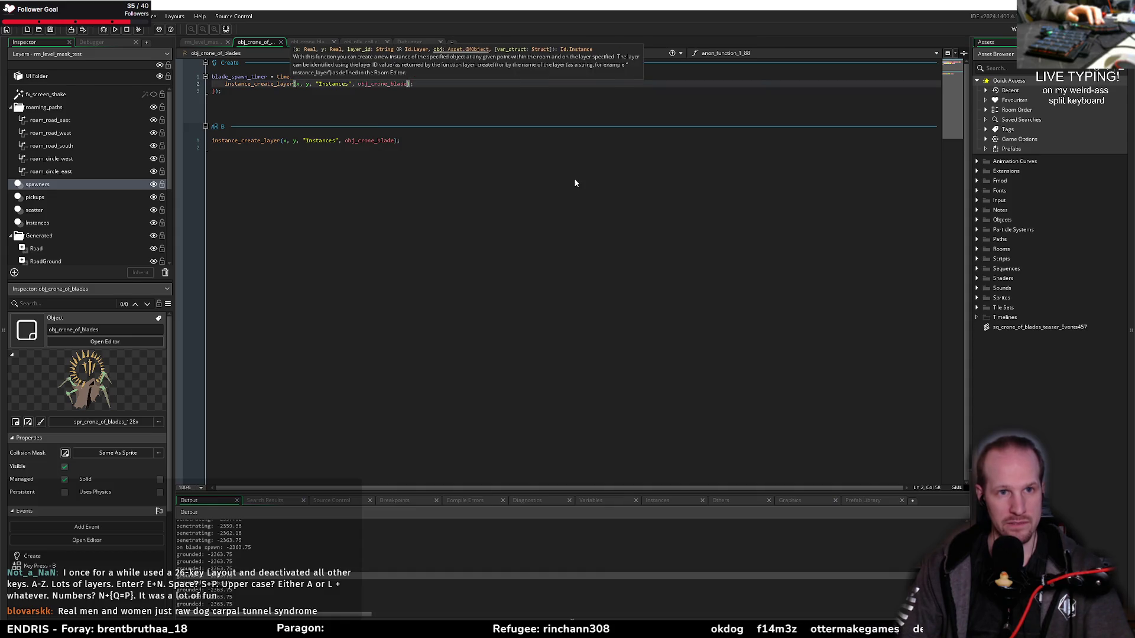
type("{ ")
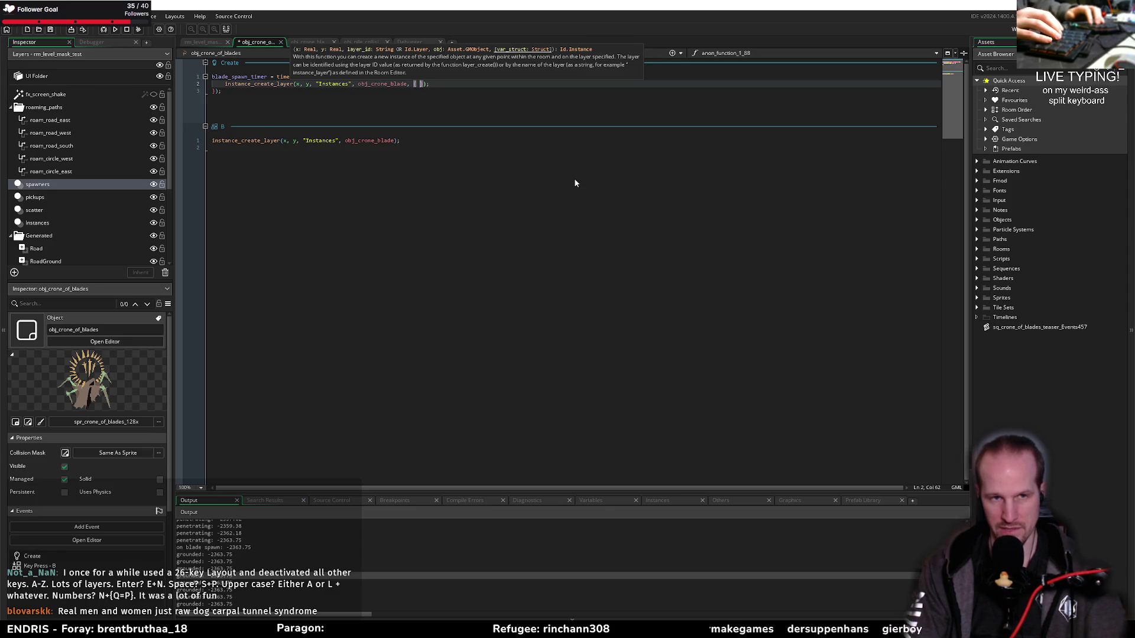
type("has_")
type("corpses : cho")
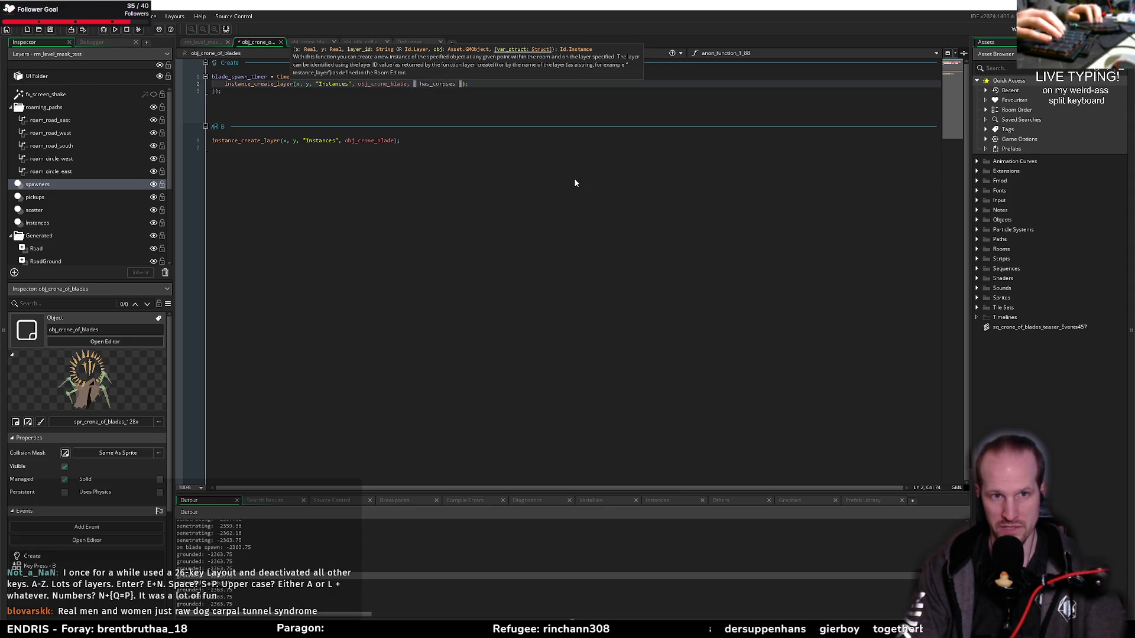
type("ose(true, ")
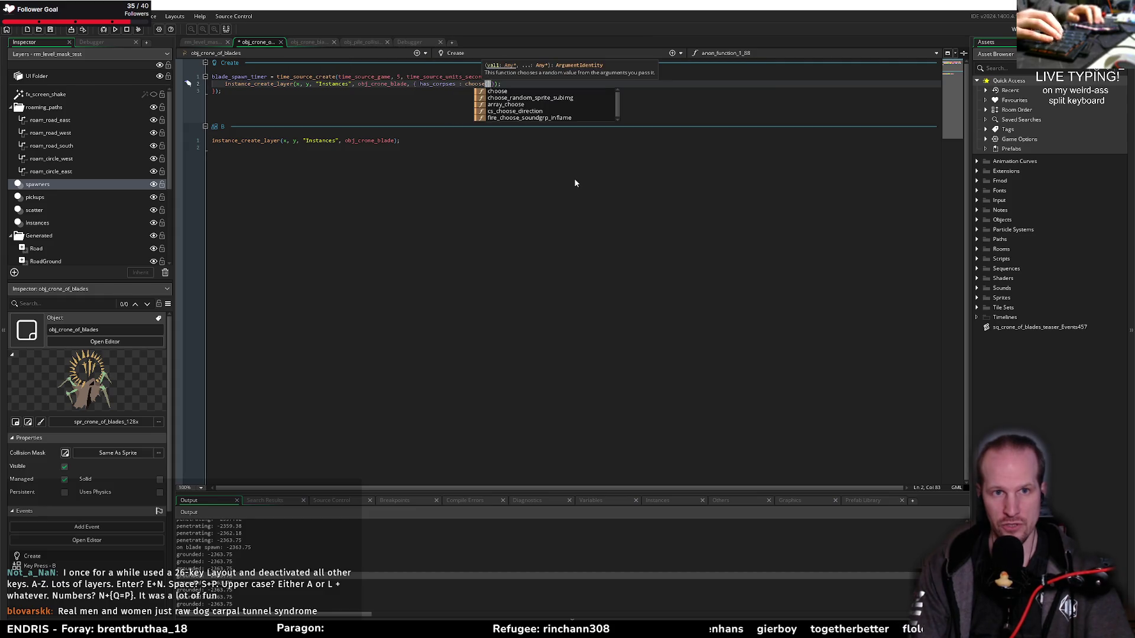
type("false)")
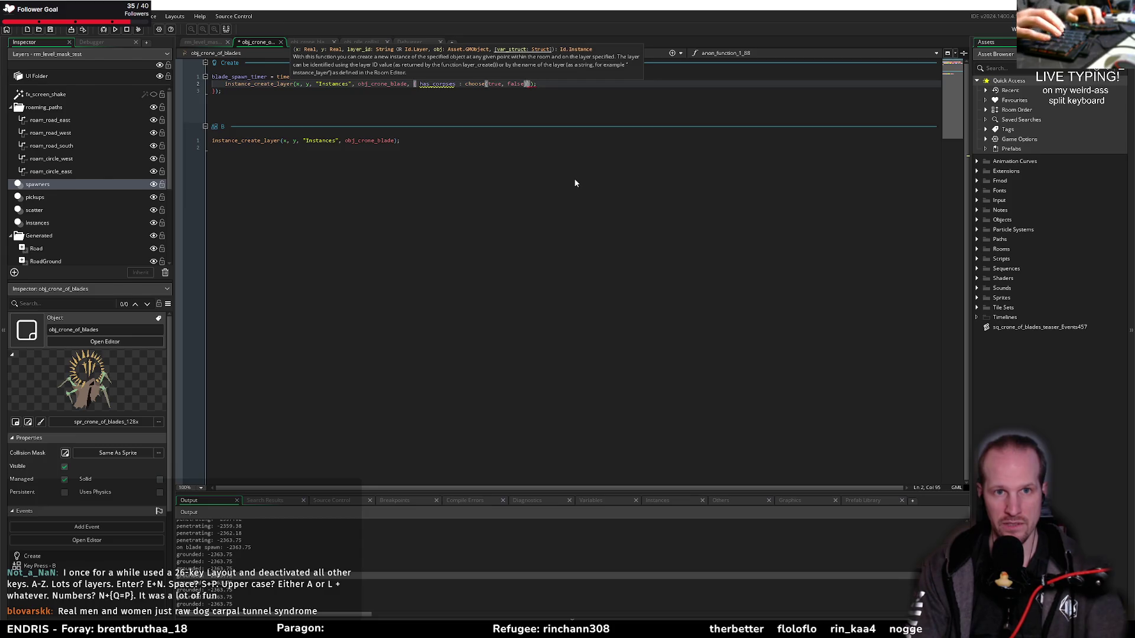
key("BackSpace")
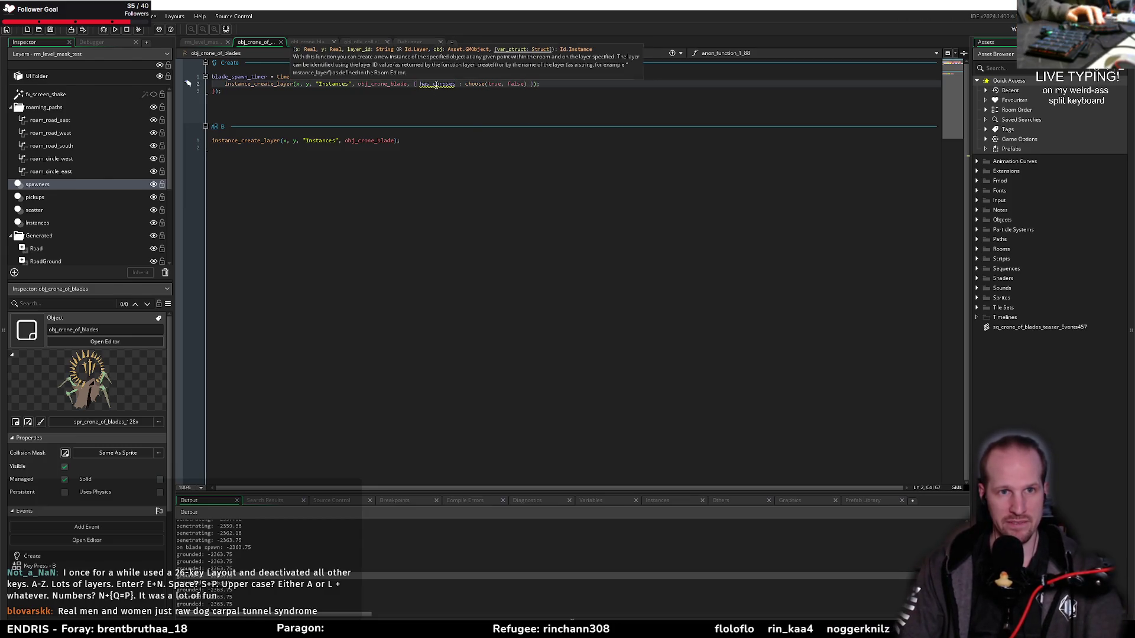
left_click(360, 42)
left_click(329, 42)
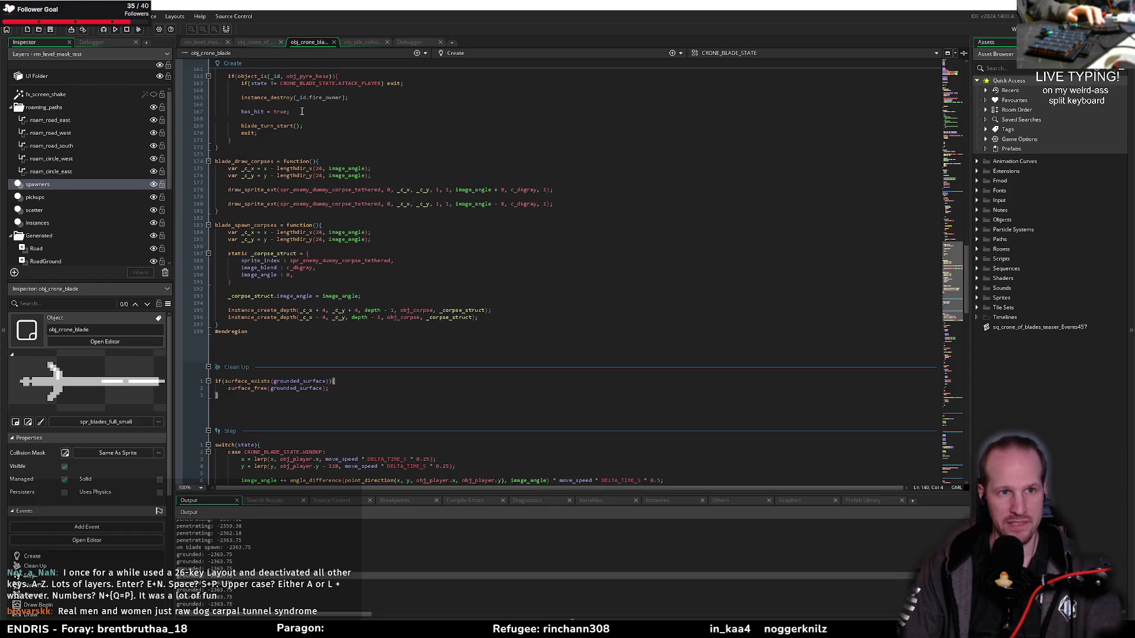
Remove has_corpses from the Create code and add a Boolean has_corpses variable defaulting to True
scroll(261, 183, "up", 10)
scroll(261, 184, "up", 10)
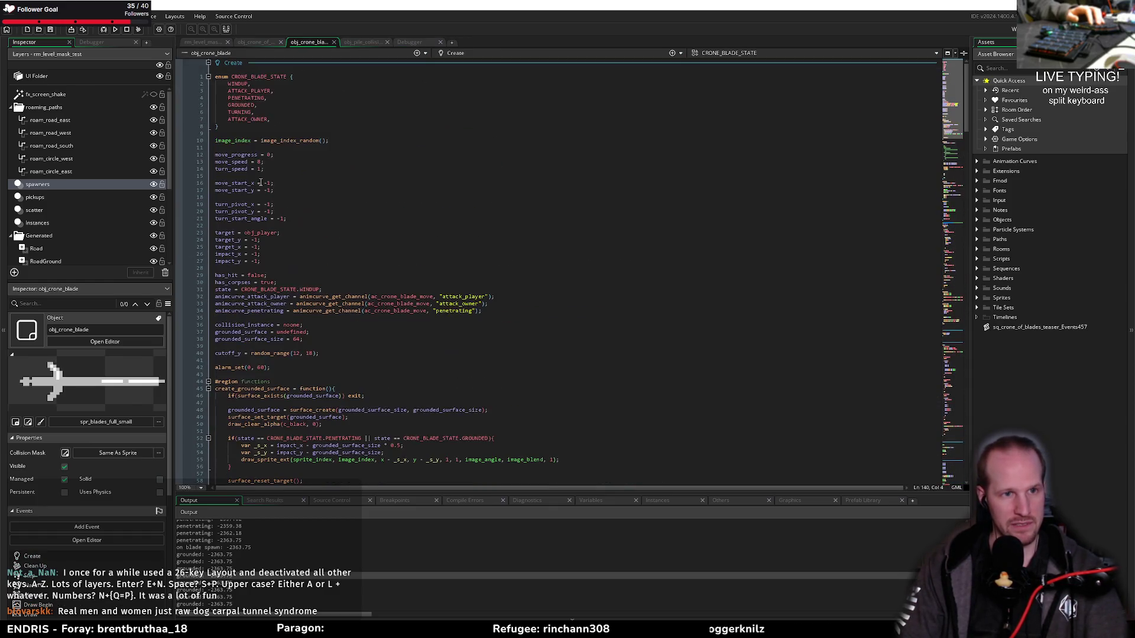
double_click(228, 282)
key("BackSpace")
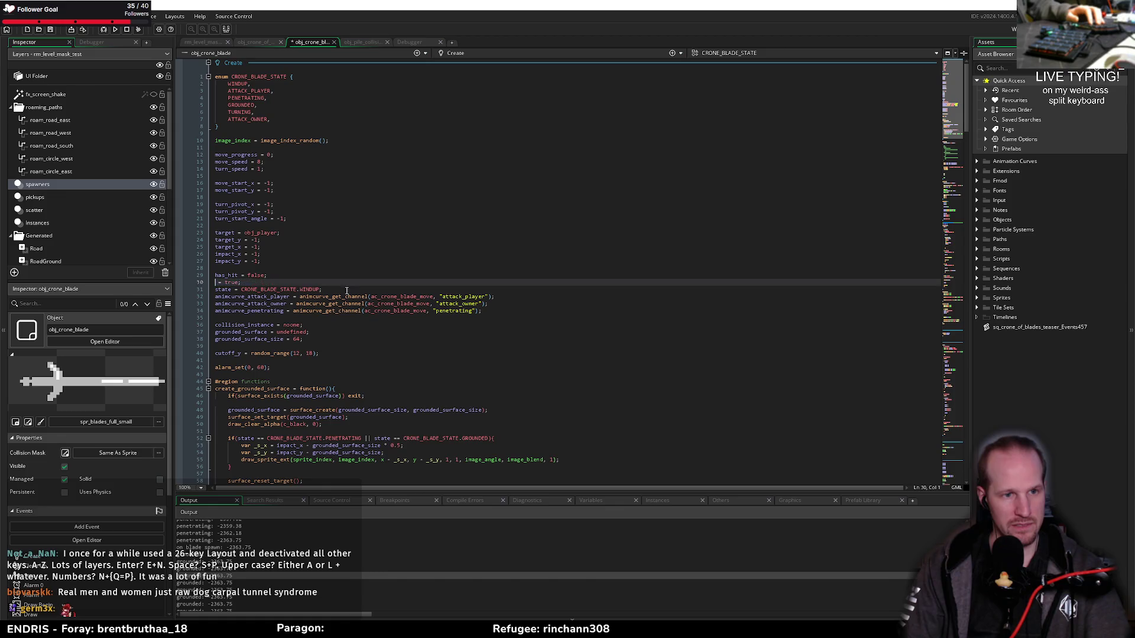
scroll(68, 543, "down", 1)
scroll(68, 543, "down", 3)
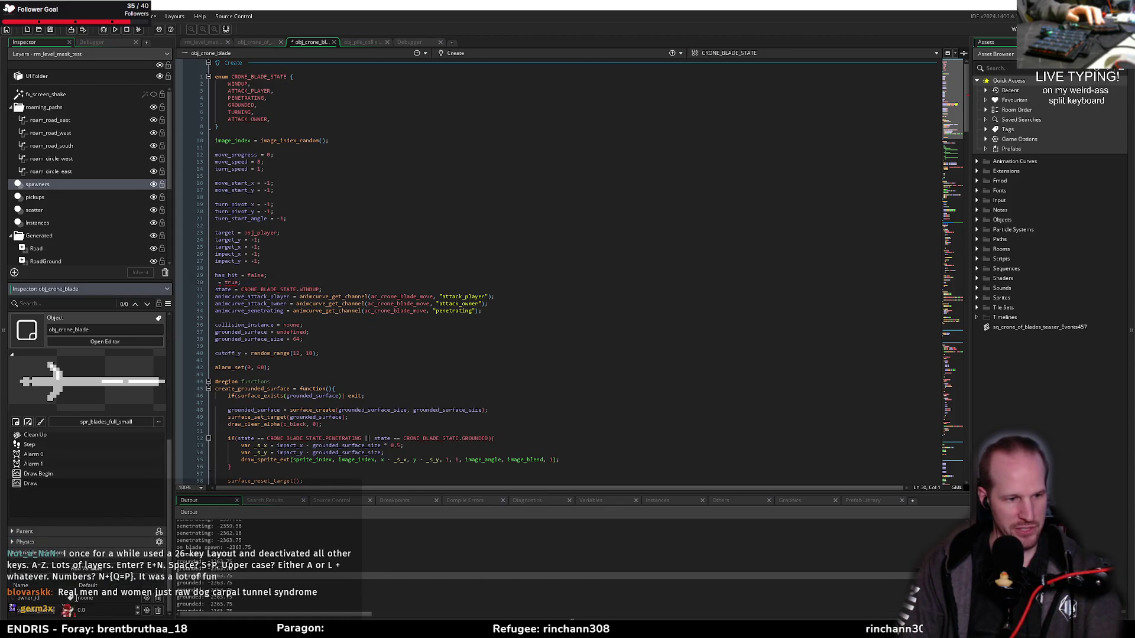
left_click(147, 610)
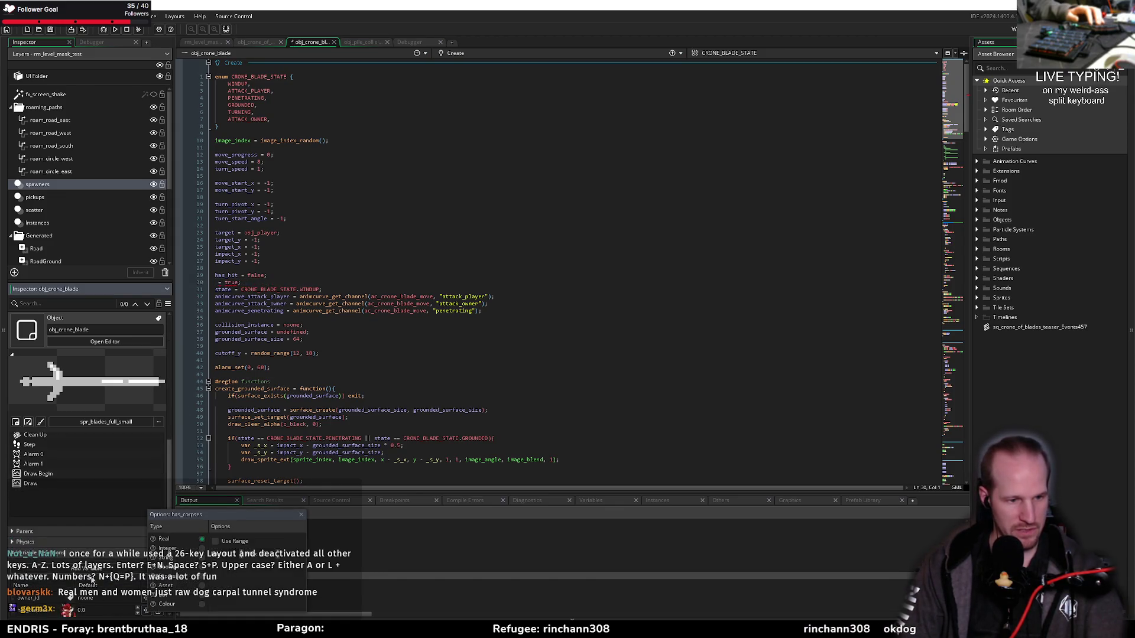
left_click(177, 568)
left_click(81, 610)
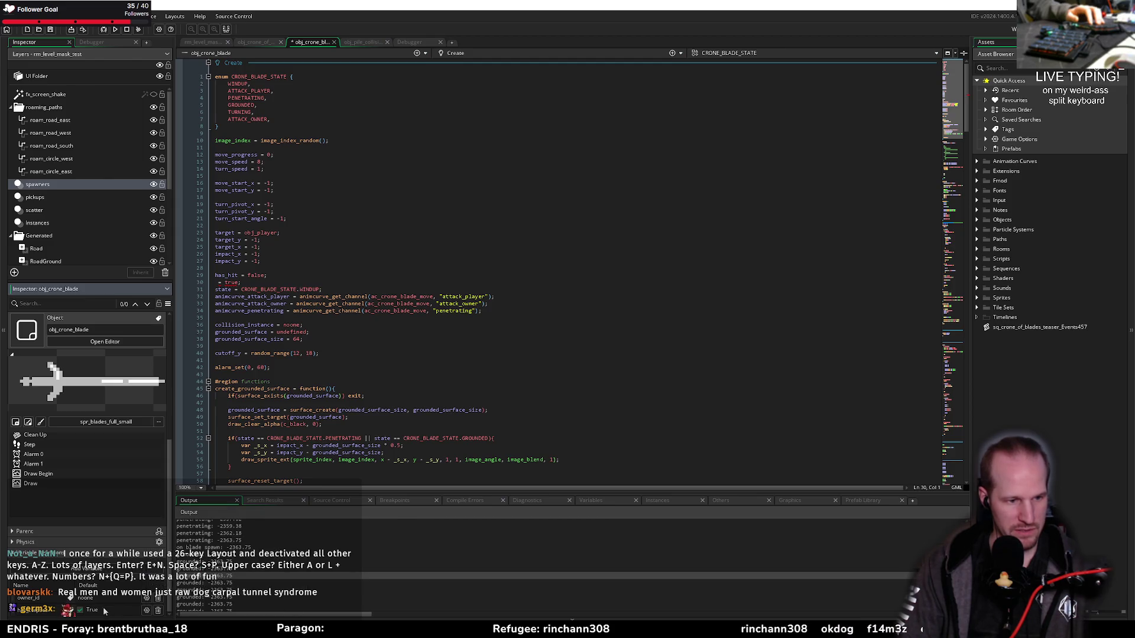
key("ctrl+s")
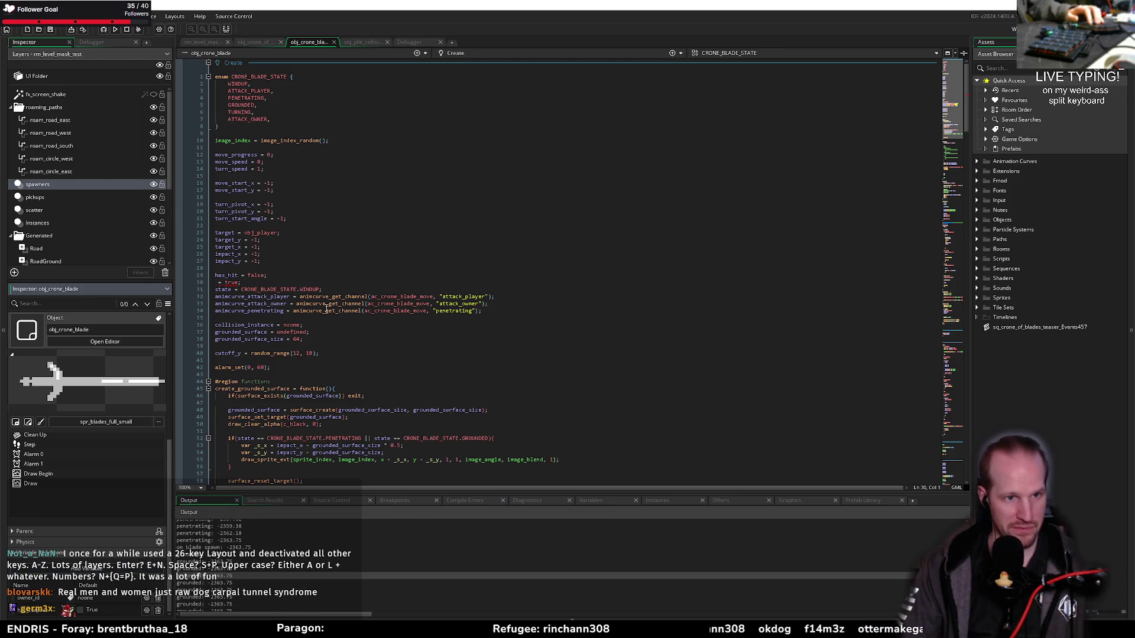
Delete the leftover '= true' line from obj_crone_blade's Create event and save
left_click(244, 283)
key("ctrl+d")
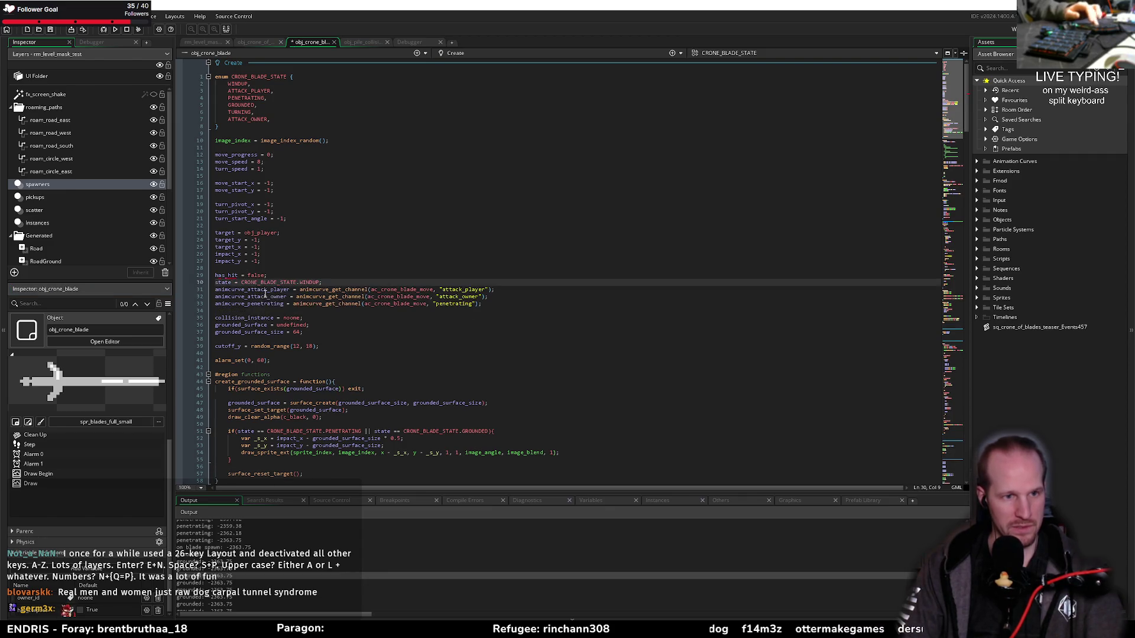
key("ctrl+s")
left_click(257, 42)
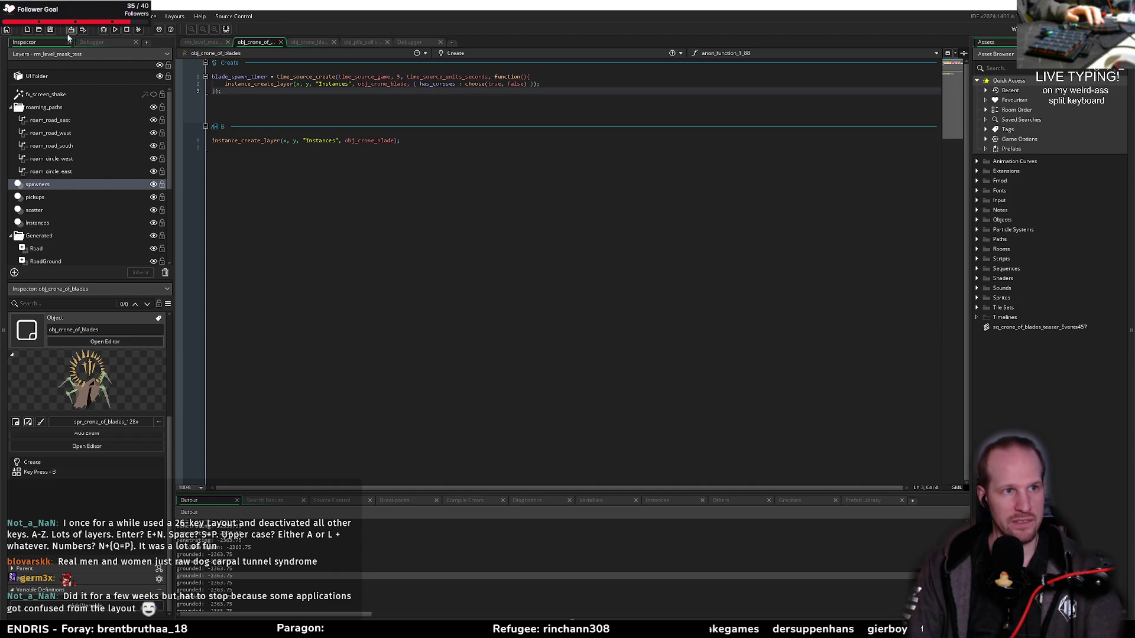
Build and run Pyrebound, then choose PLAY on its title screen to test has_corpses
left_click(115, 30)
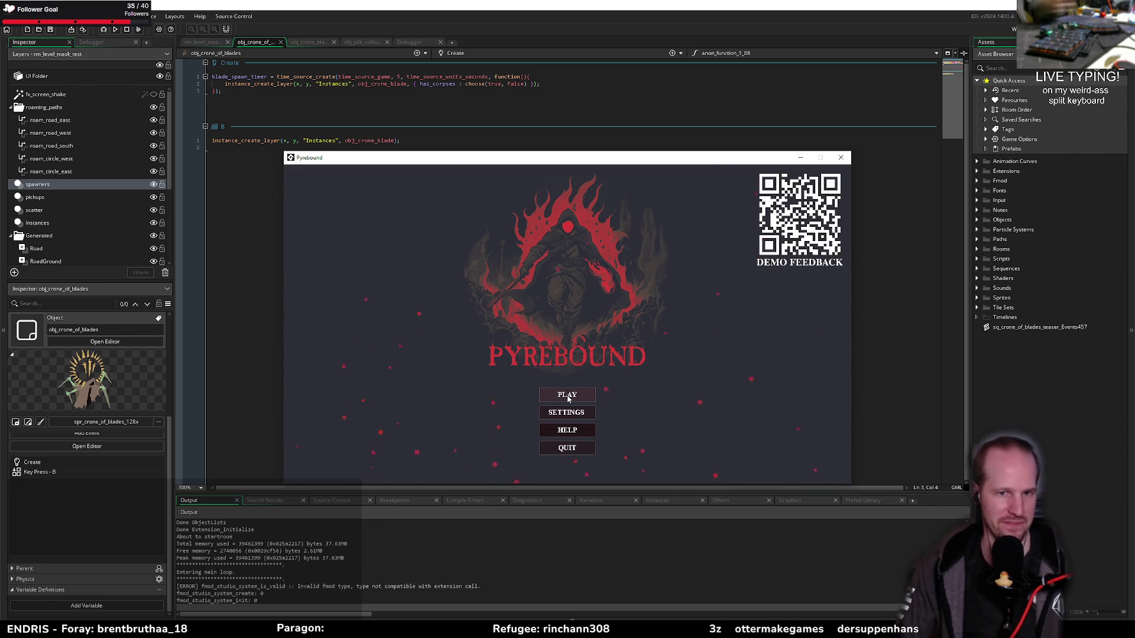
left_click(568, 397)
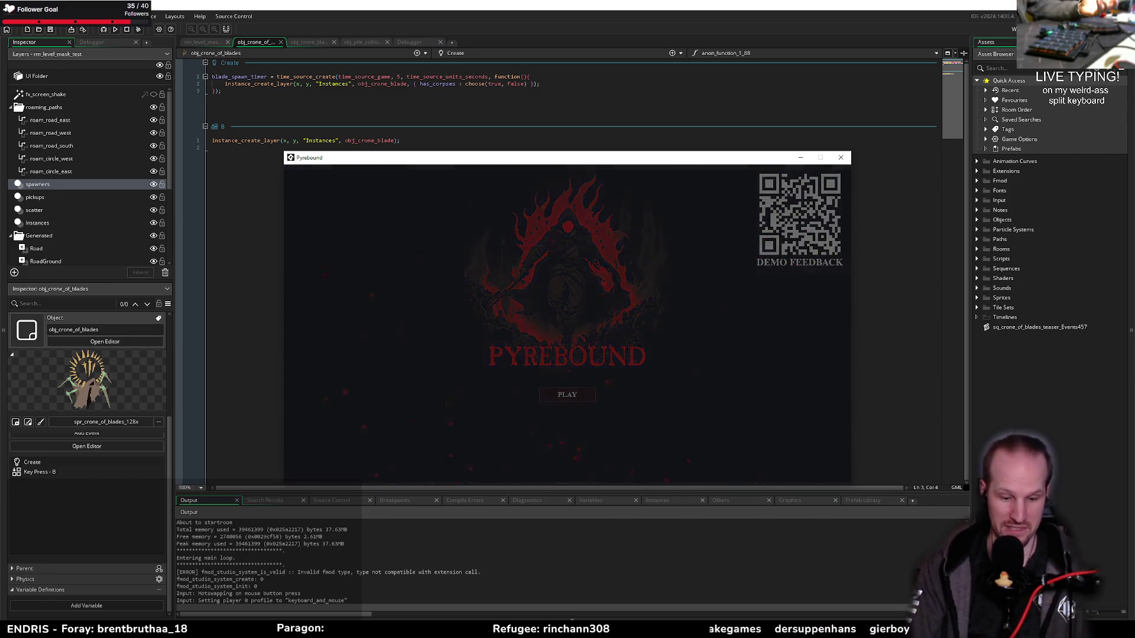
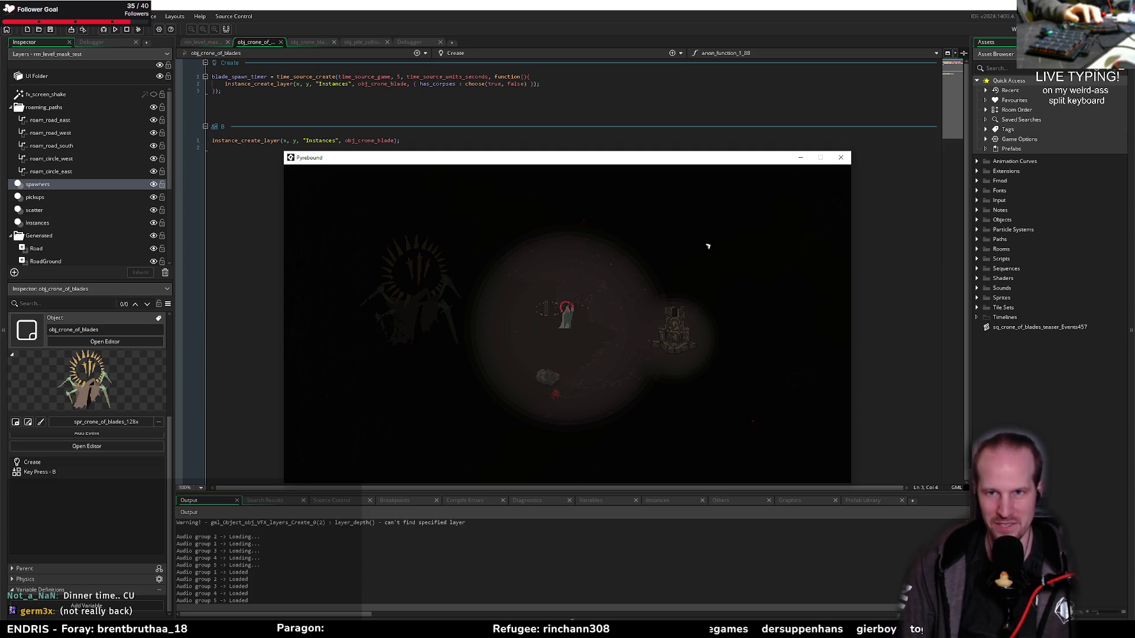
Close the Pyrebound window, relaunch it with Run, and continue past the title screen
left_click(840, 157)
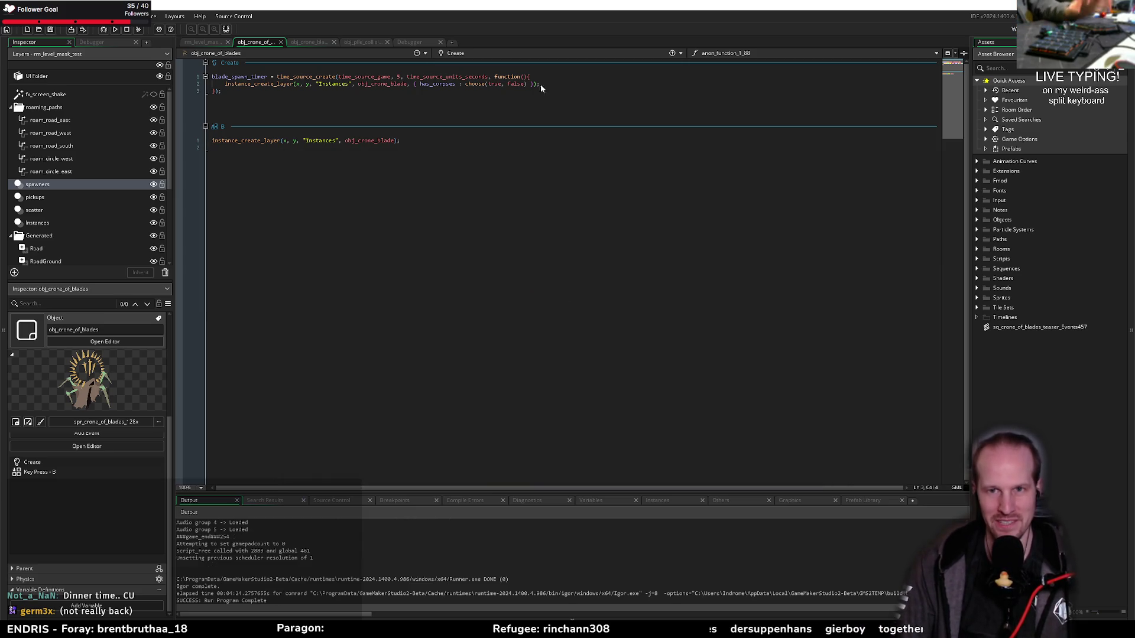
left_click(115, 30)
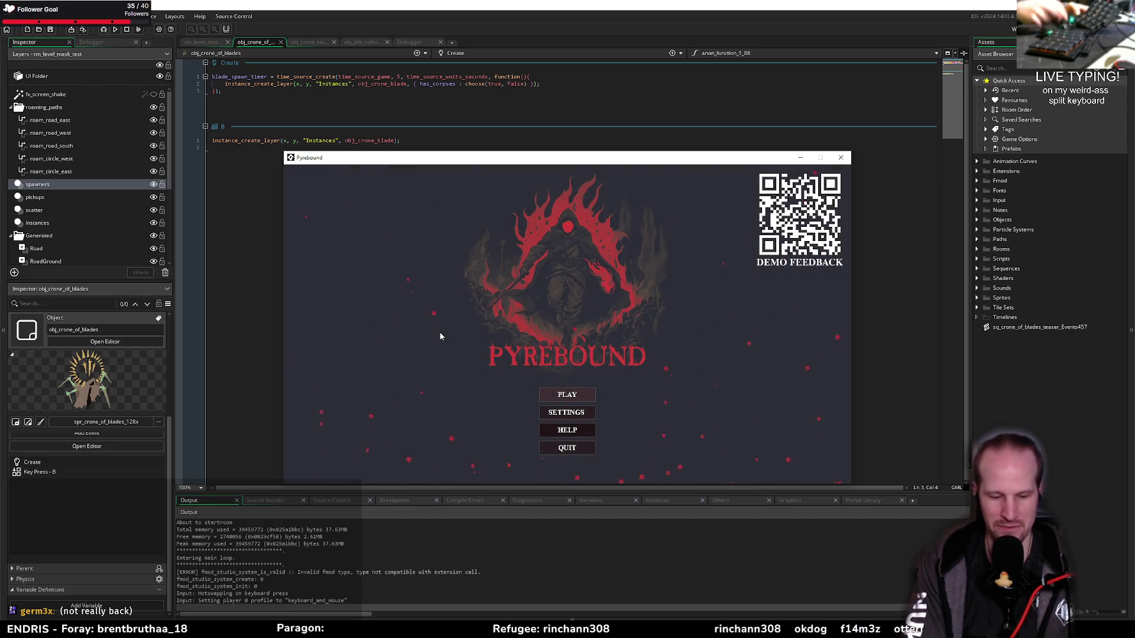
key("Return")
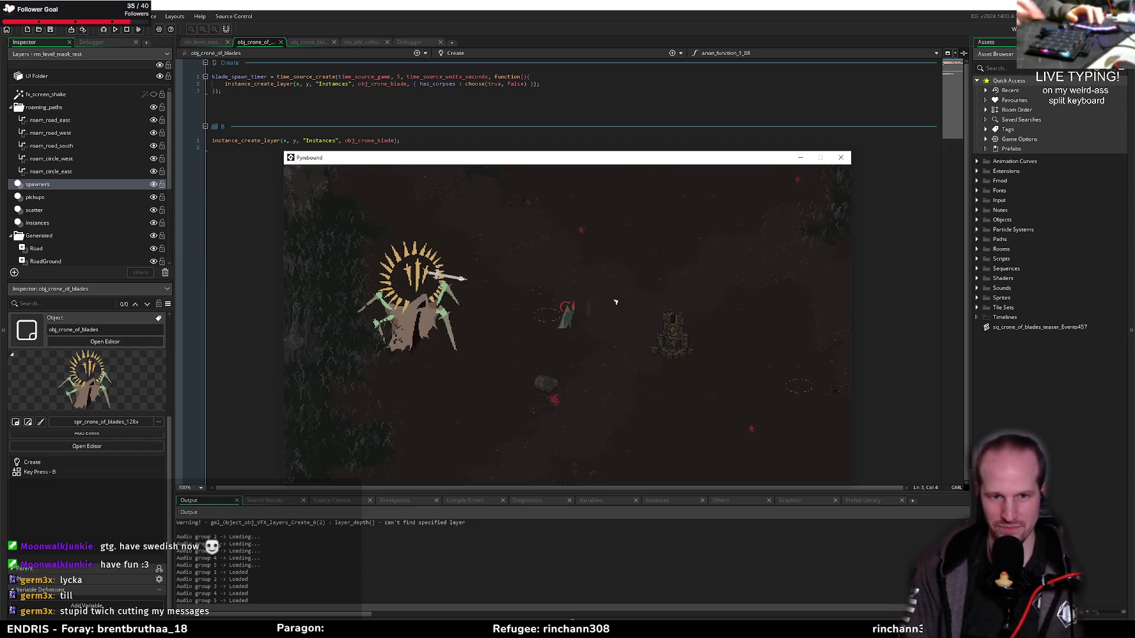
Walk the player around the crone with WASD as blades spawn, then quit with Escape
key("d")
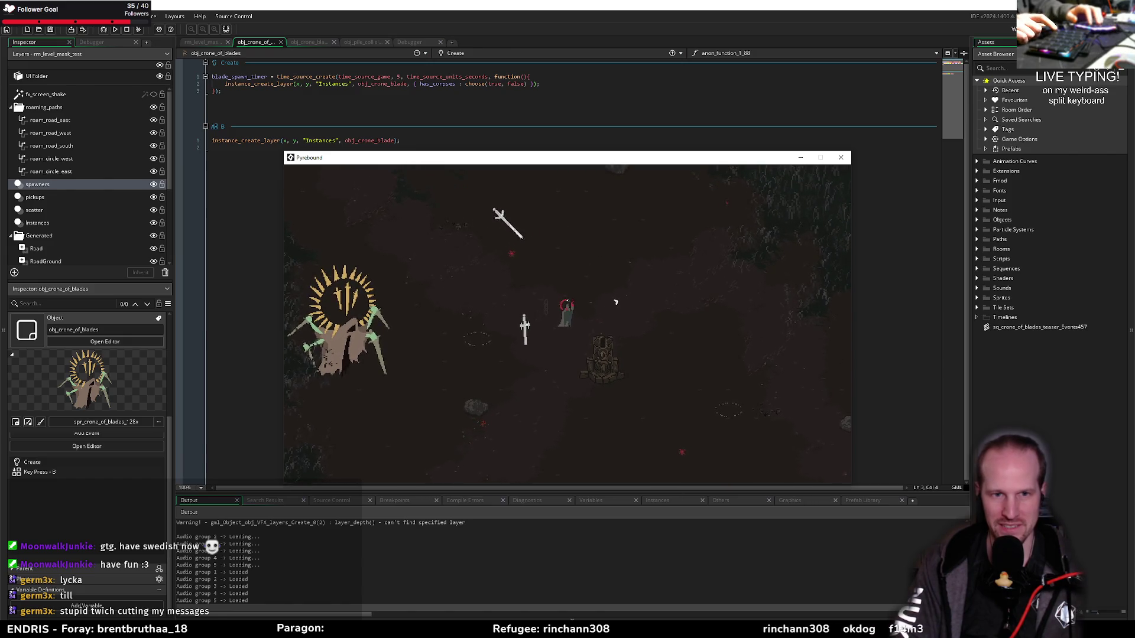
key("a")
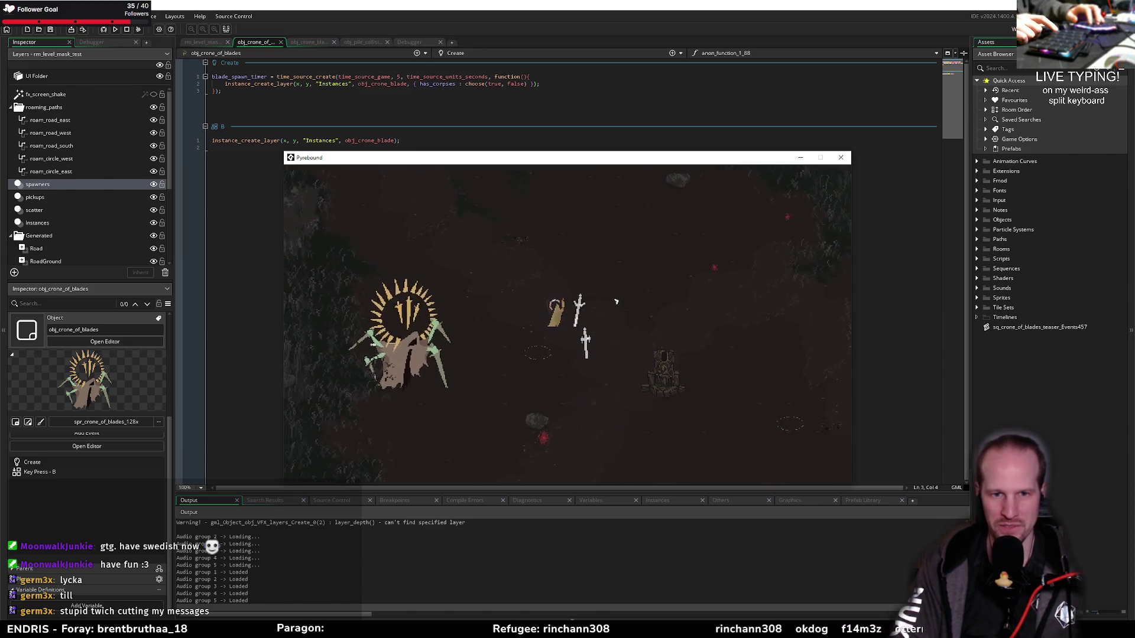
key("s")
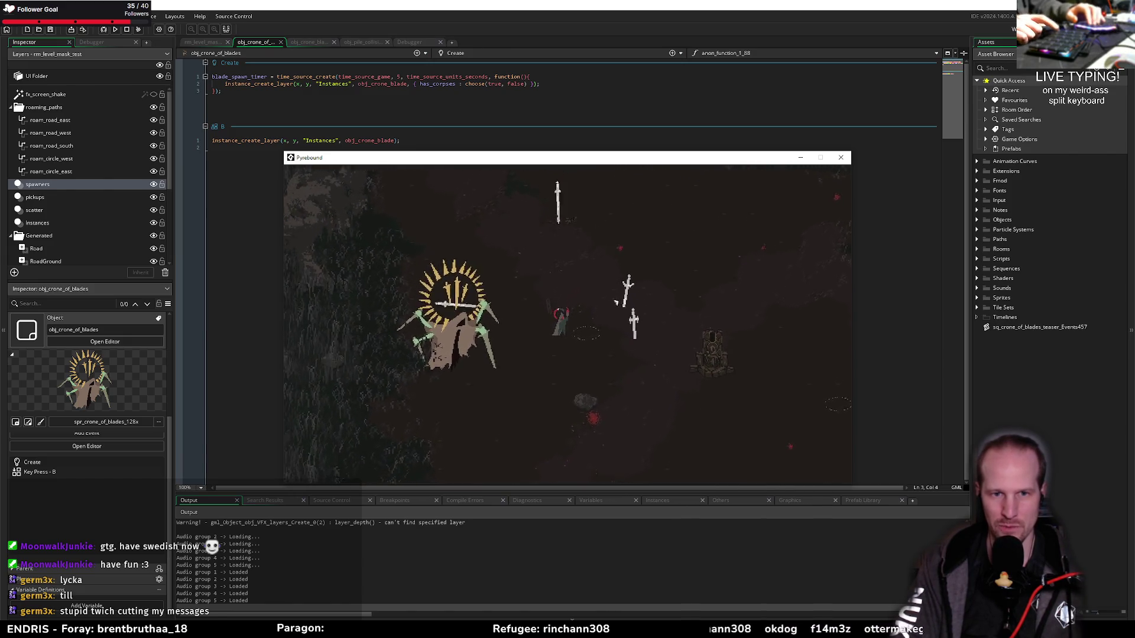
key("d")
key("w")
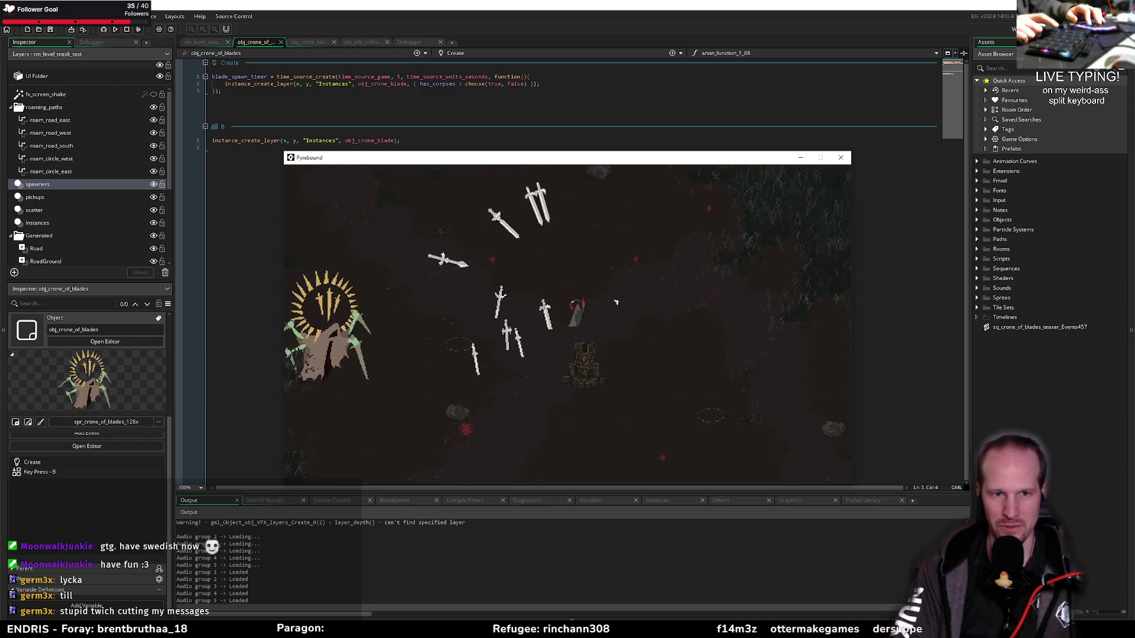
key("d")
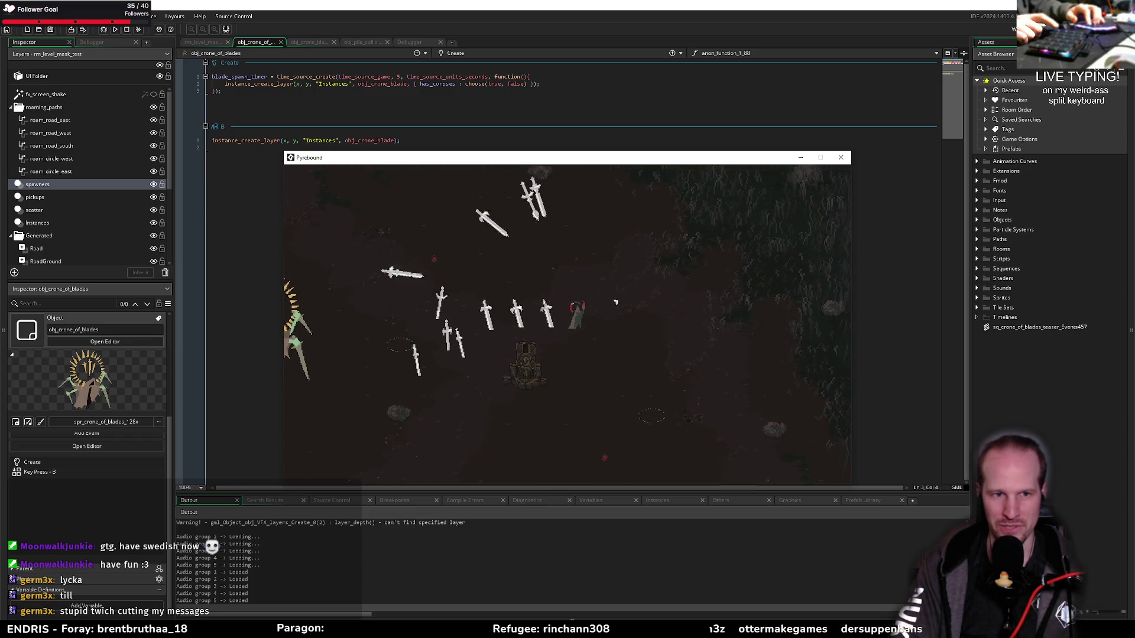
key("Escape")
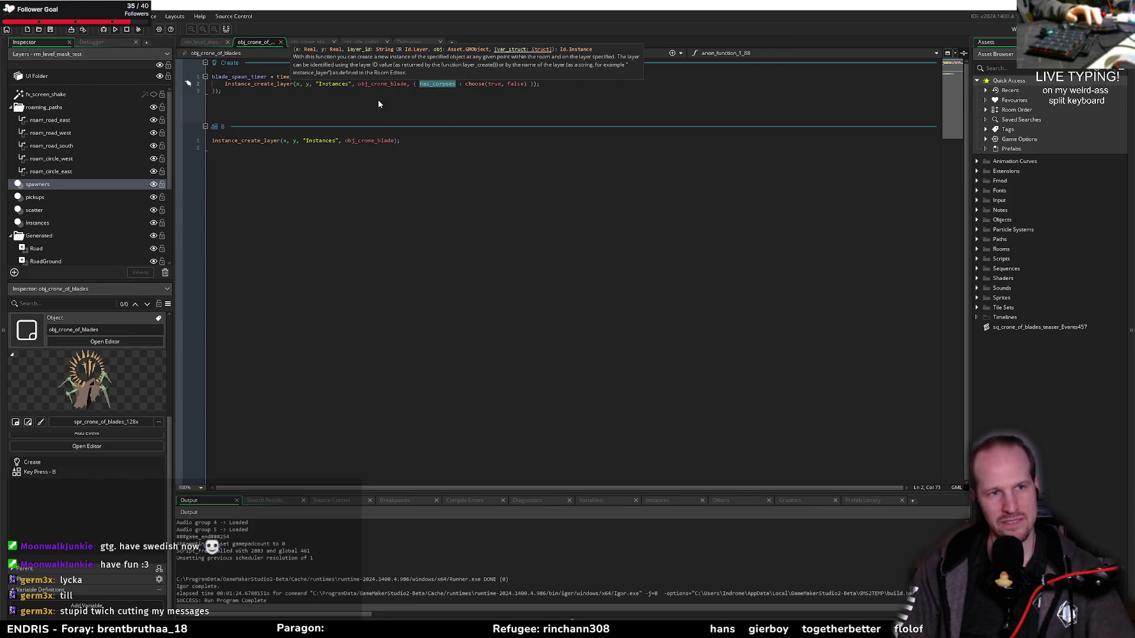
Inspect the instance_create_layer call's has_corpses and choose arguments, then switch to obj_crone_blade's code
left_click(378, 84)
key("Down")
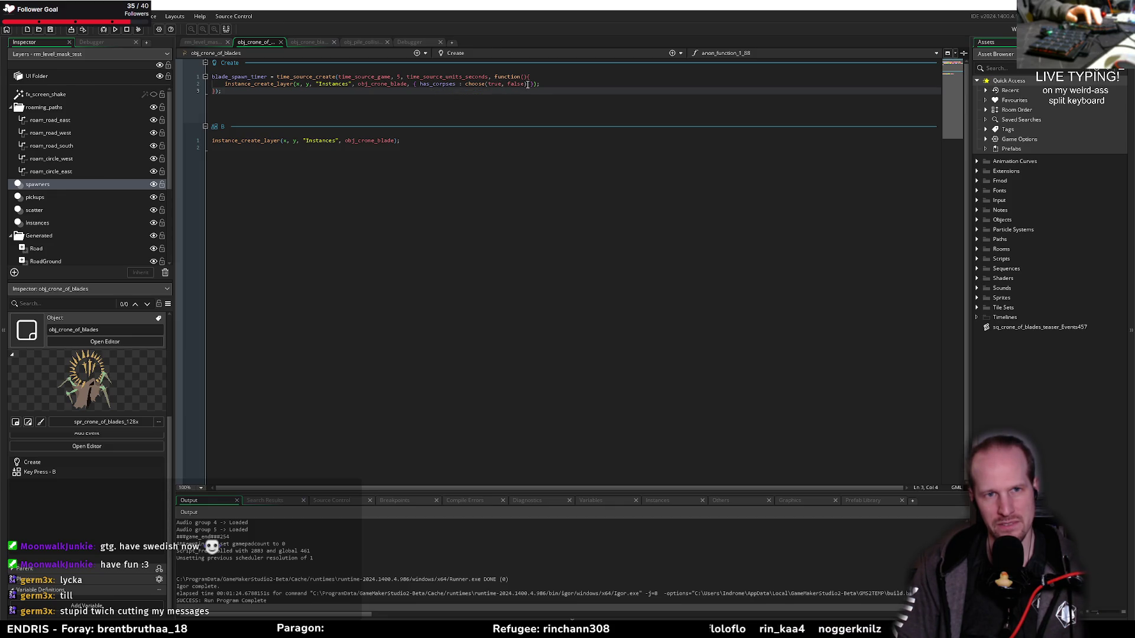
mouse_move(475, 83)
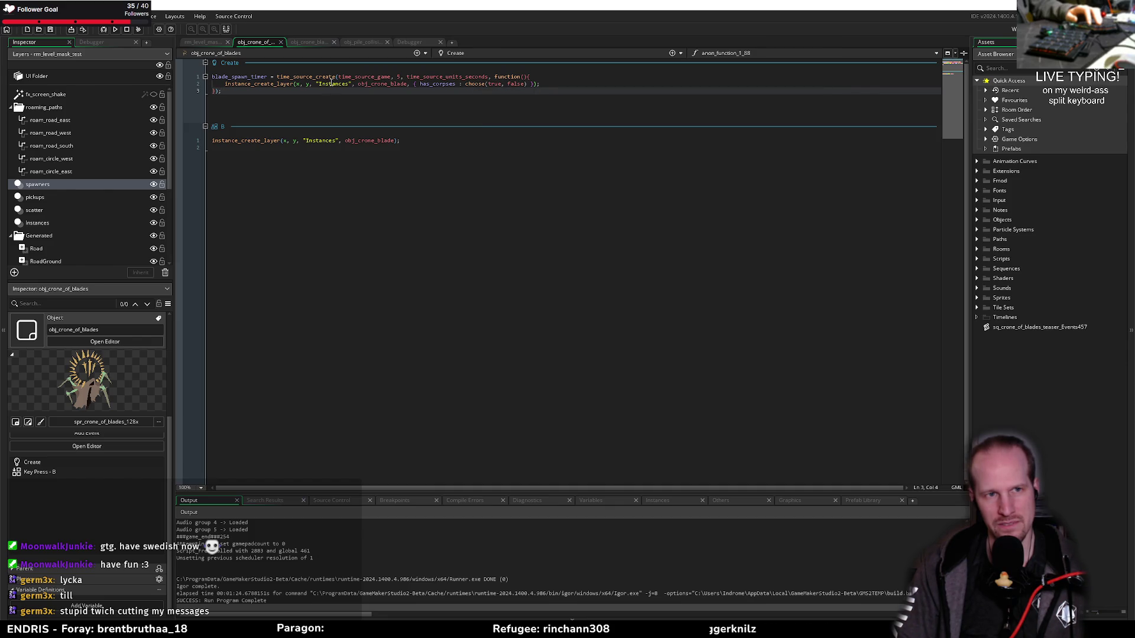
mouse_move(438, 86)
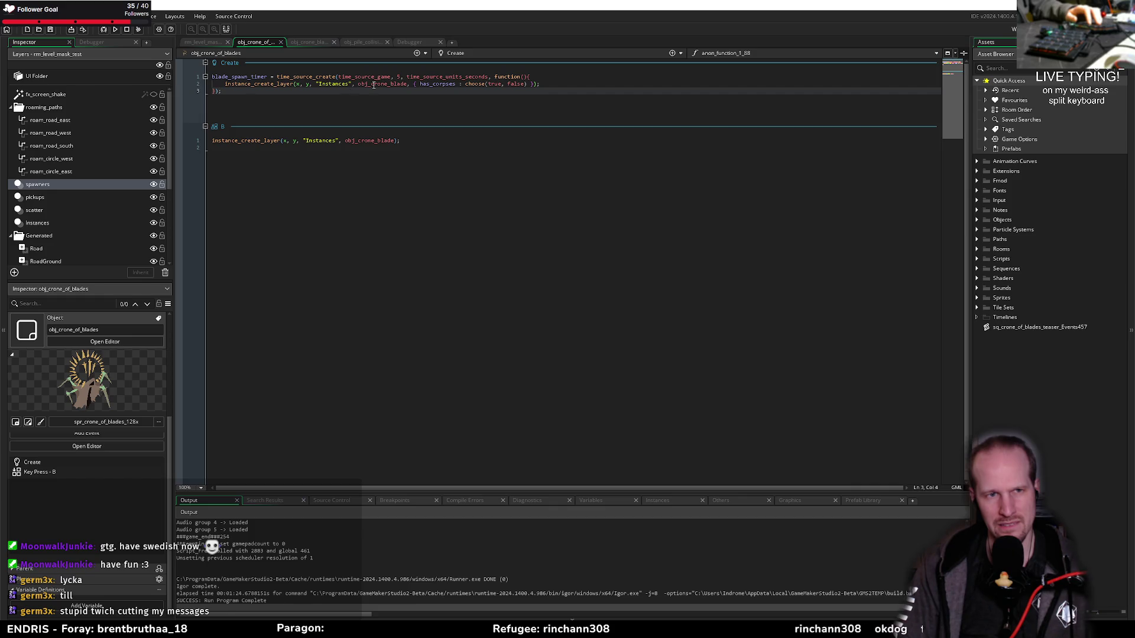
key("ctrl+Tab")
scroll(339, 304, "down", 15)
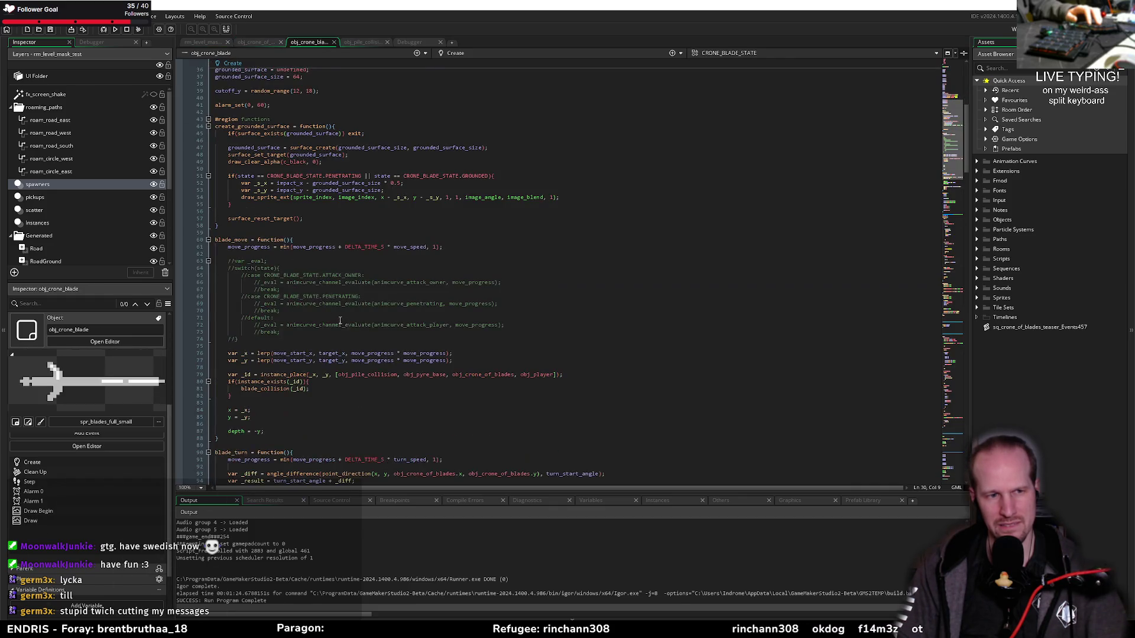
Scroll through obj_crone_blade's code, glancing at the obj_crone_of_blades tab and back
scroll(339, 304, "down", 8)
scroll(337, 294, "up", 10)
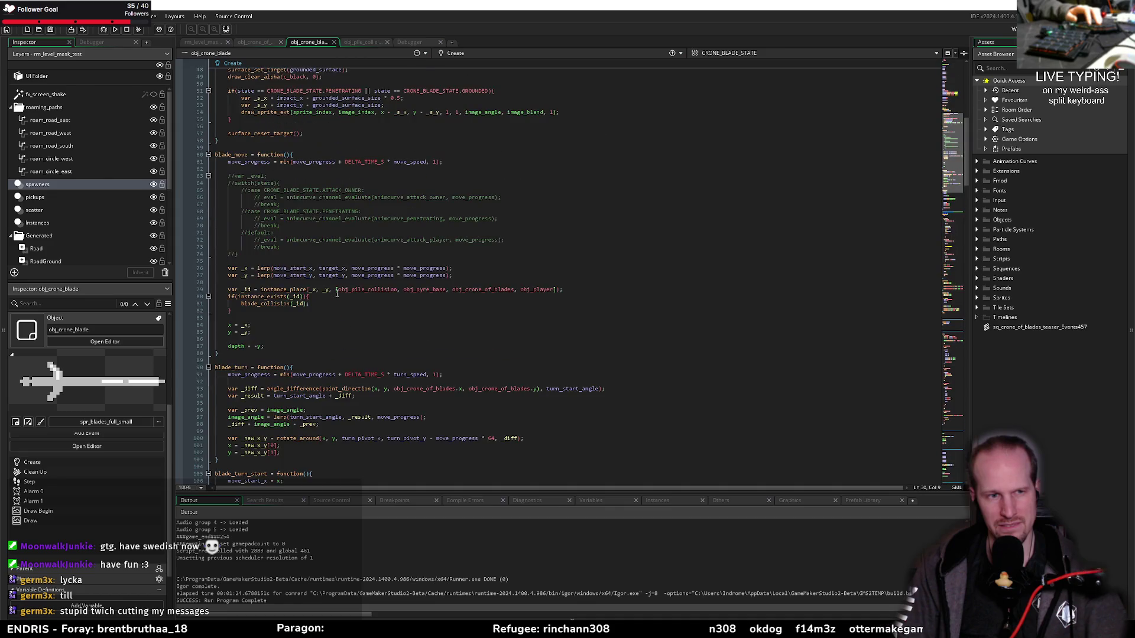
scroll(87, 598, "down", 1)
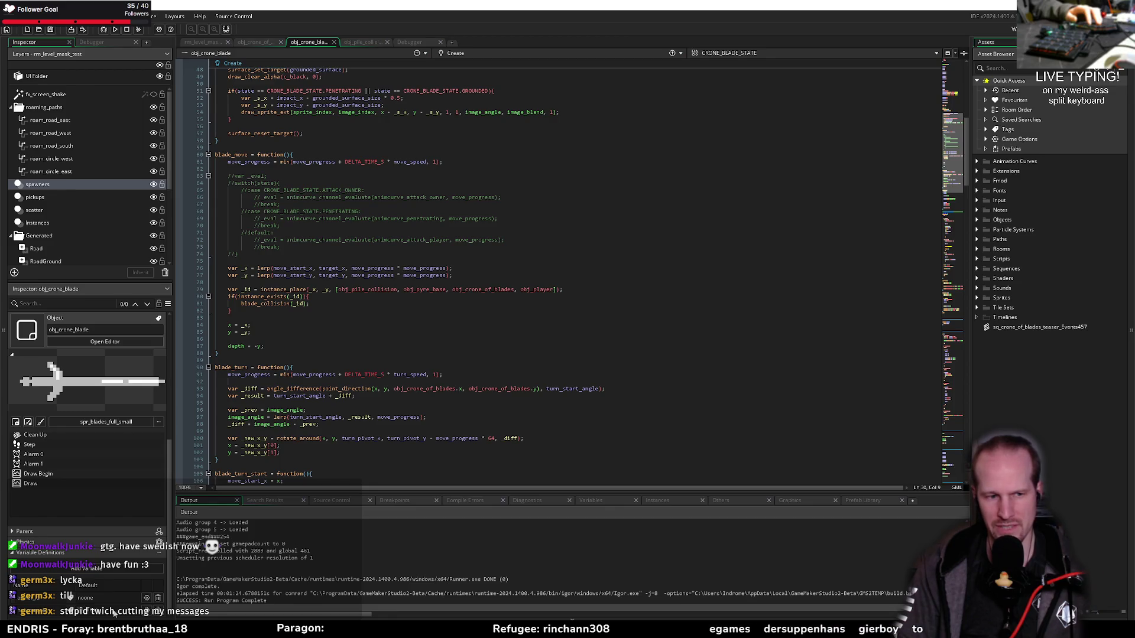
scroll(275, 236, "up", 10)
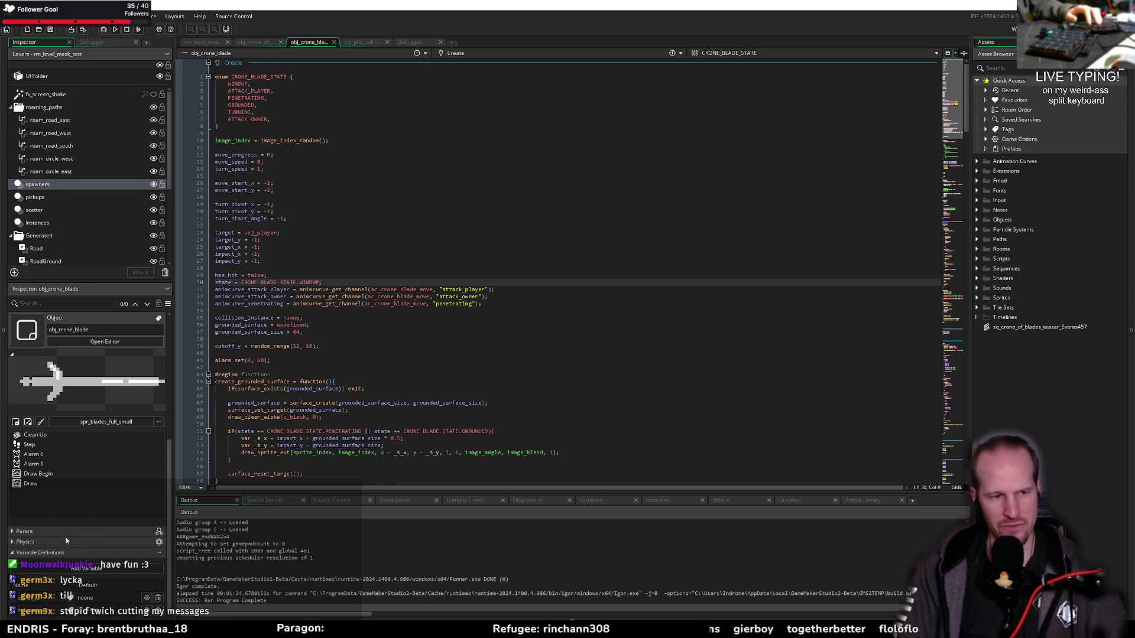
left_click(266, 44)
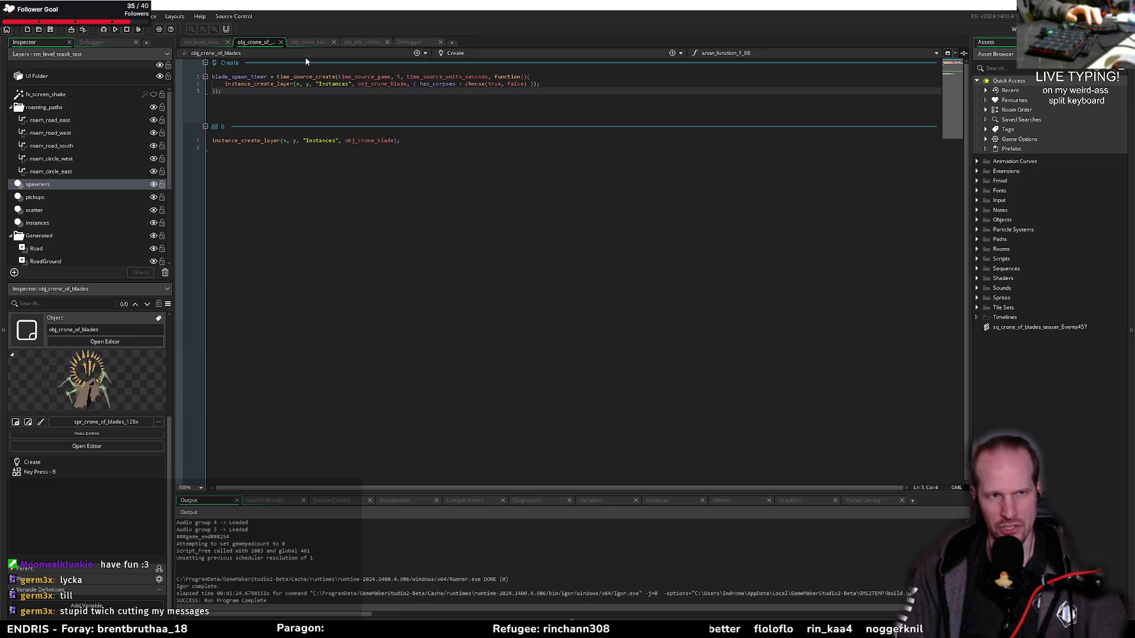
middle_click(384, 84)
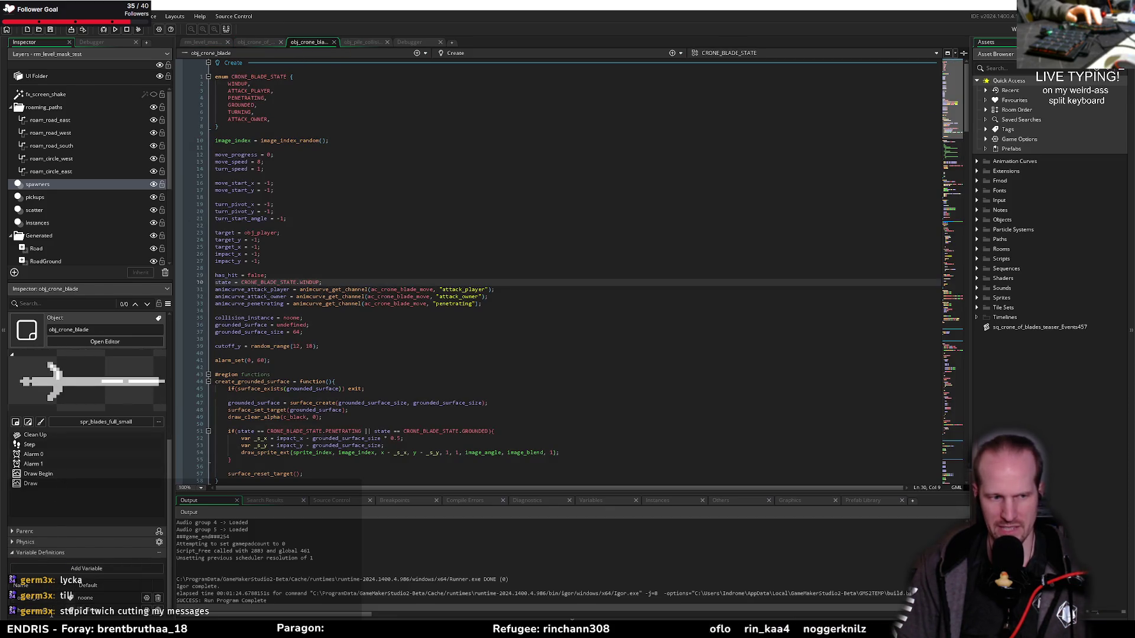
Bring obj_crone_blade's Alarm 0 and Alarm 1 events into view and start a debug run
scroll(281, 284, "down", 10)
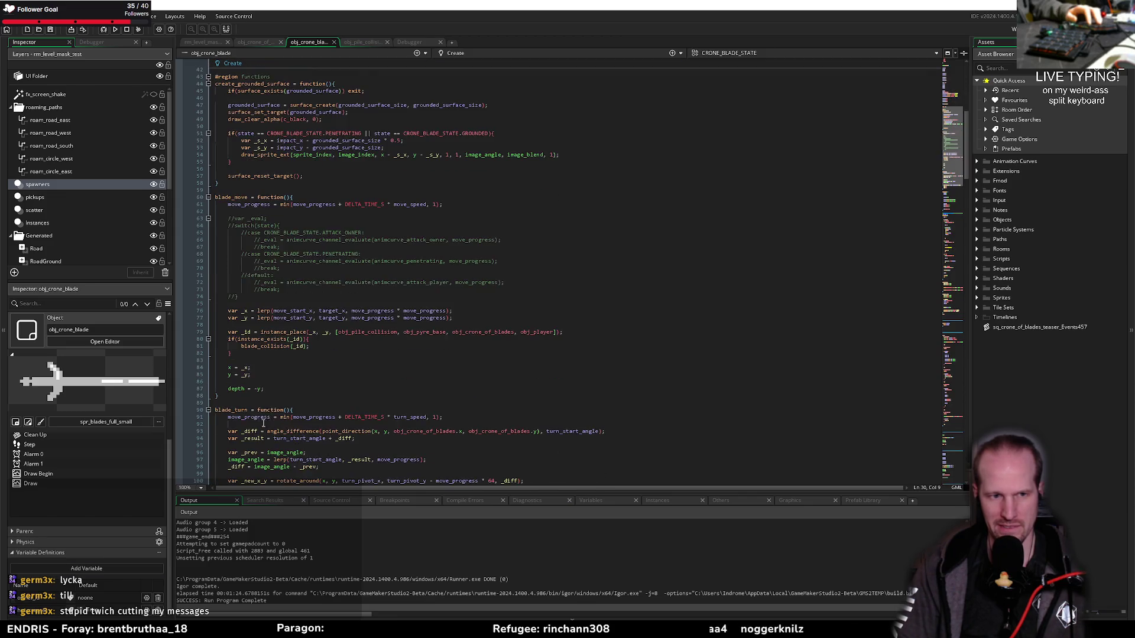
scroll(283, 331, "down", 5)
scroll(285, 355, "down", 5)
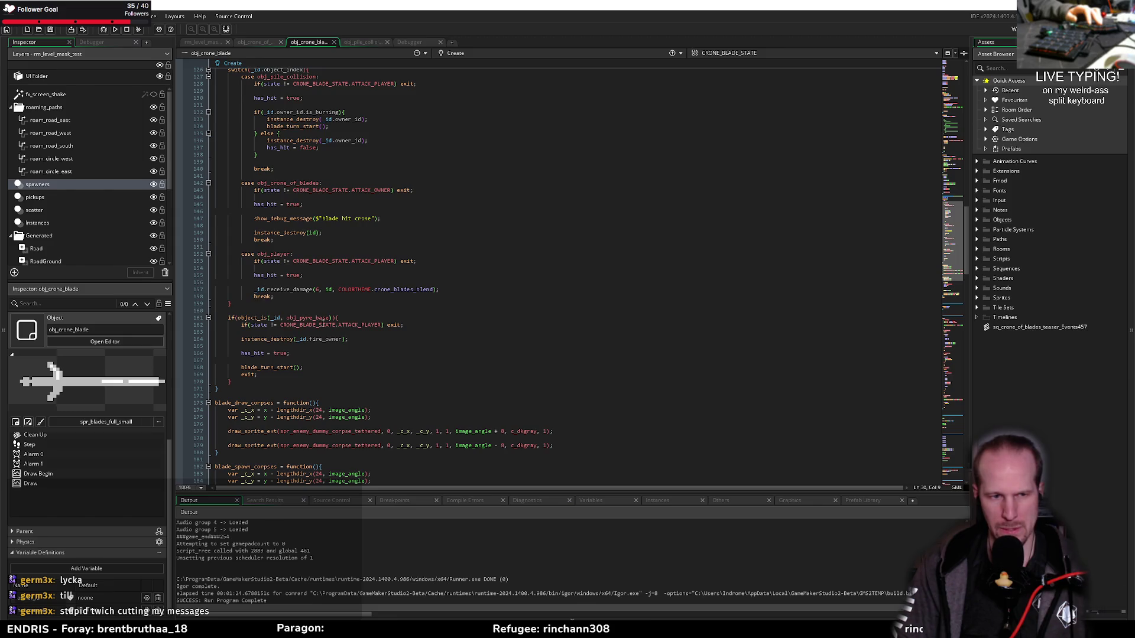
scroll(291, 217, "up", 7)
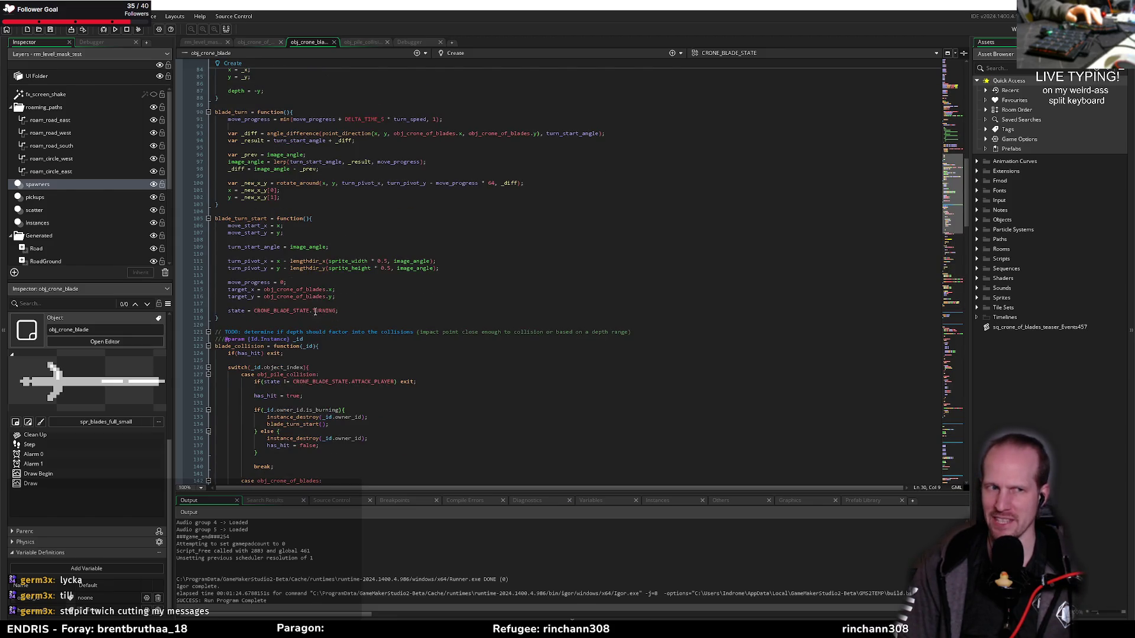
scroll(323, 296, "up", 2)
scroll(324, 298, "up", 3)
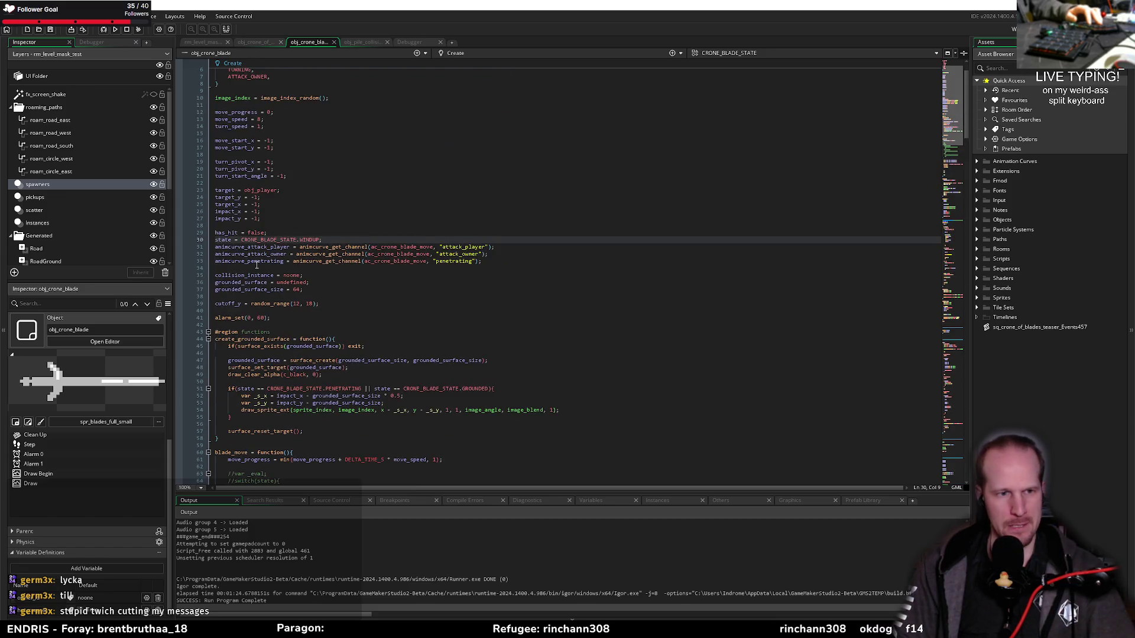
scroll(324, 299, "up", 2)
scroll(325, 300, "down", 15)
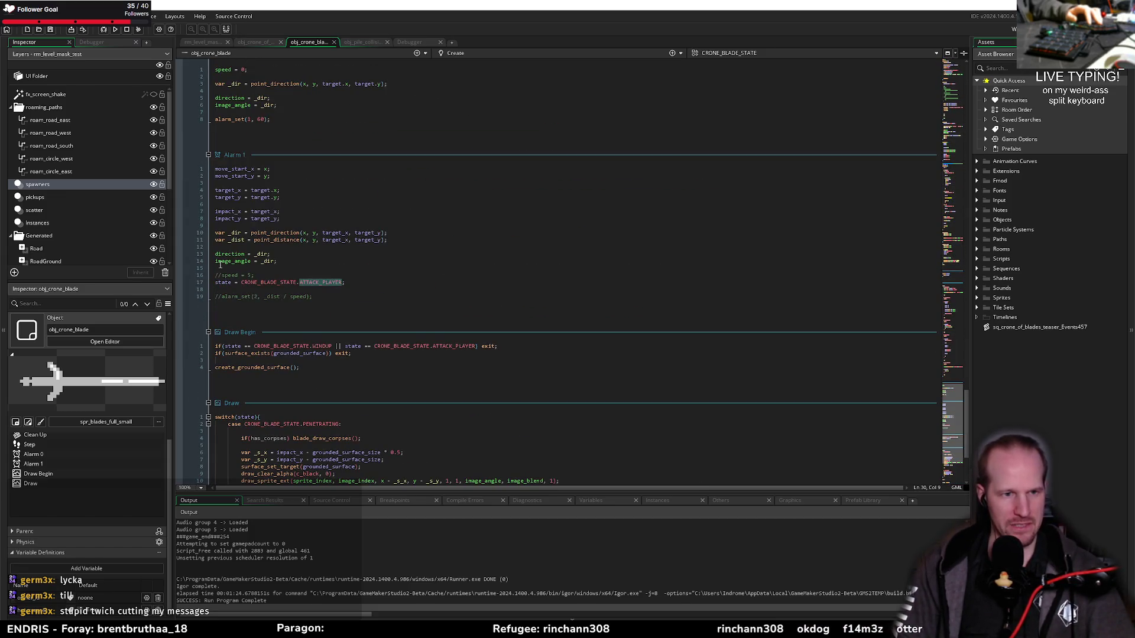
scroll(264, 205, "up", 2)
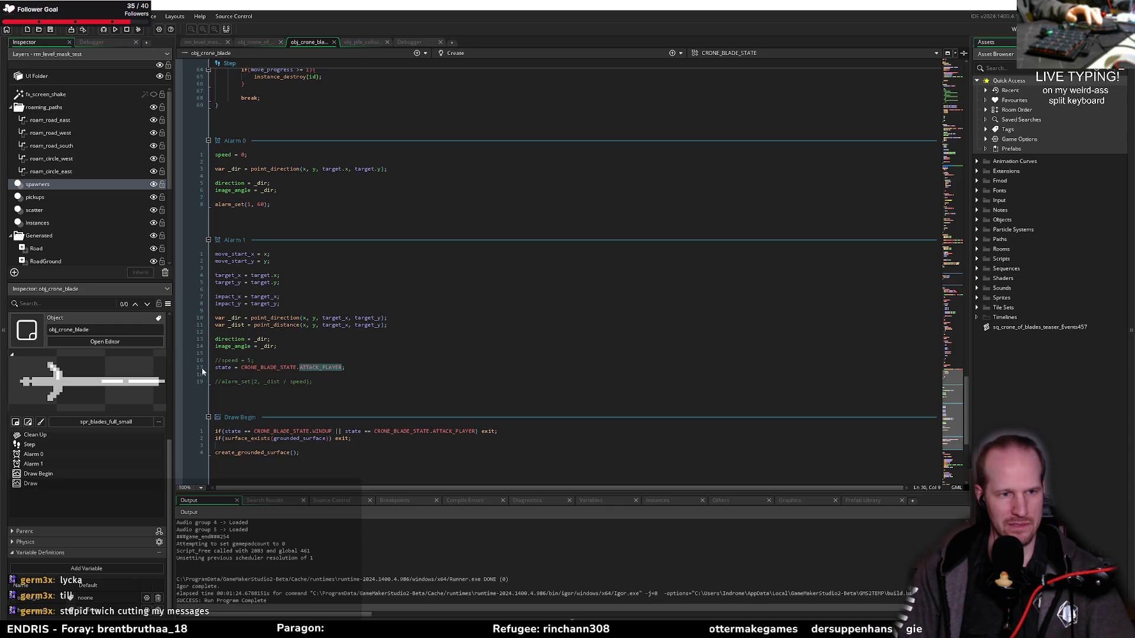
left_click(103, 29)
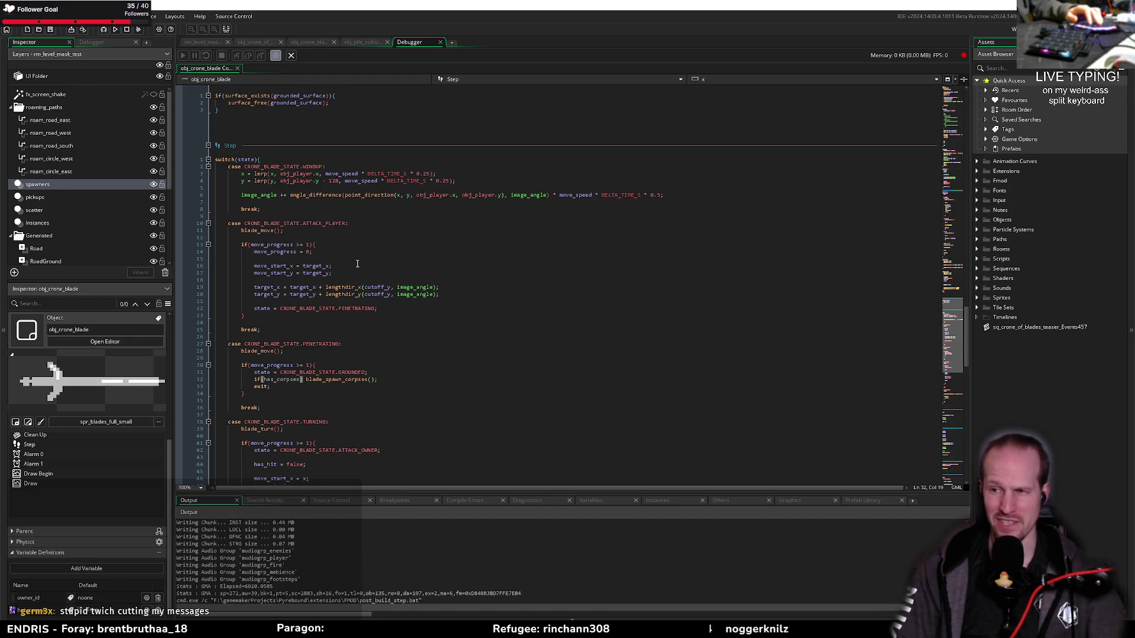
Let the debugger halt at Alarm 1 and show locals _dist ≈136.03 and _dir ≈271.47
left_click(242, 329)
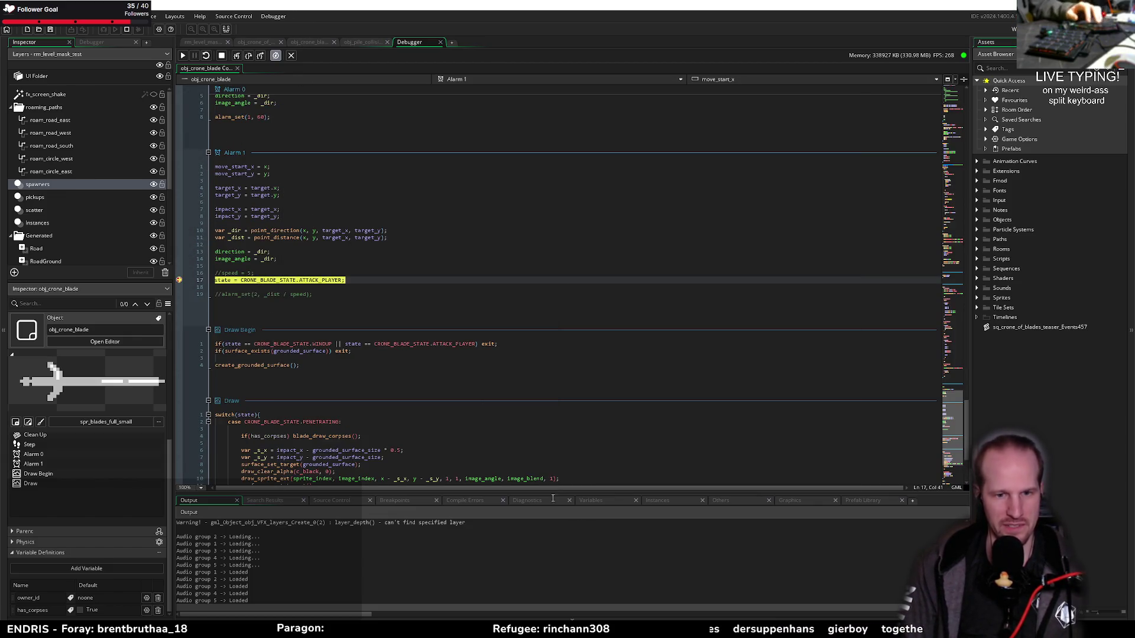
left_click(592, 500)
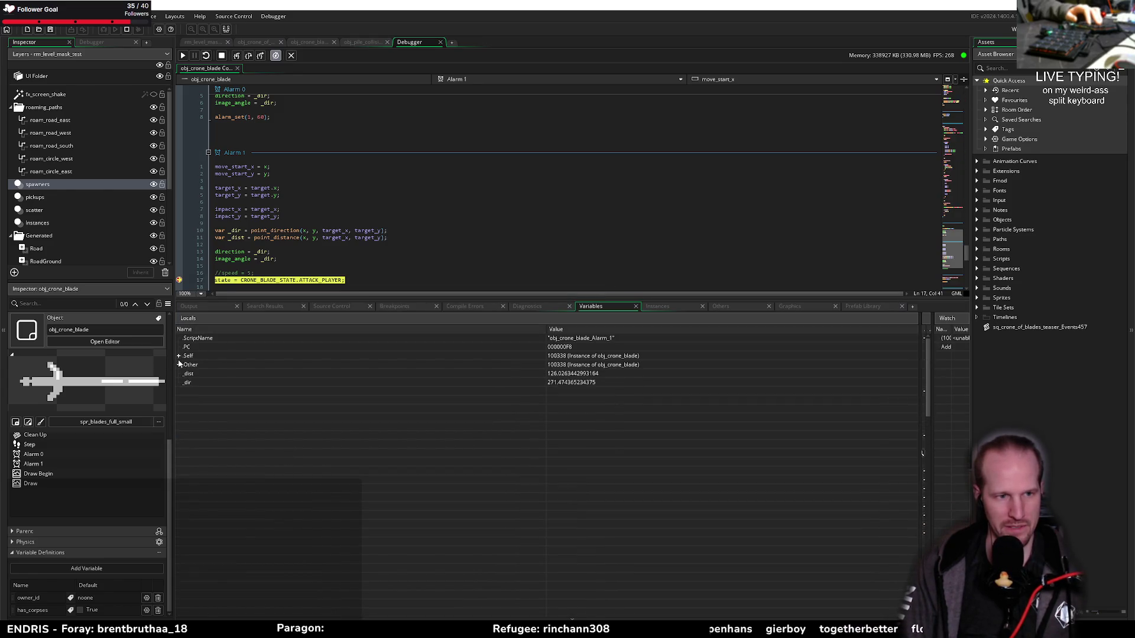
Expand the paused blade's instance variables and check its target_y value
left_click(179, 356)
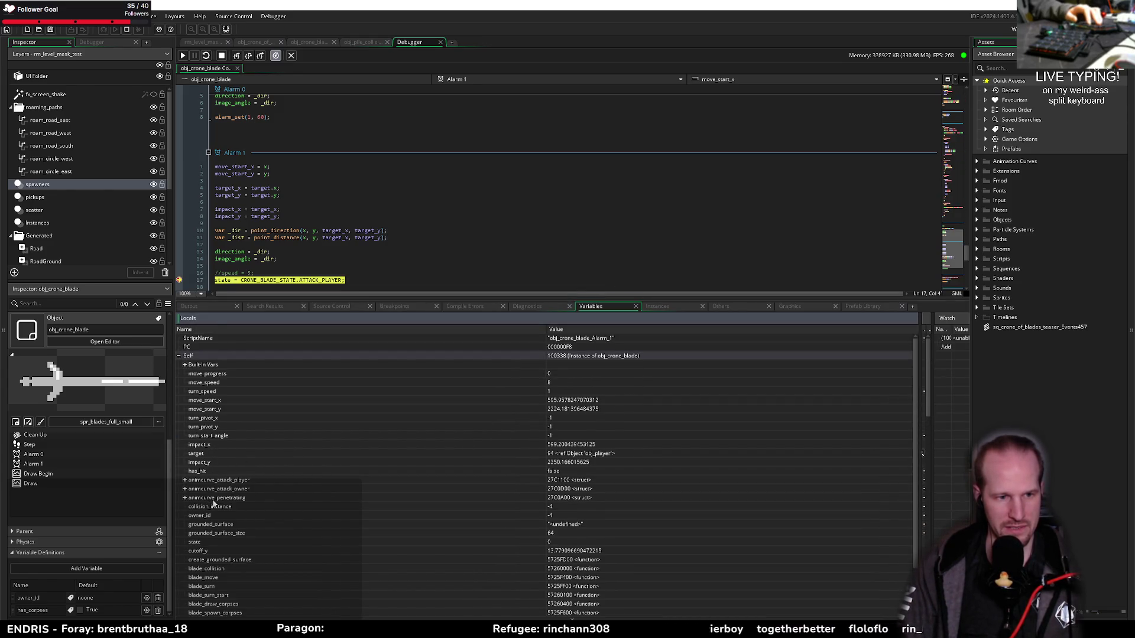
scroll(234, 439, "down", 2)
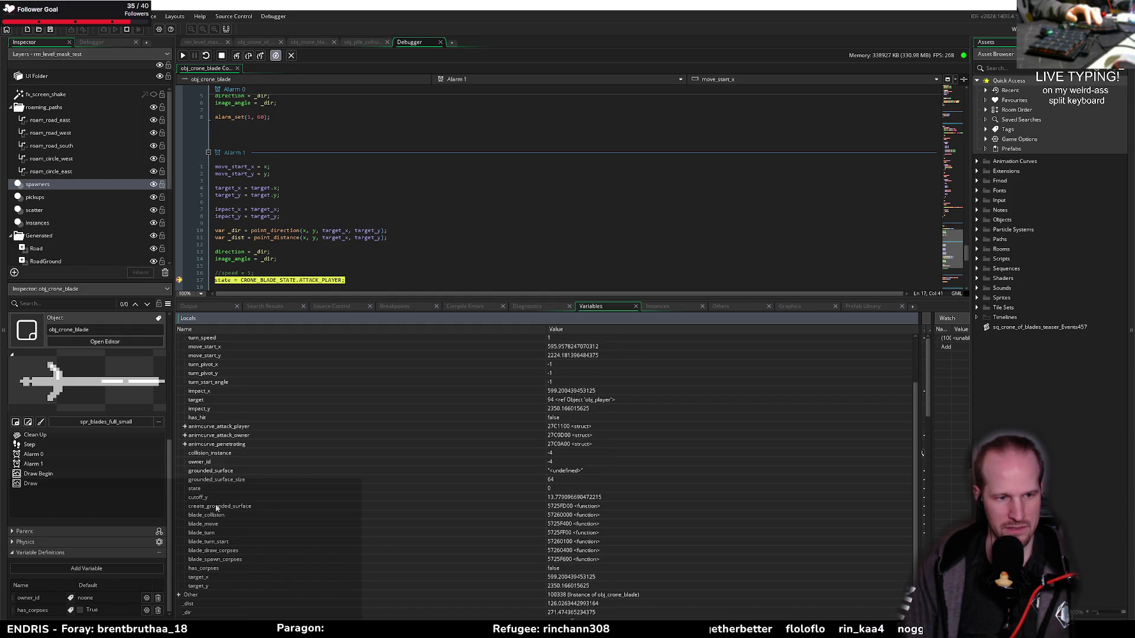
left_click(215, 584)
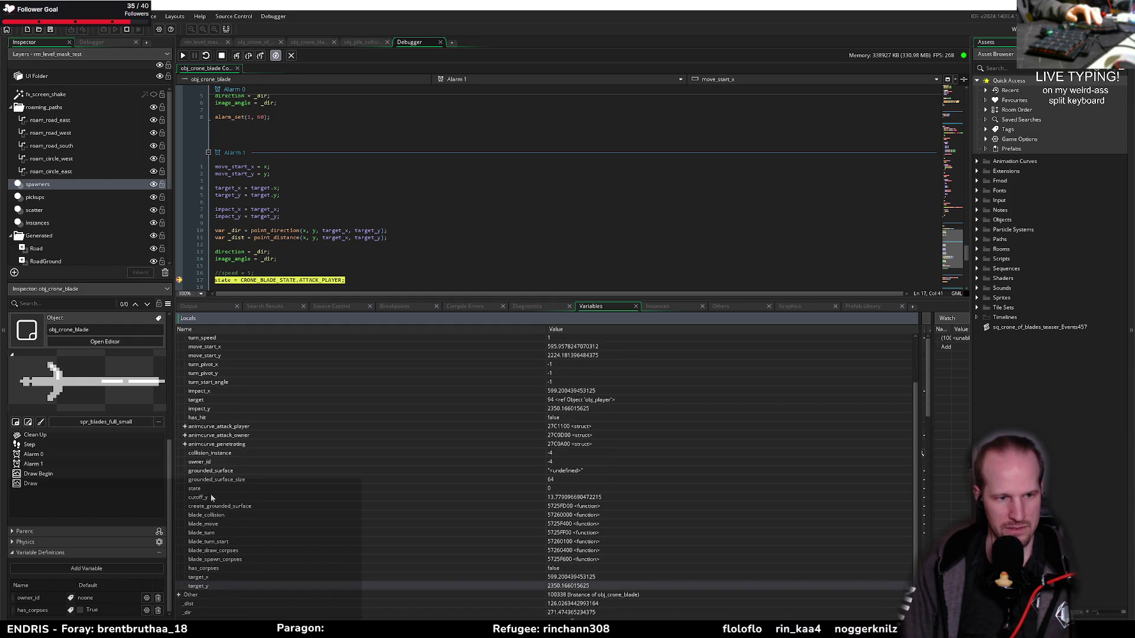
scroll(213, 448, "up", 2)
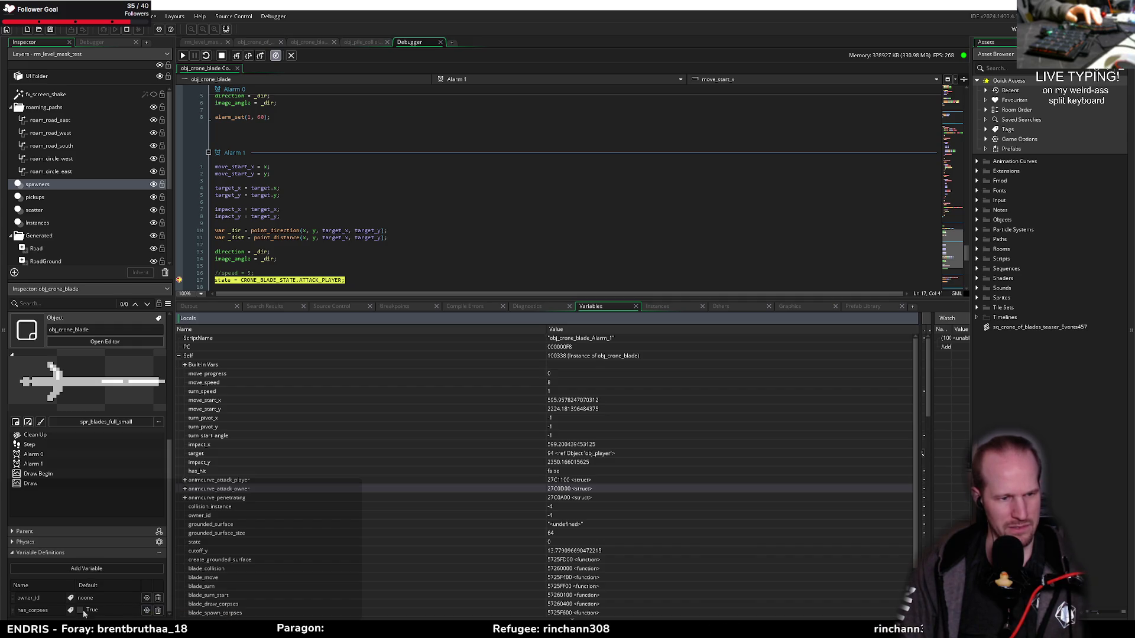
Clear the has_corpses variable definition's name, then scroll back through the debugger Variables
left_click(33, 610)
key("ctrl+a")
key("BackSpace")
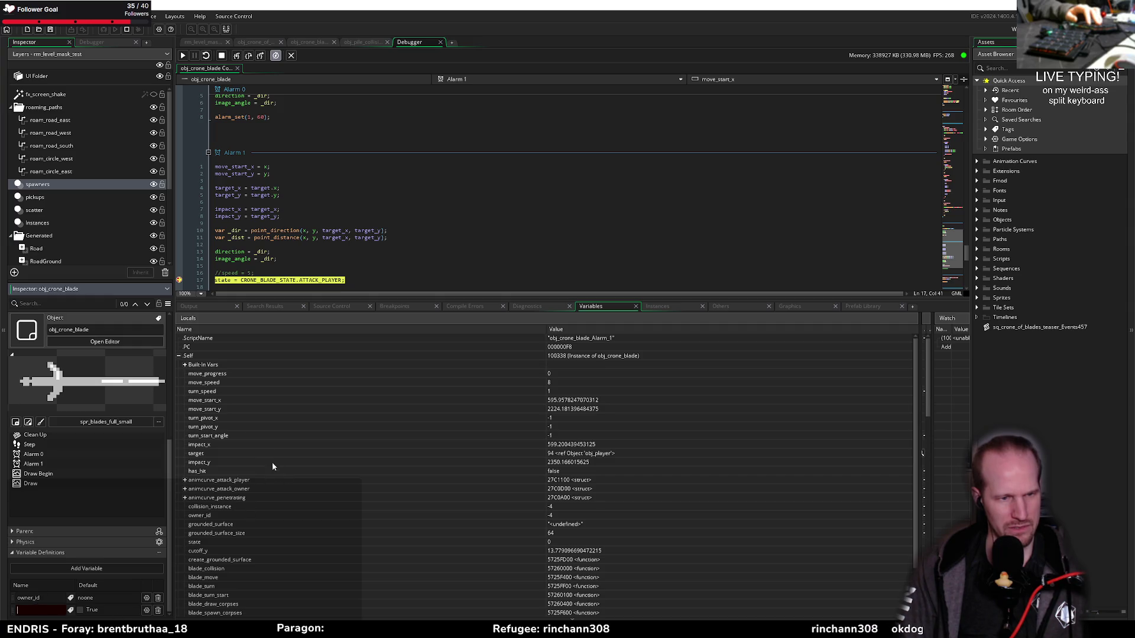
scroll(216, 518, "down", 1)
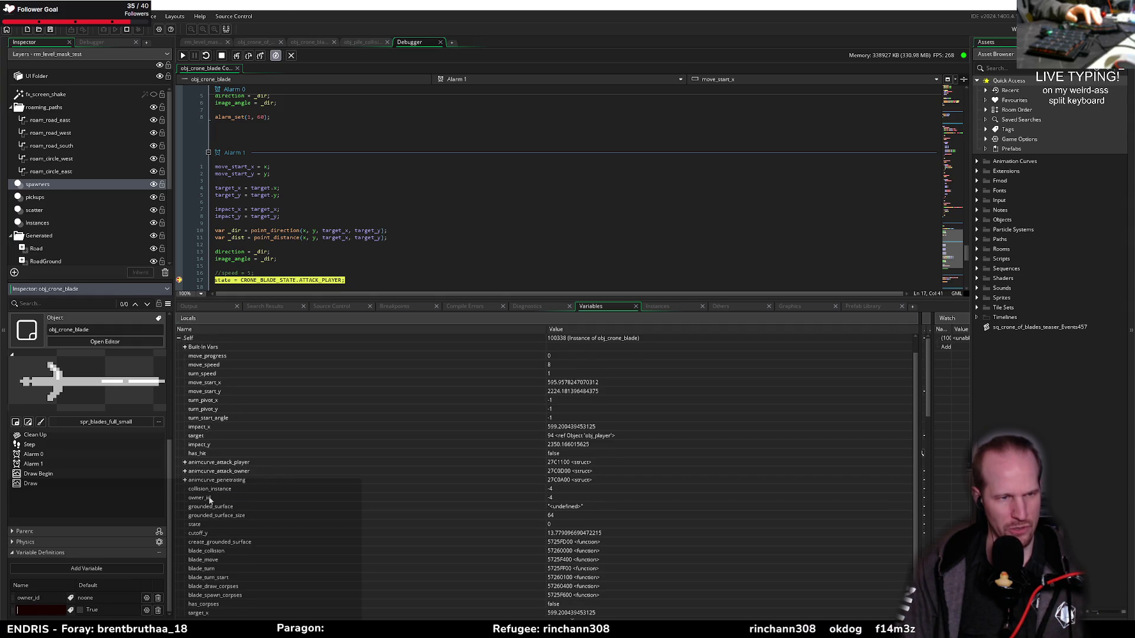
left_click(209, 500)
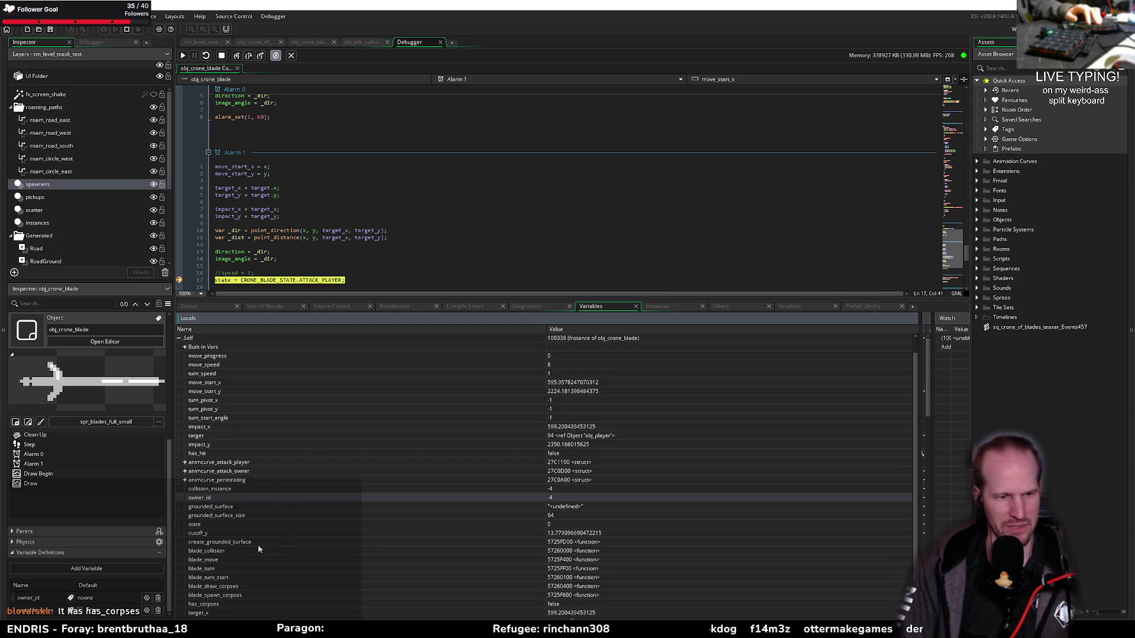
scroll(249, 515, "down", 2)
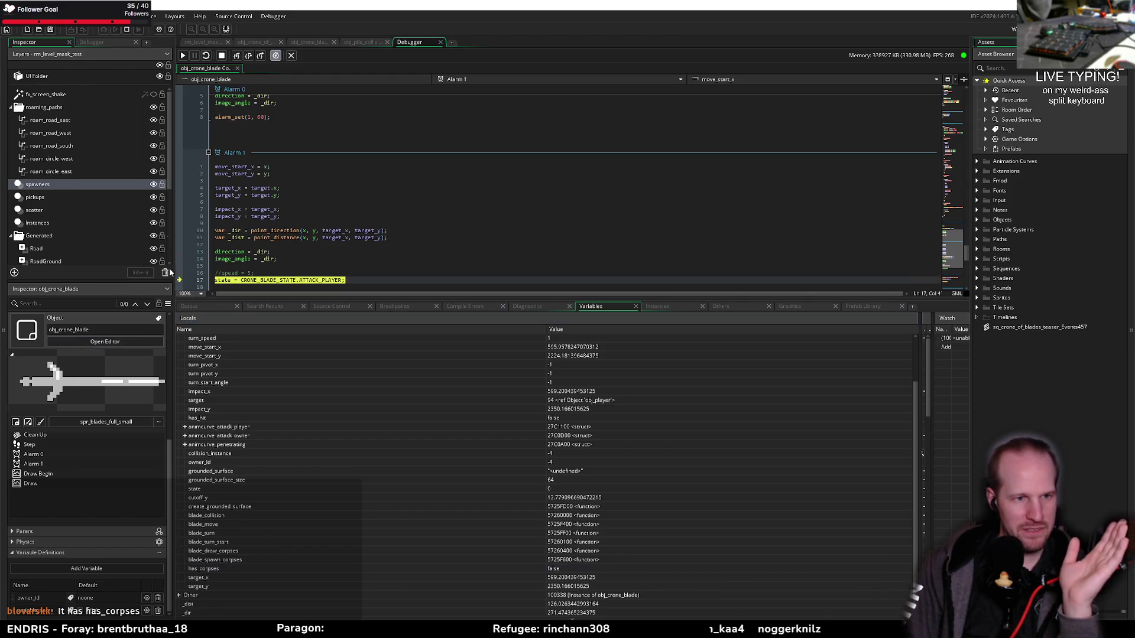
Resume from the breakpoint, move the player right, and inspect the blade's has_corpses value
key("F5")
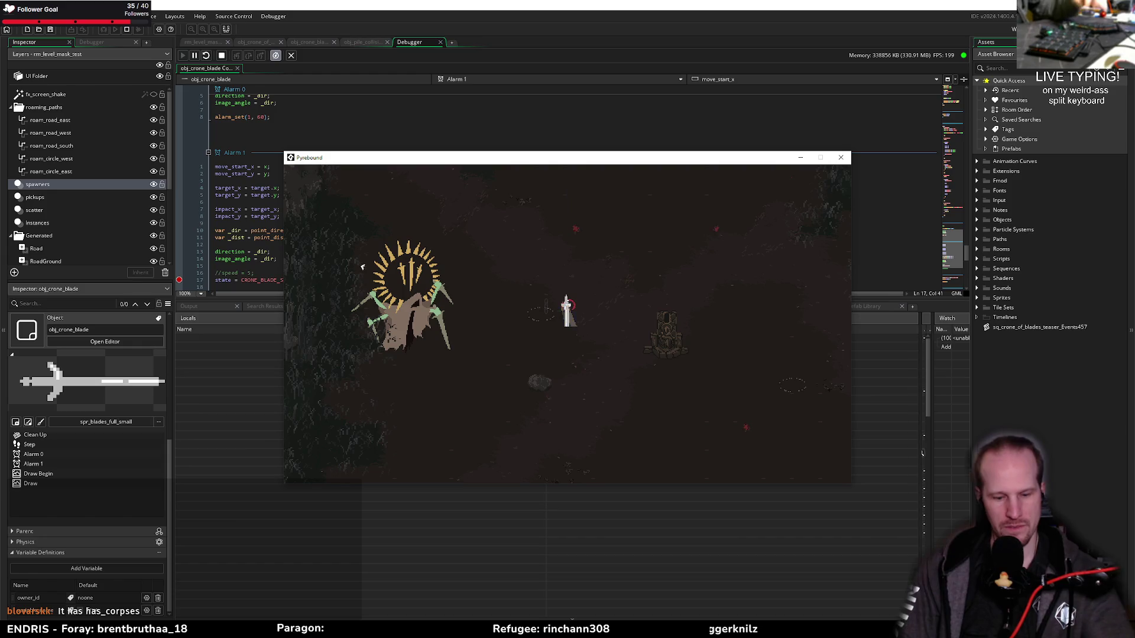
key("d")
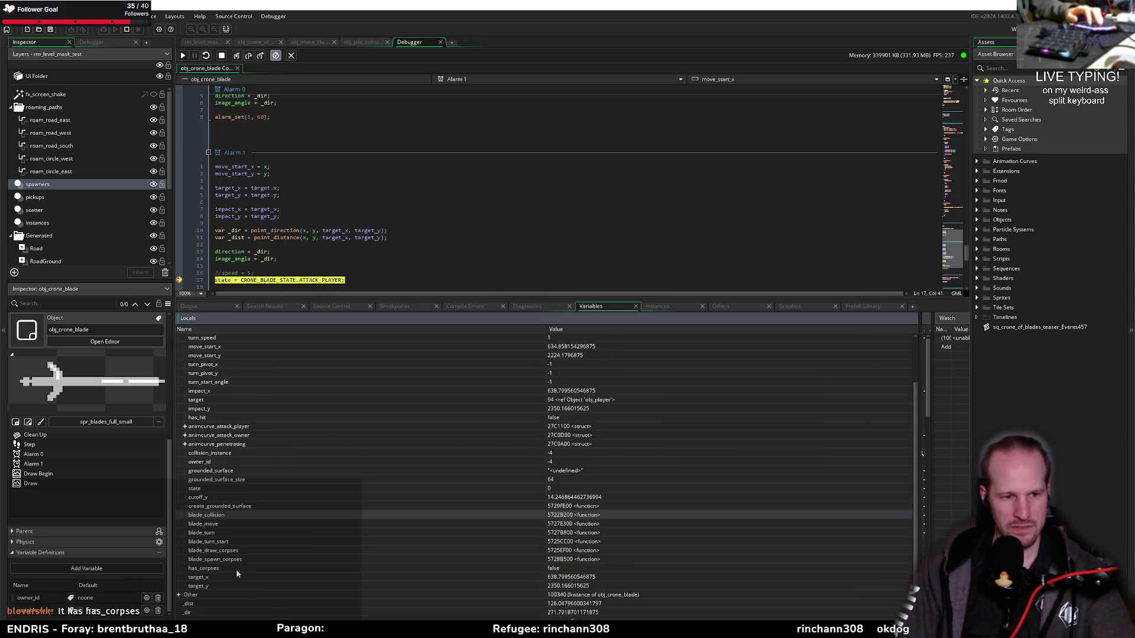
left_click(232, 567)
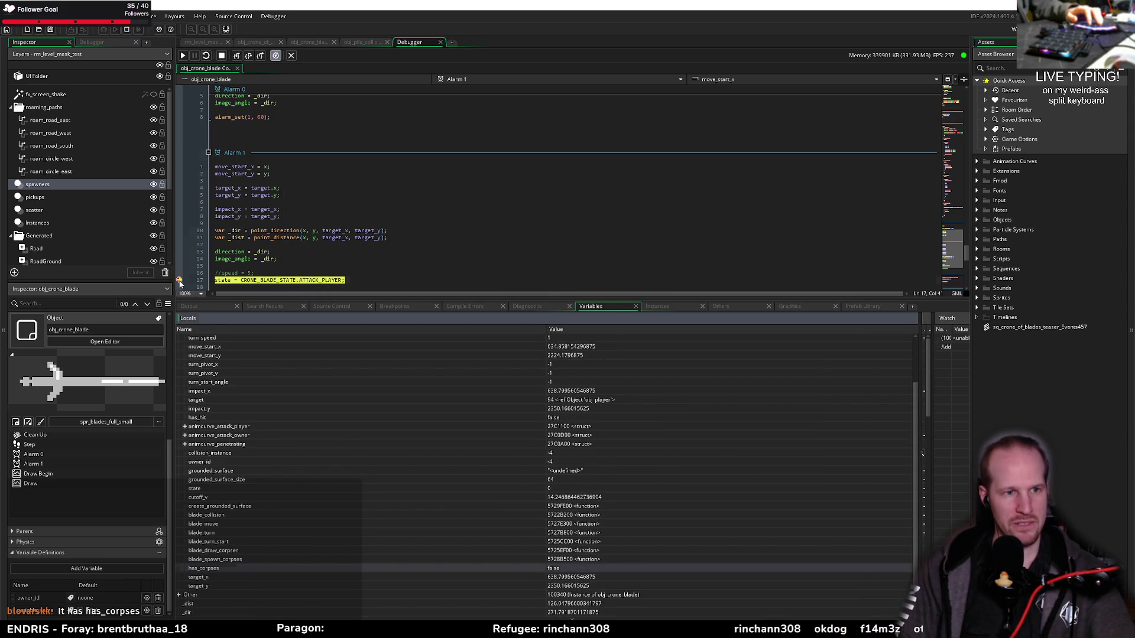
In obj_crone_of_blades' spawn code, select has_corpses and the choose(true, false) call
left_click(257, 42)
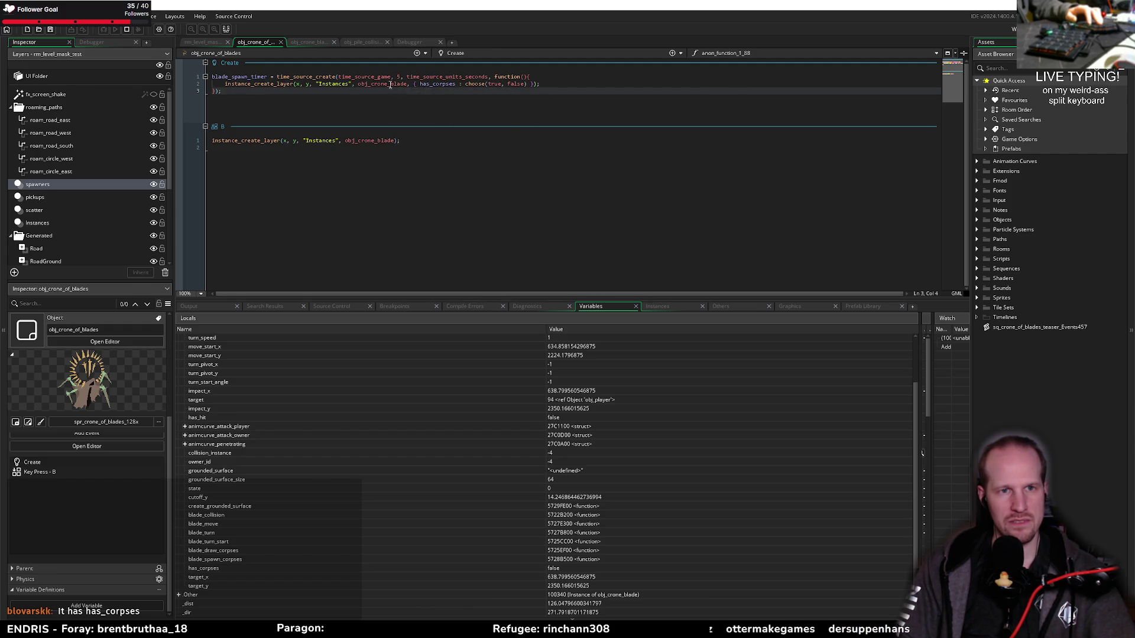
double_click(443, 85)
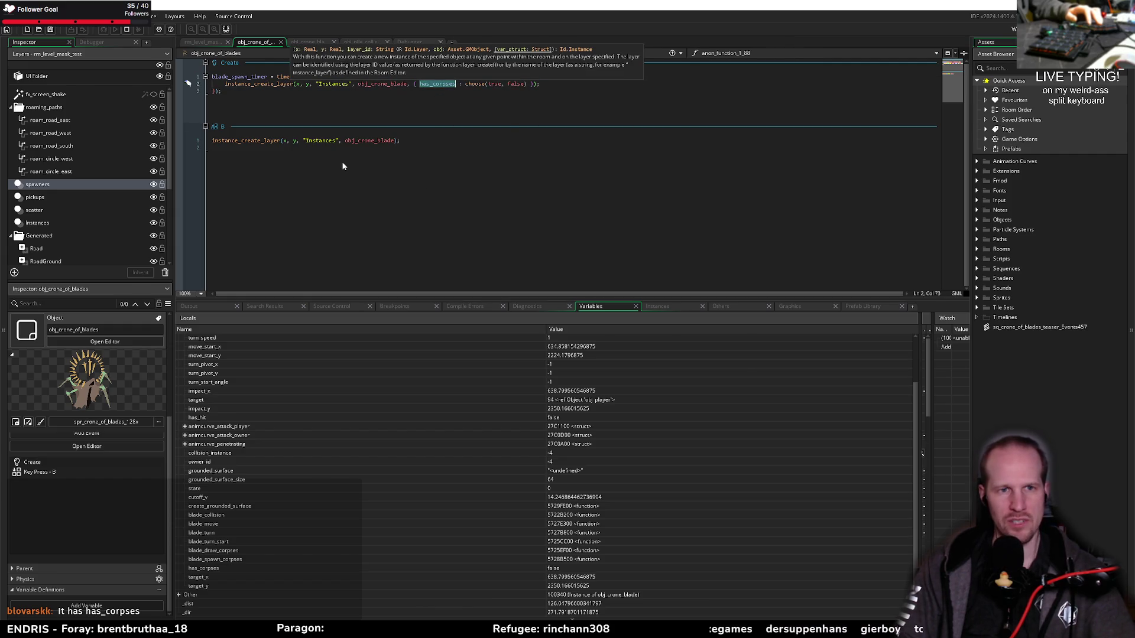
double_click(467, 85)
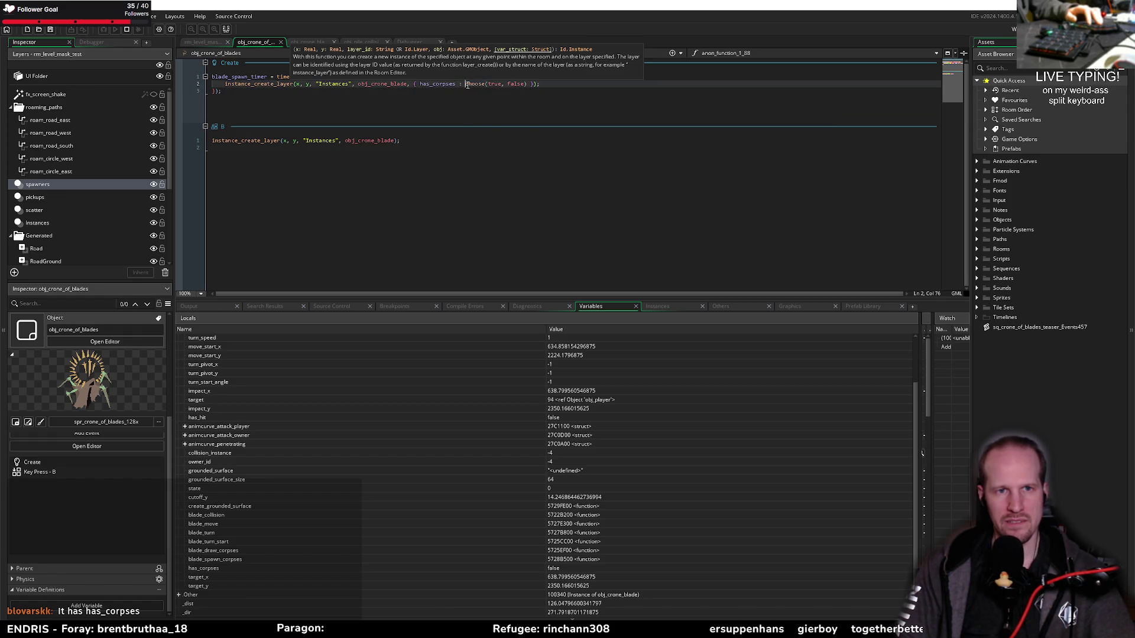
Stop the paused debug session
left_click_drag(466, 85, 528, 84)
left_click(371, 90)
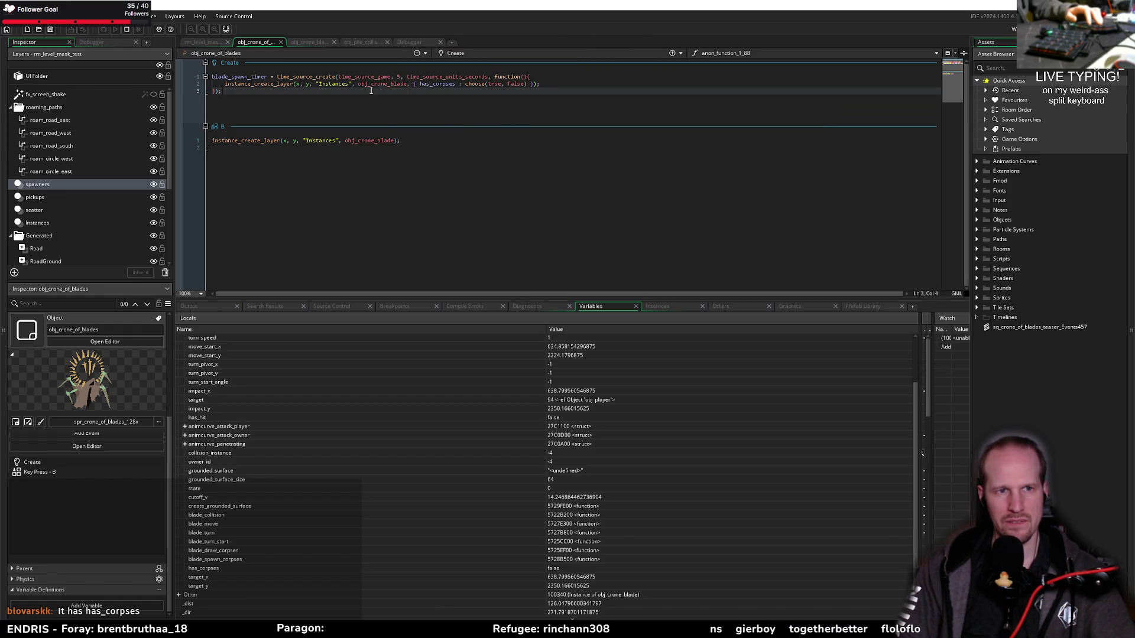
left_click(126, 31)
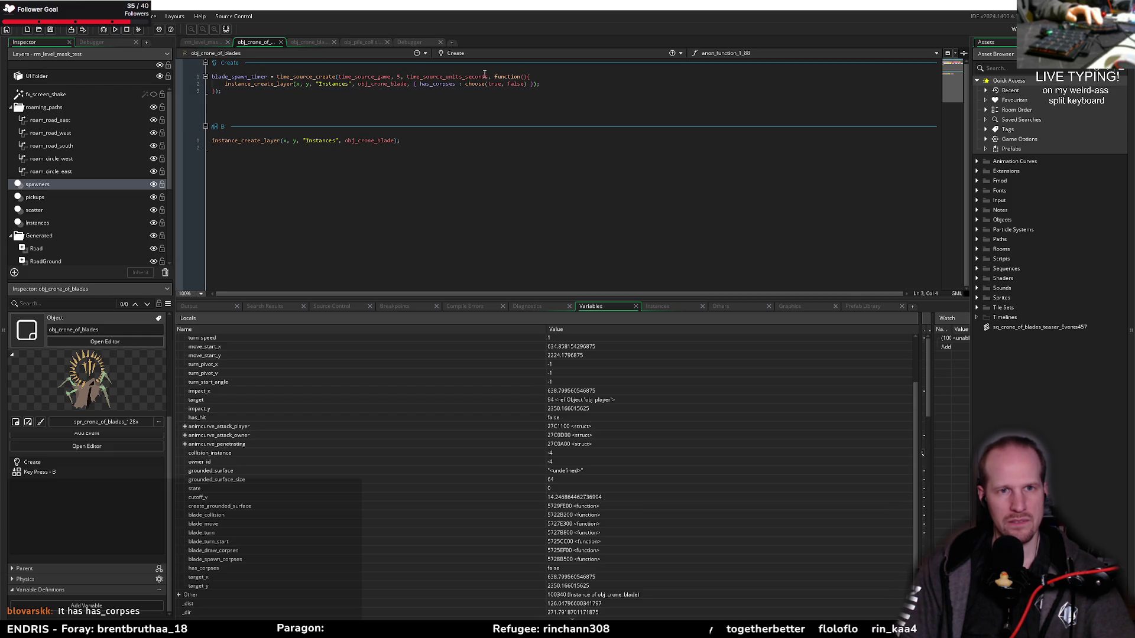
Declare 'var _has_corpses = choose(true, false);' on a new line above the blade spawn
mouse_move(466, 85)
left_mouse_down()
mouse_move(531, 85)
mouse_move(480, 84)
left_mouse_up()
left_click(527, 85)
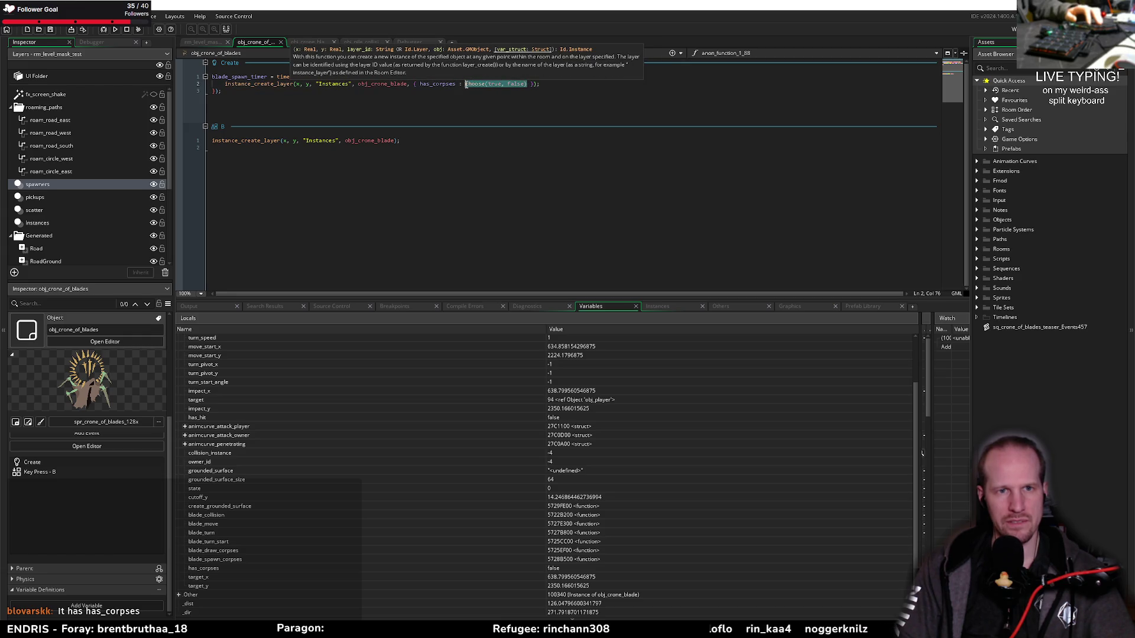
key("BackSpace")
key("Up")
key("End")
key("Return")
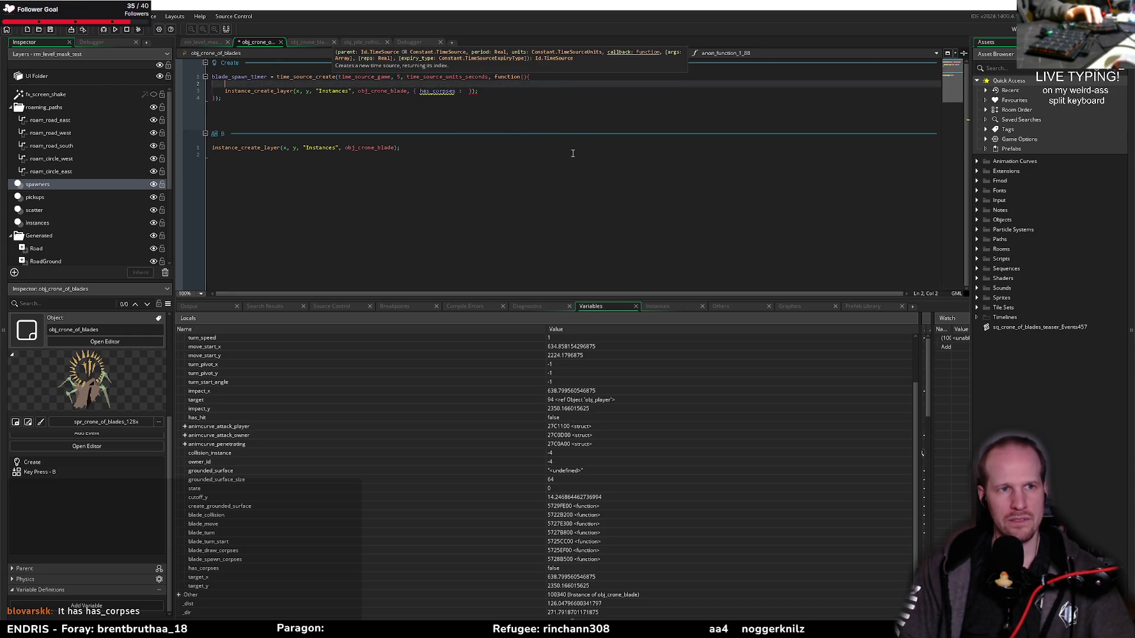
key("ctrl+v")
key("Home")
type("v")
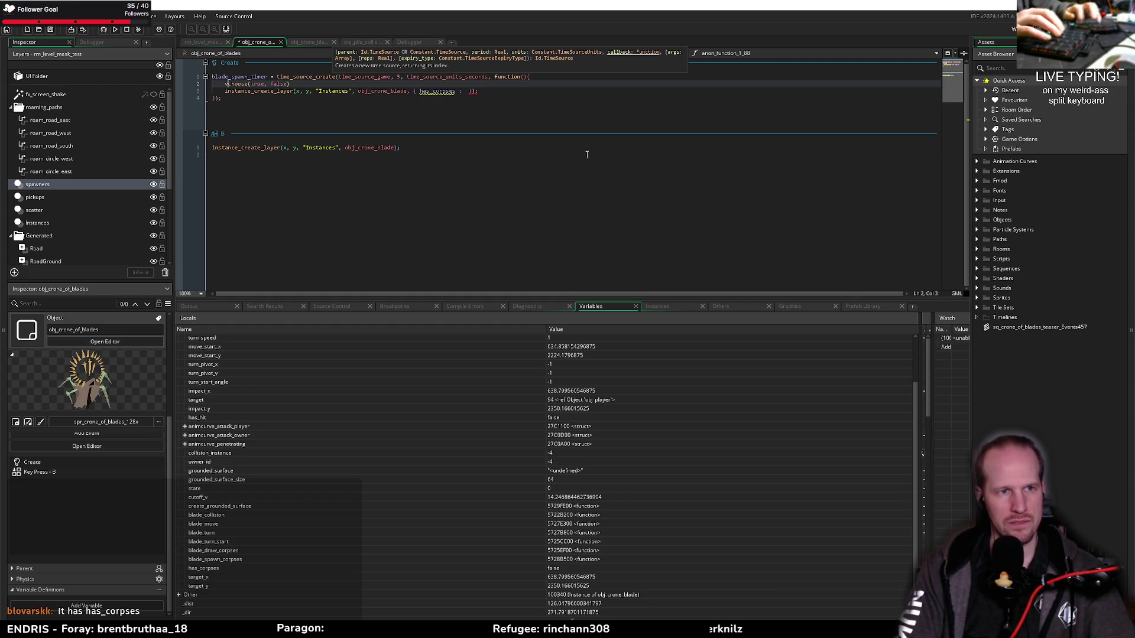
type("ar _has_corp")
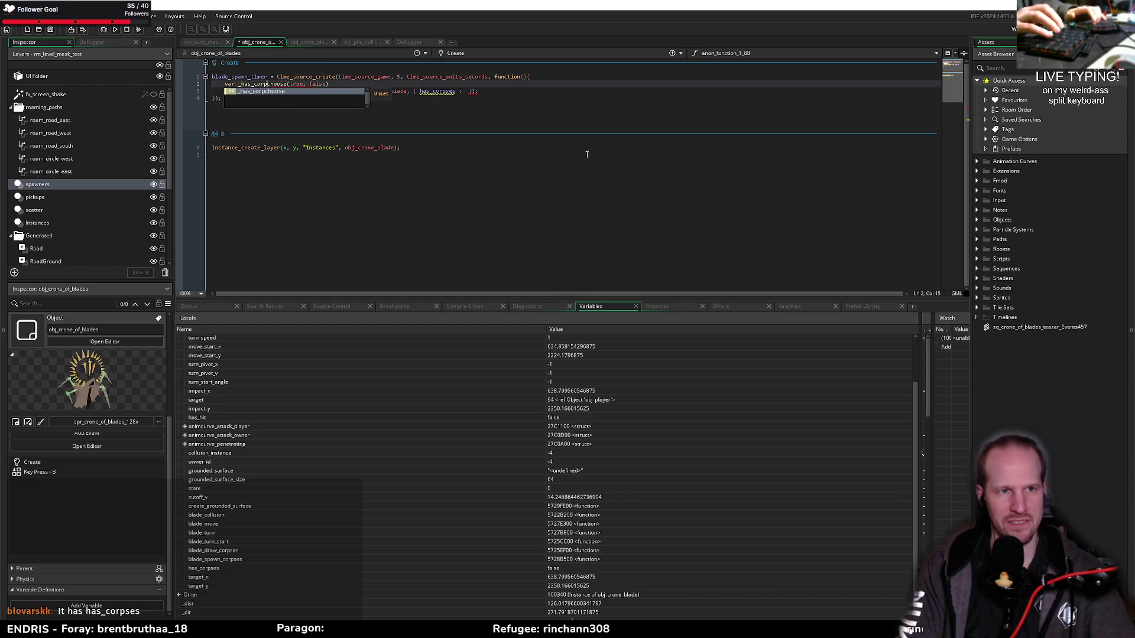
type("ses =")
key("End")
type(";")
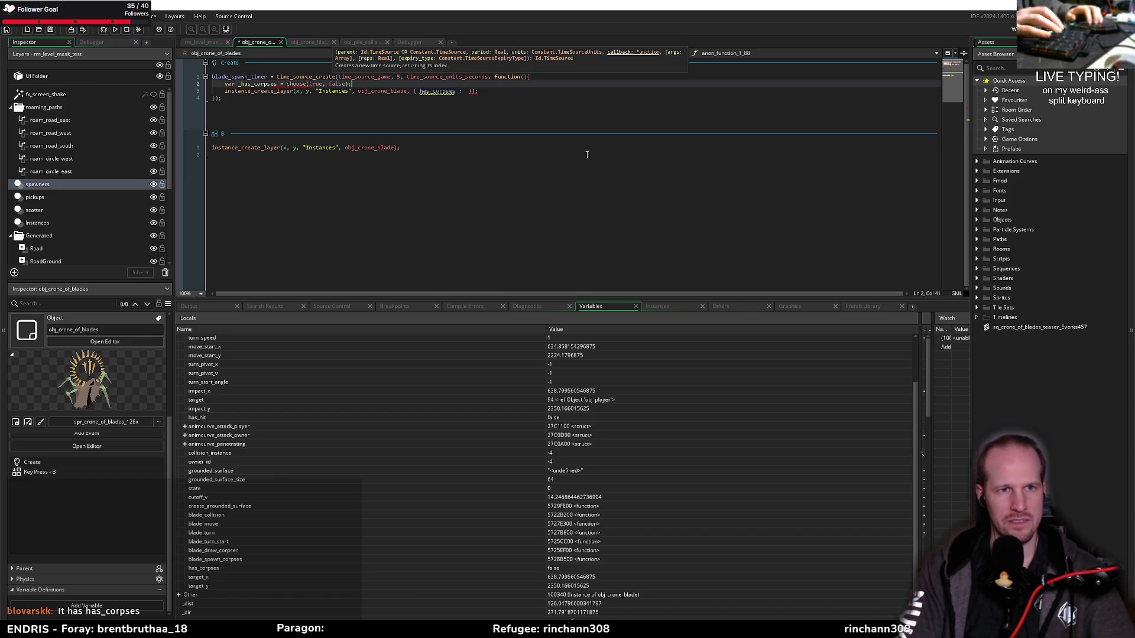
Use _has_corpses as the struct's has_corpses value, save, and return to obj_crone_blade
double_click(259, 84)
key("ctrl+c")
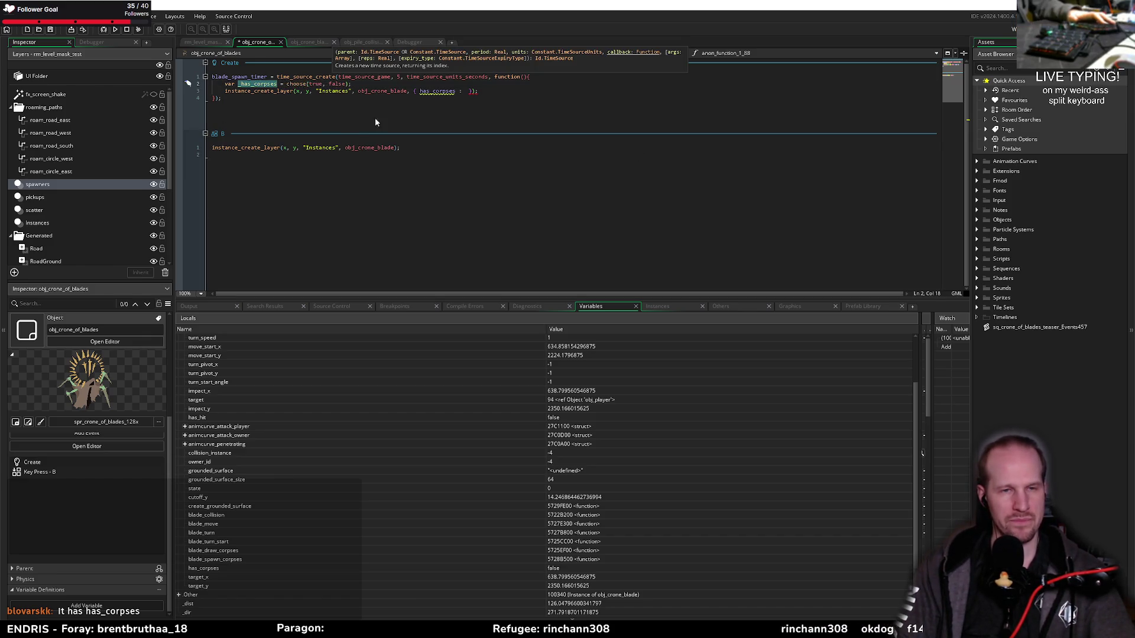
left_click(471, 91)
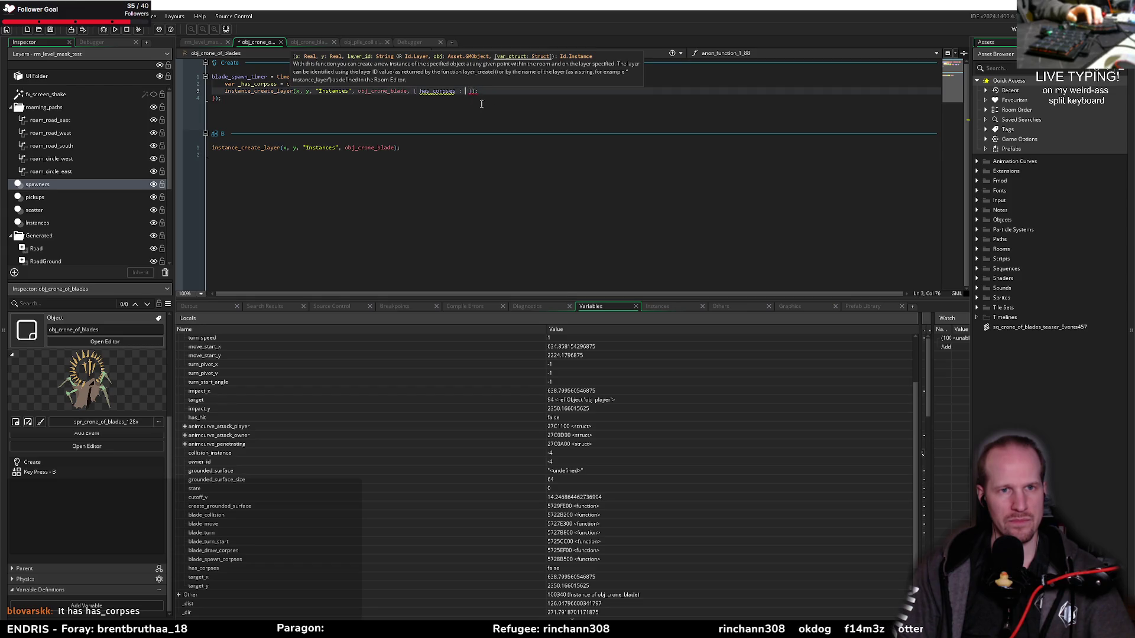
key("ctrl+v")
left_click(531, 89)
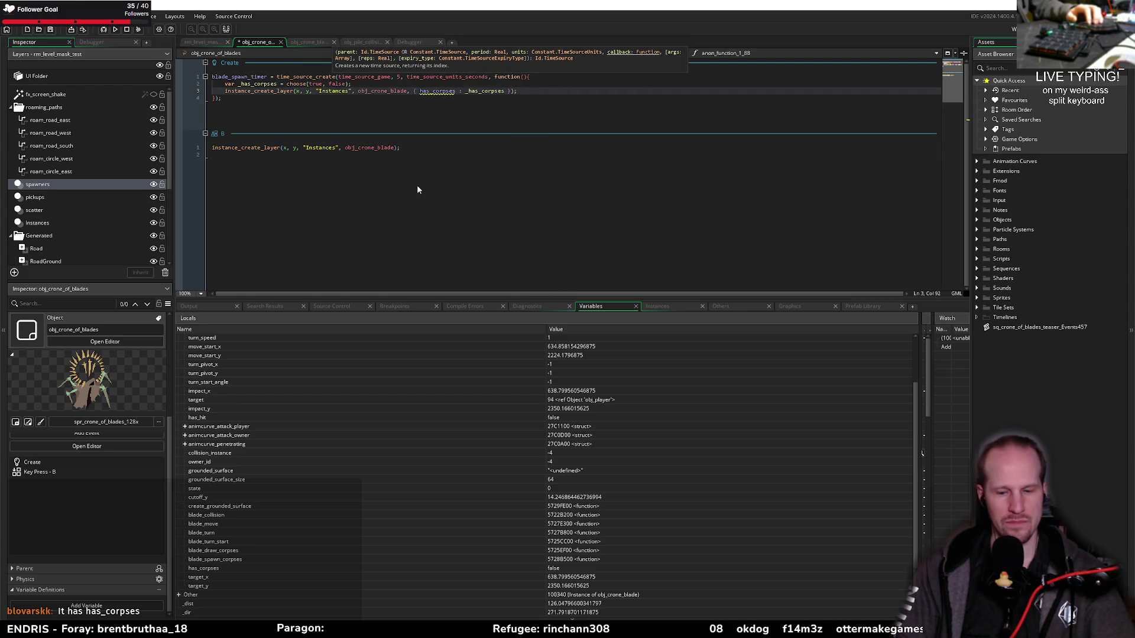
key("ctrl+s")
left_click(306, 43)
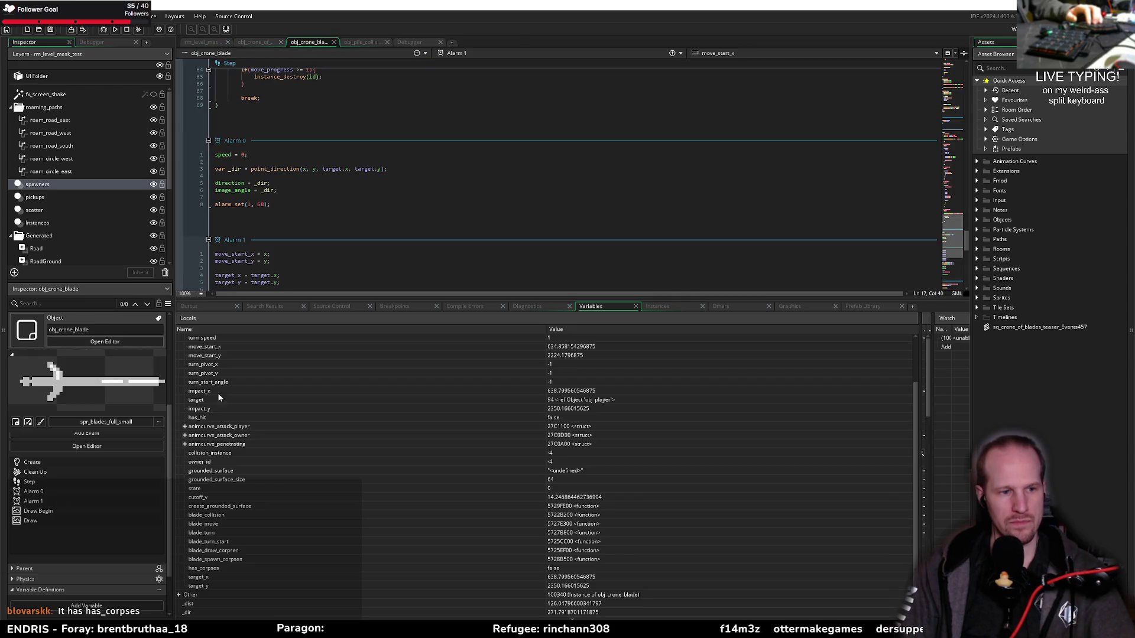
Add a Boolean variable definition named has_corpses to obj_crone_blade and rebuild with Run
scroll(63, 566, "down", 2)
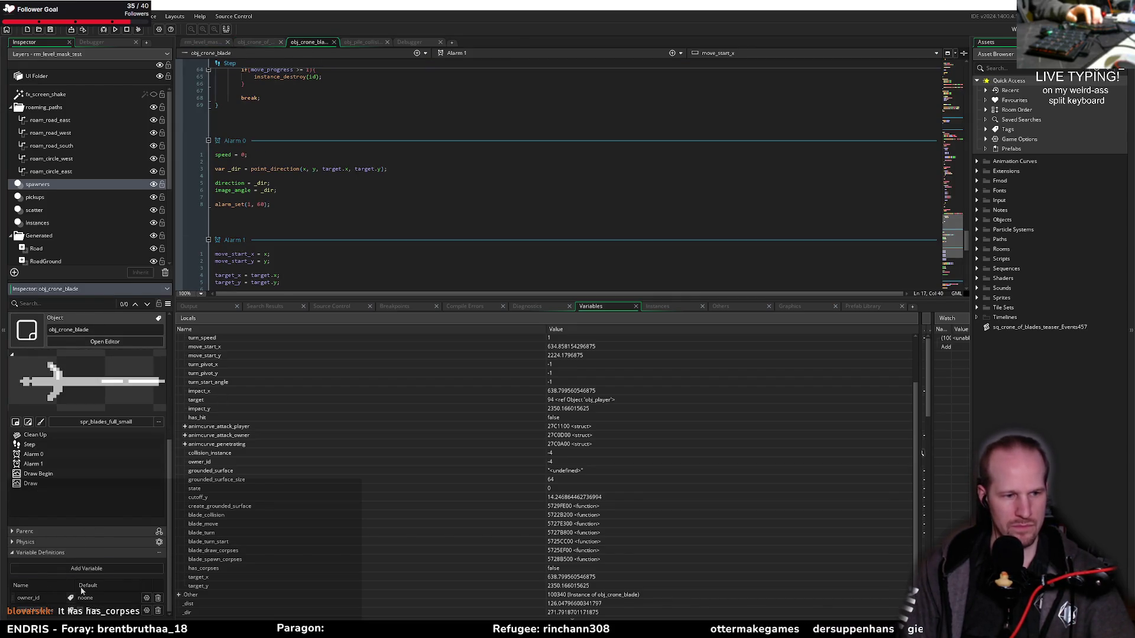
type("has")
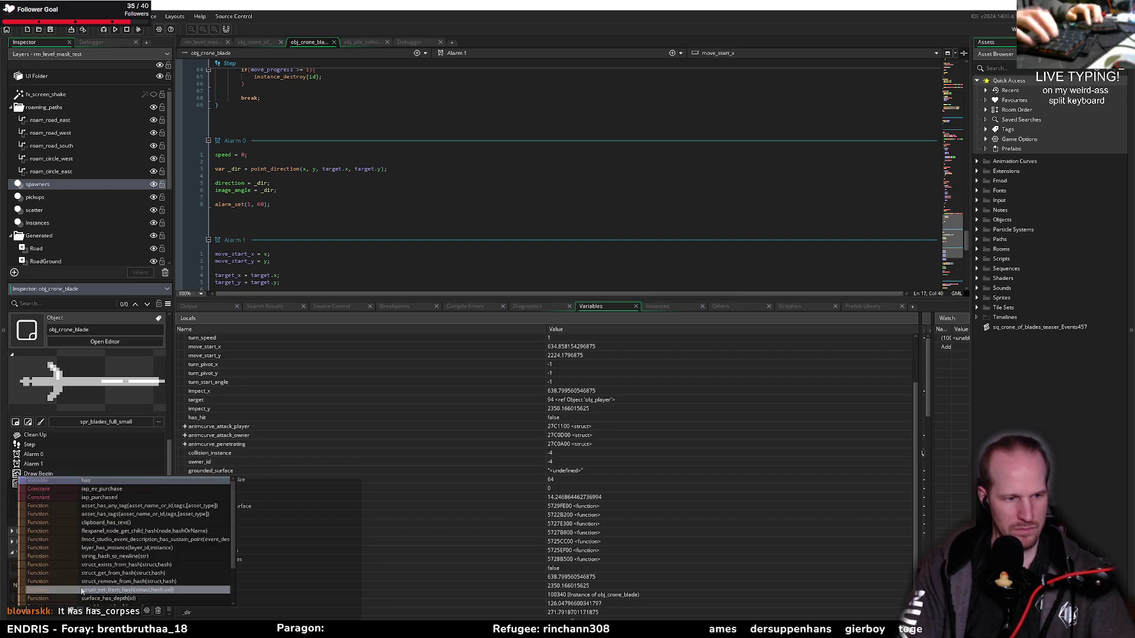
key("Escape")
scroll(364, 114, "up", 10)
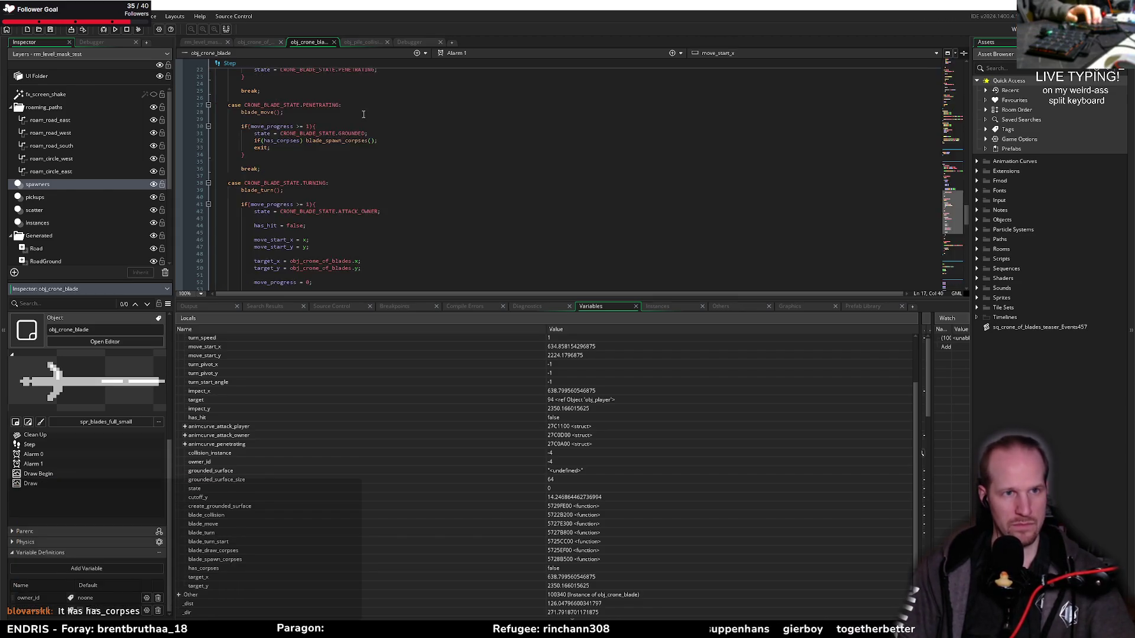
scroll(364, 114, "up", 15)
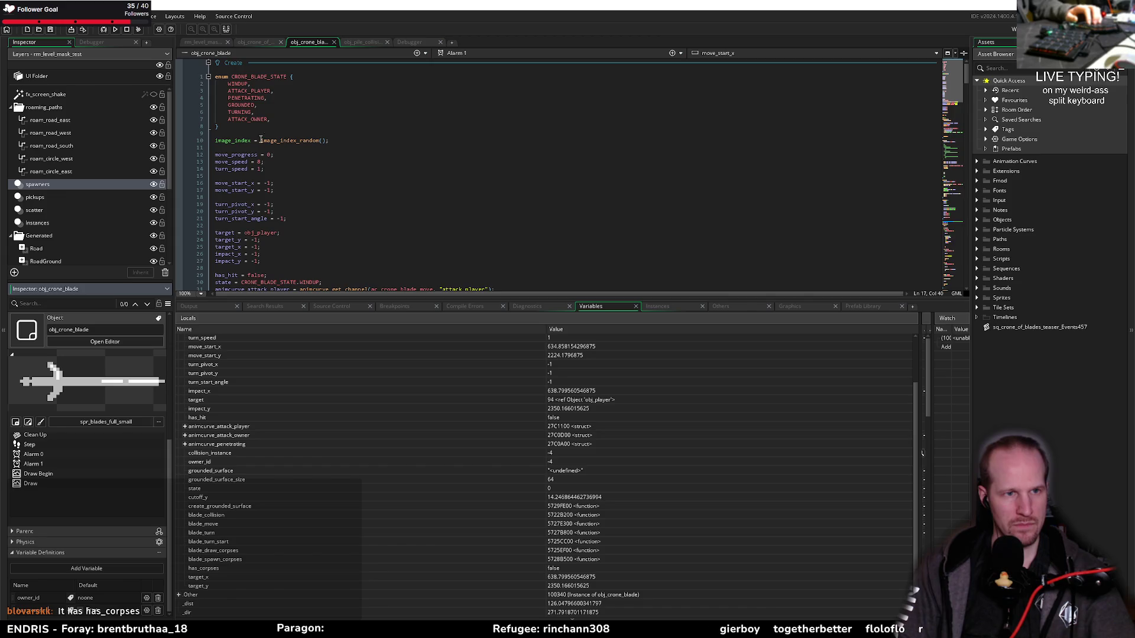
scroll(243, 204, "down", 6)
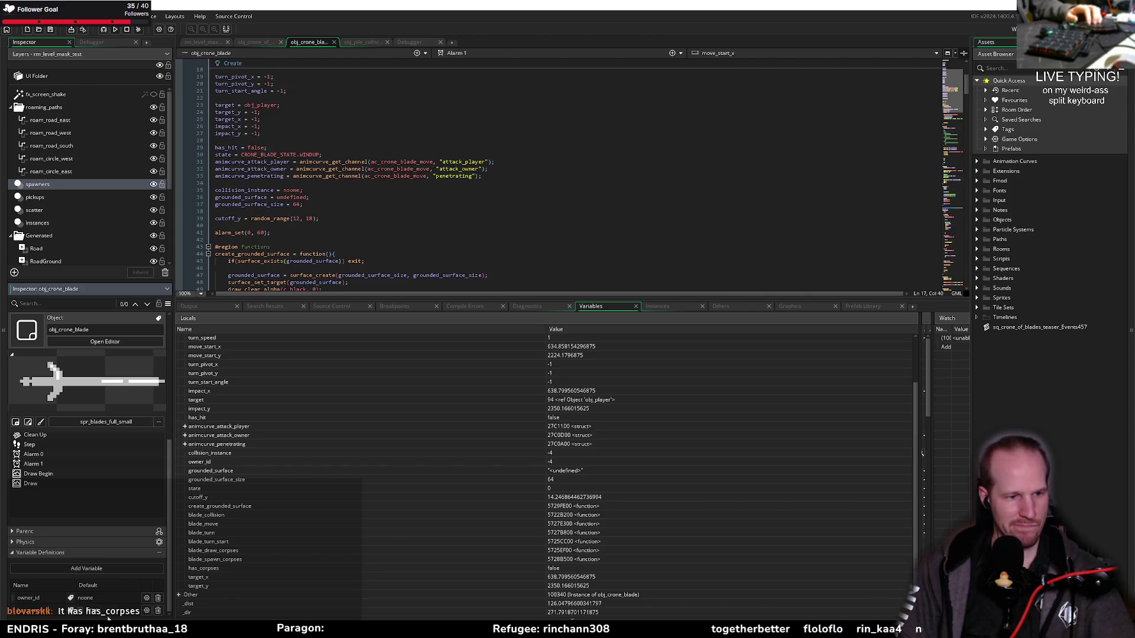
left_click(145, 611)
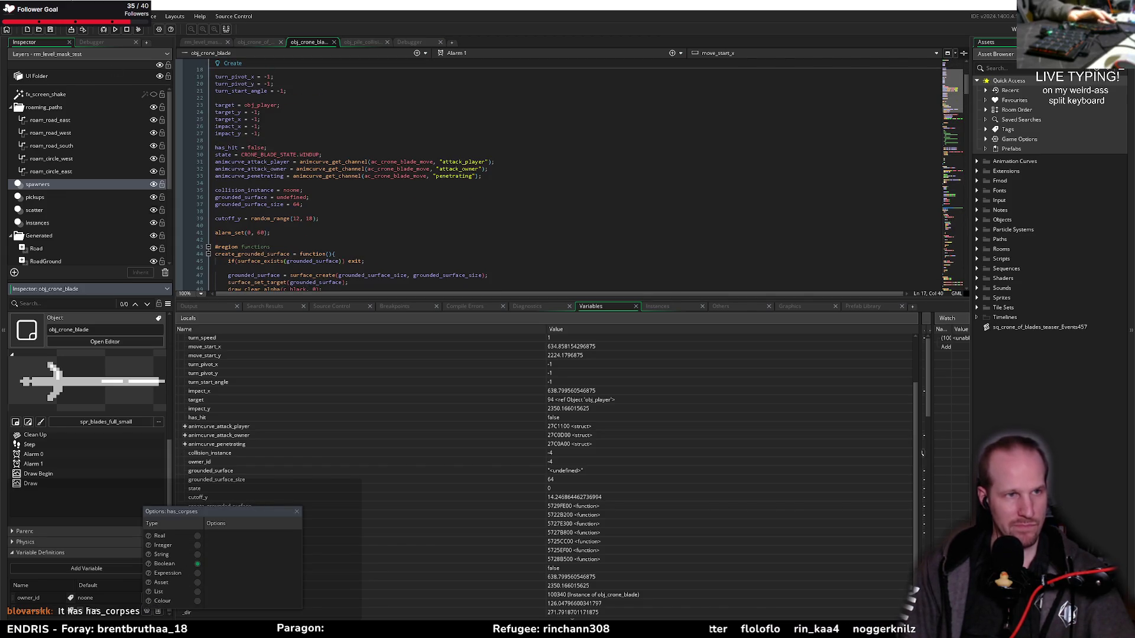
key("Escape")
left_click(105, 30)
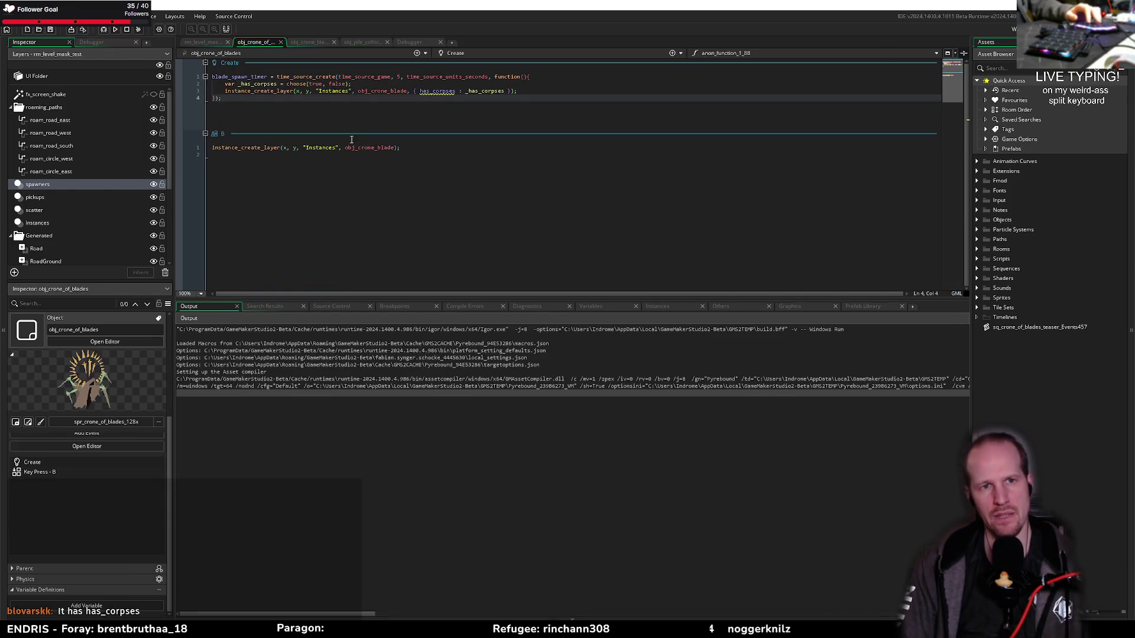
Return to obj_crone_of_blades' _has_corpses spawn code while the game loads its title menu
mouse_move(432, 91)
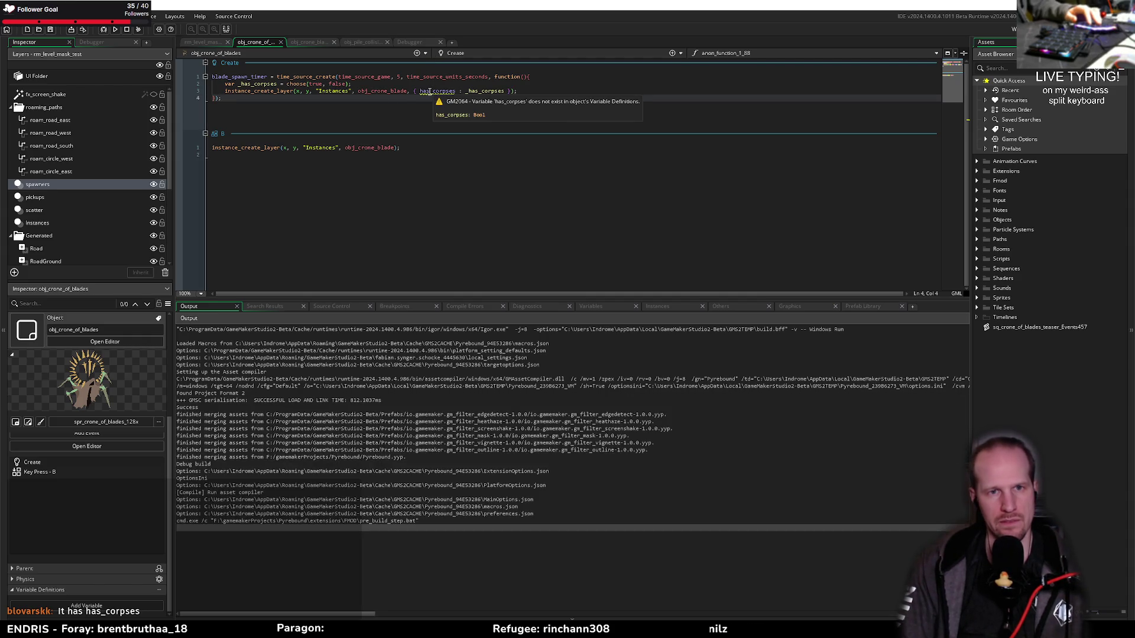
middle_click(382, 90)
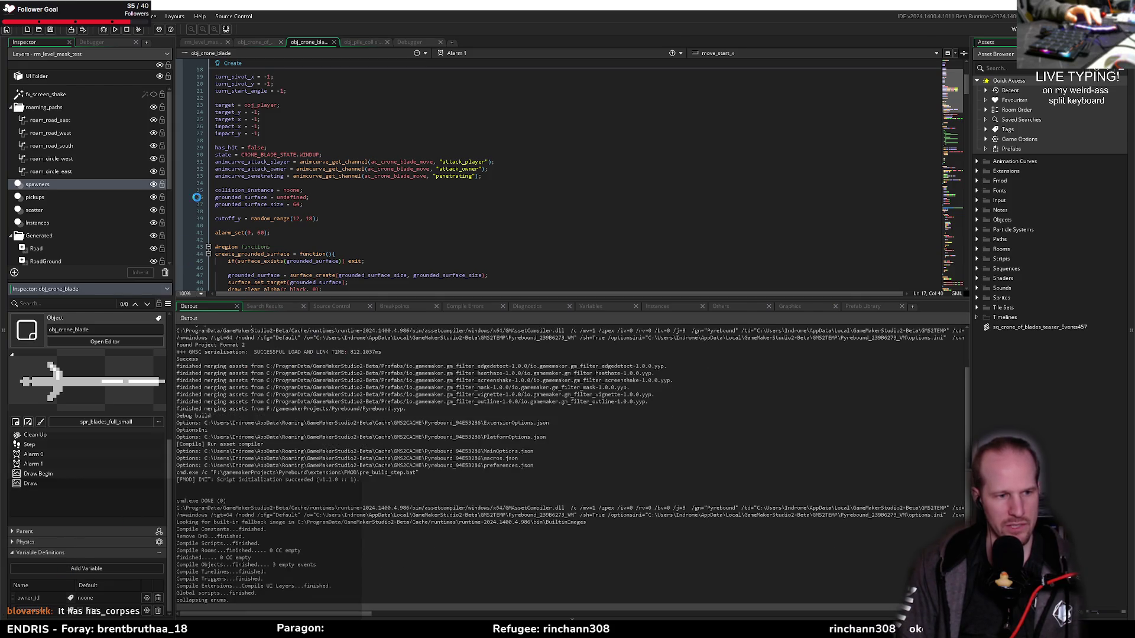
left_click(266, 42)
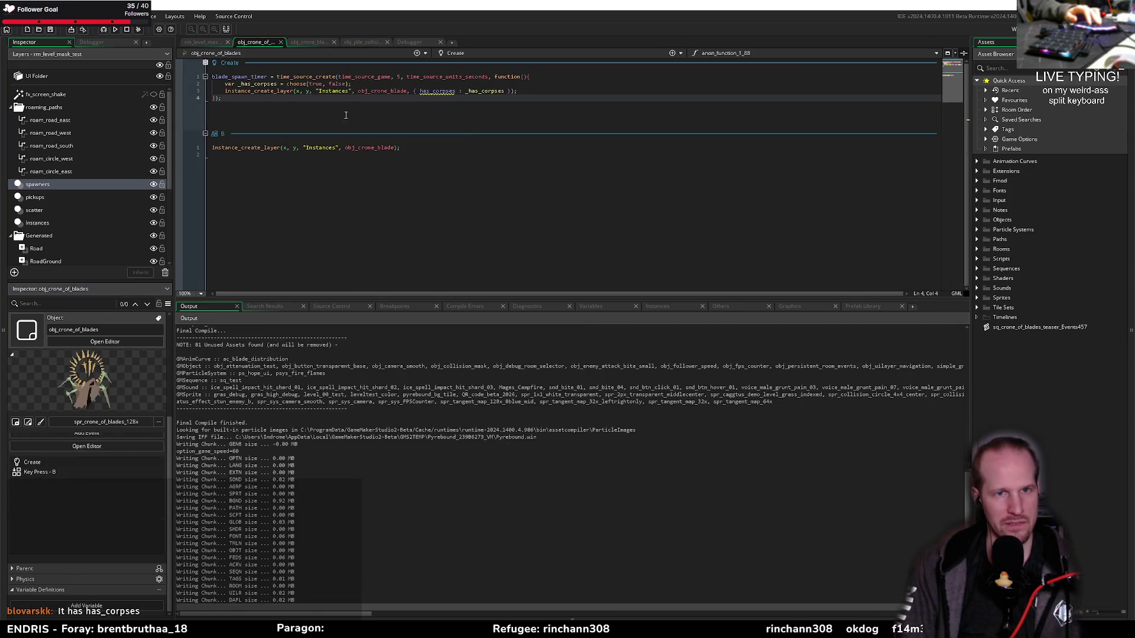
key("ctrl+Left")
key("ctrl+Left")
key("ctrl+Left")
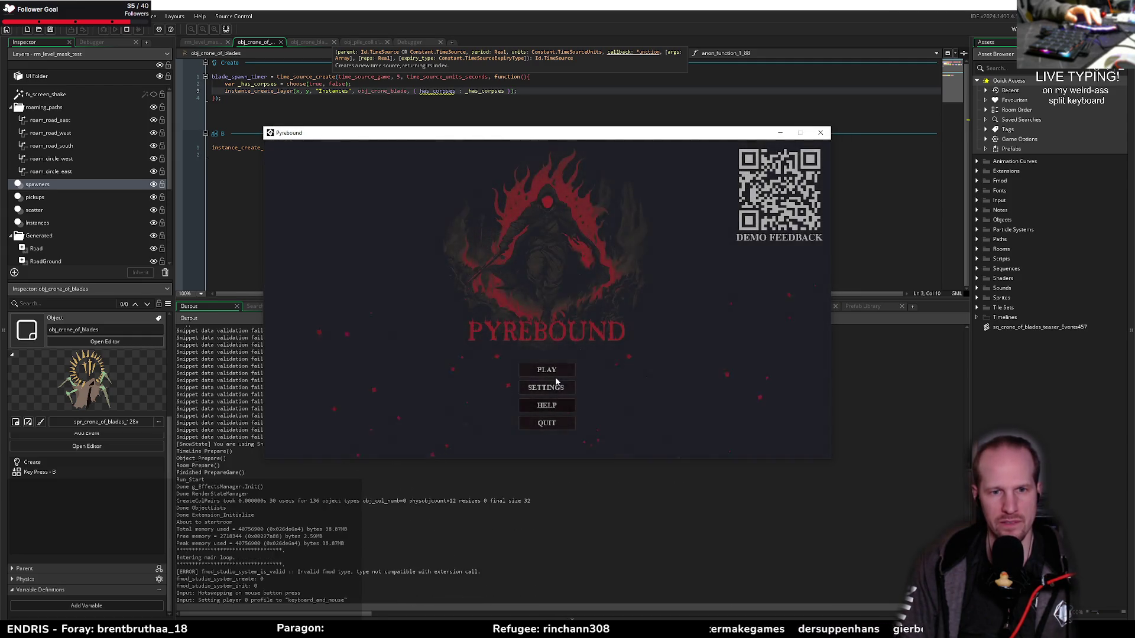
Play the crone boss fight from the title menu, close the game, and return to the Create code
left_click(555, 378)
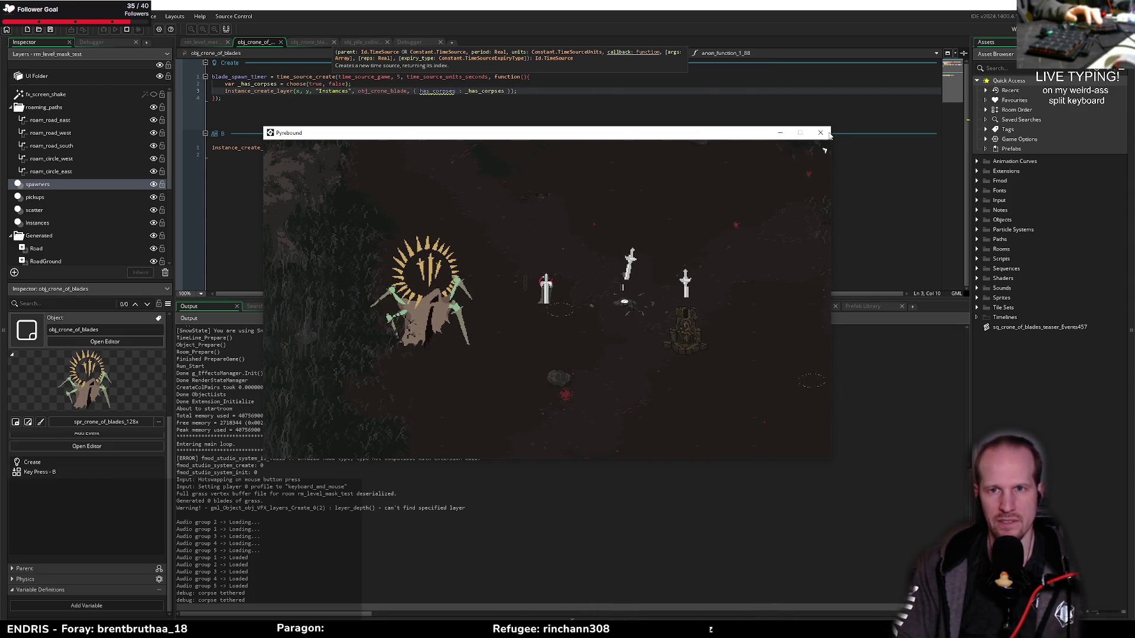
left_click(828, 134)
left_click(376, 83)
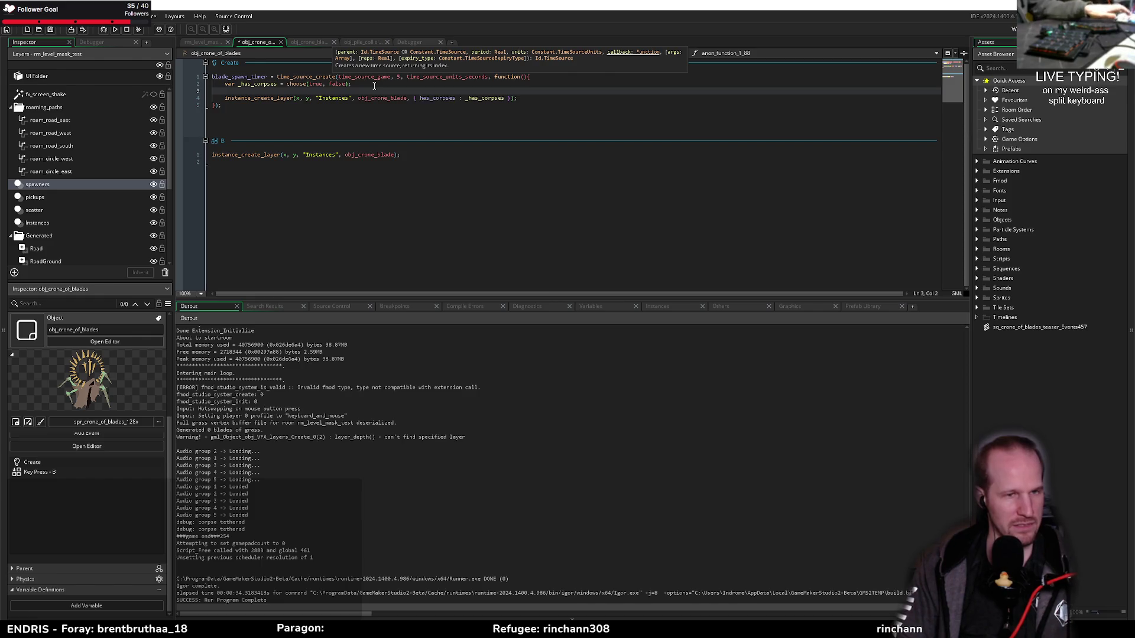
Add show_debug_message($"has corpses: {_has_corpses}"); to the blade spawn timer and rerun the game
type("show_debug_message($\"ha")
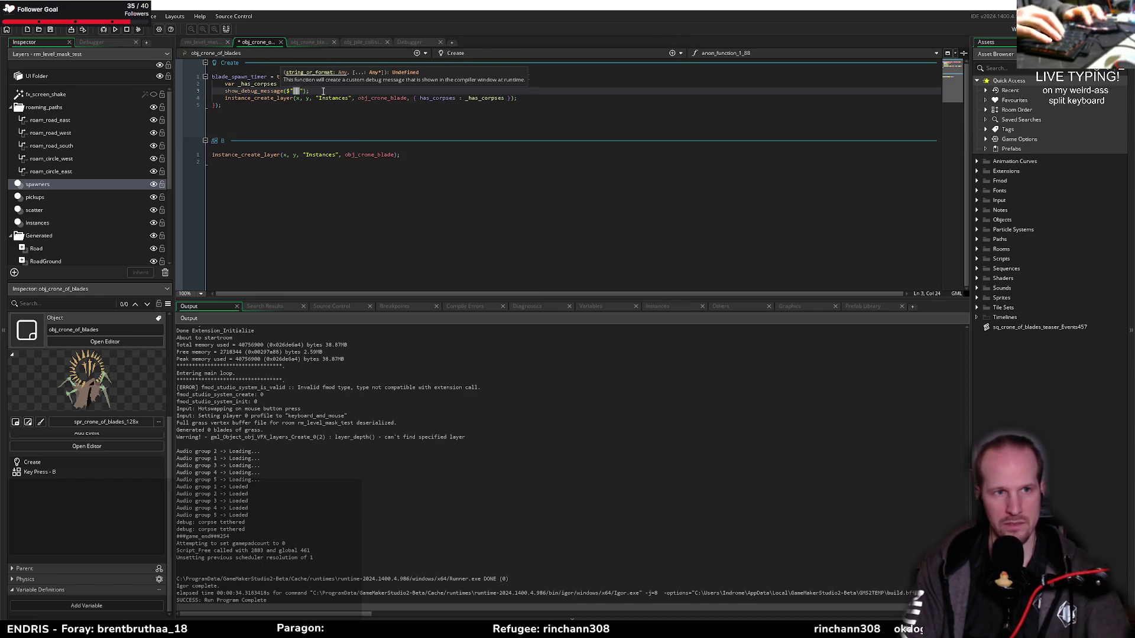
type("s corpses:")
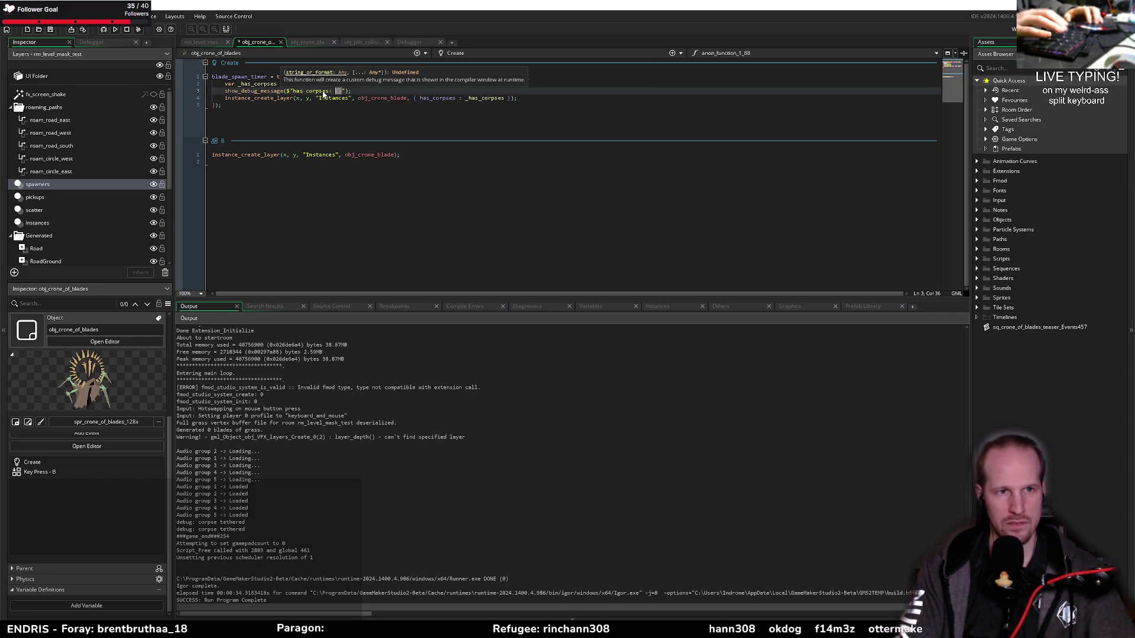
key("Down")
type("l")
key("Up")
type("rpses: {_h")
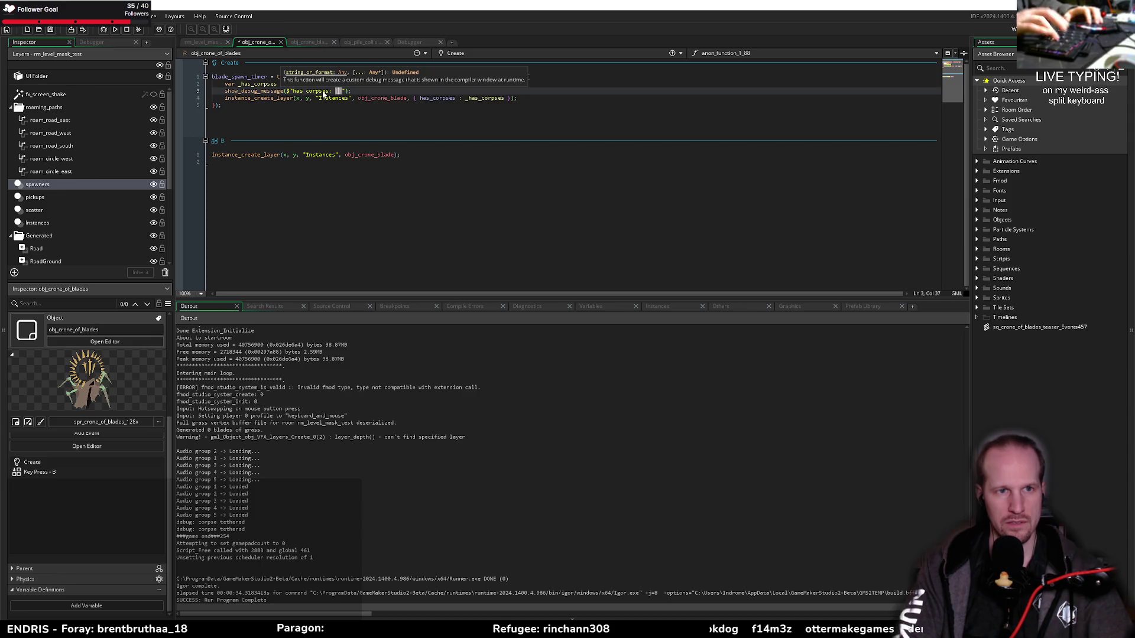
key("Return")
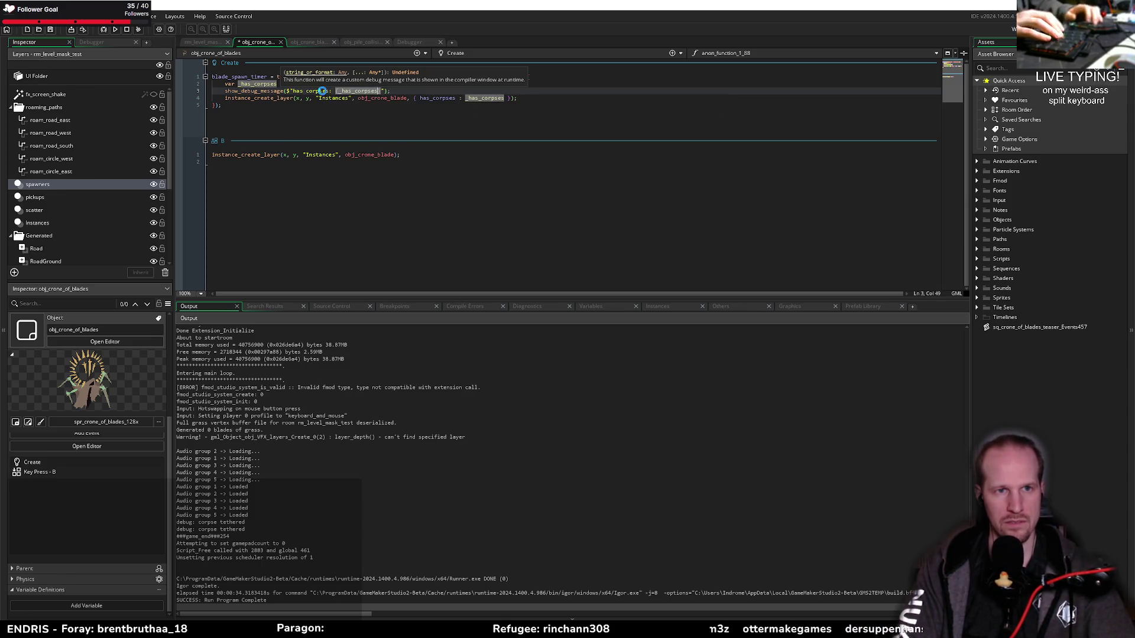
key("F5")
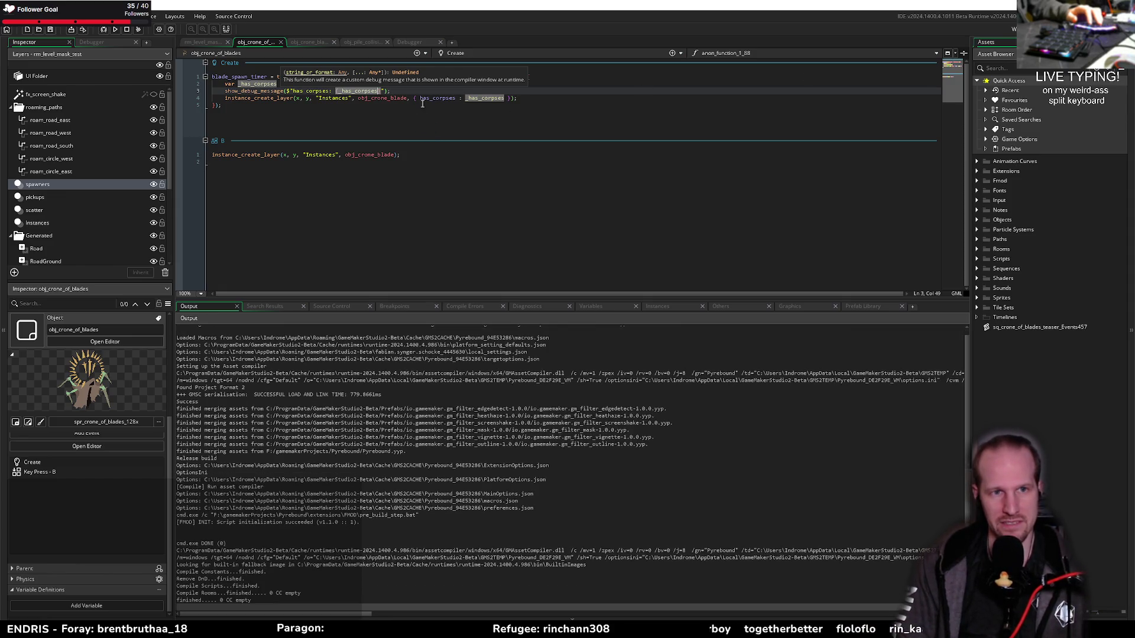
Start Pyrebound from the title menu, walk the player right through the arena, then close the game
left_click(532, 97)
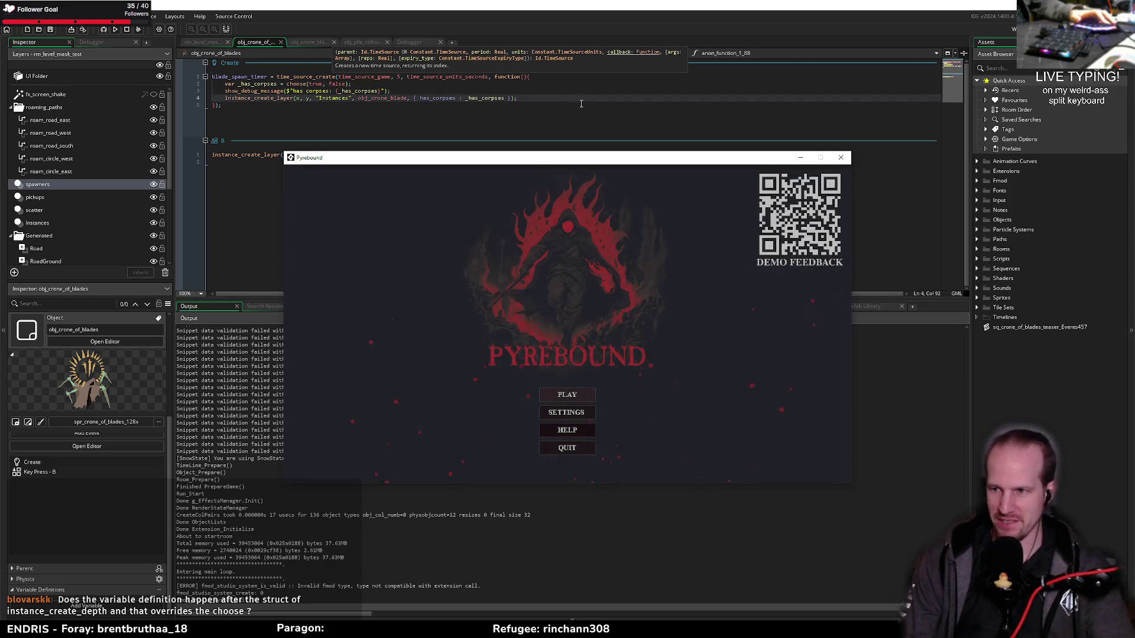
key("Return")
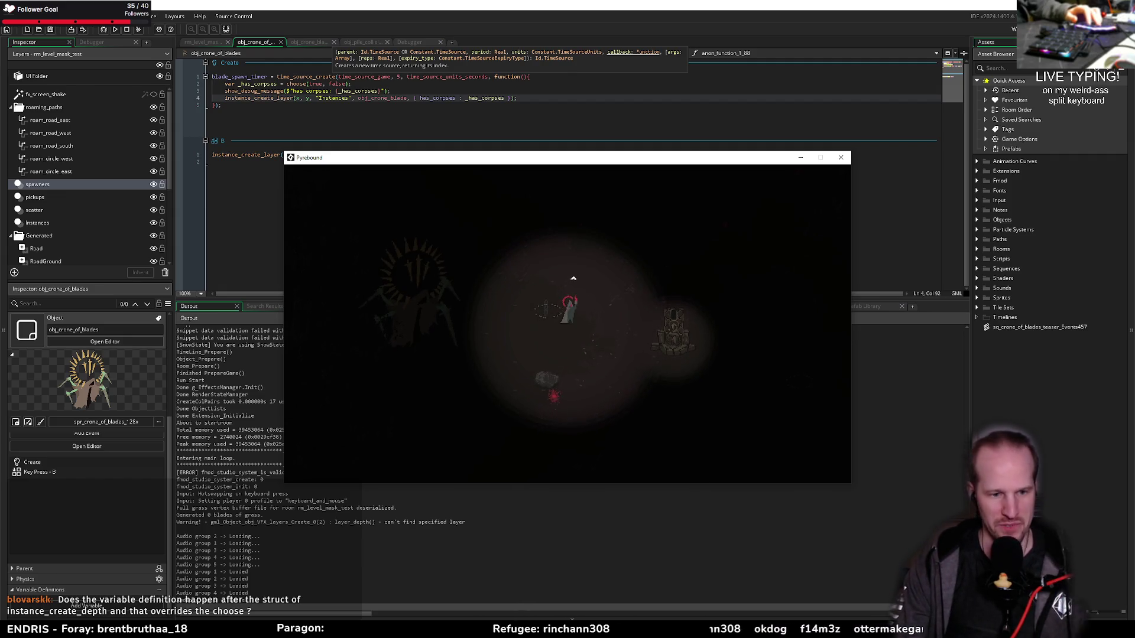
key("d")
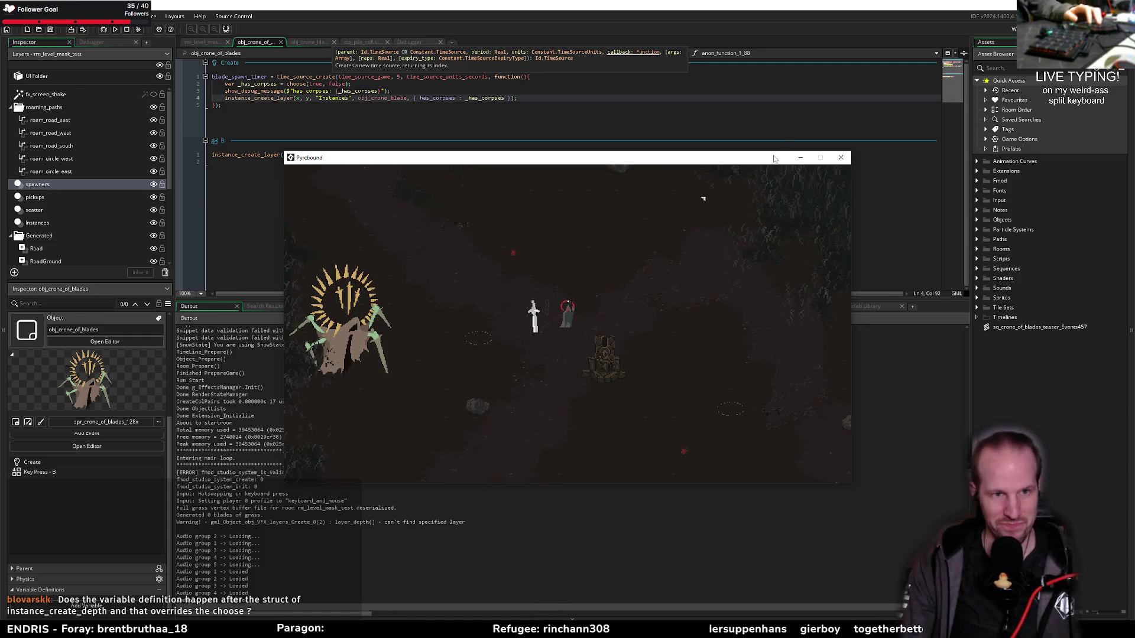
left_click(846, 156)
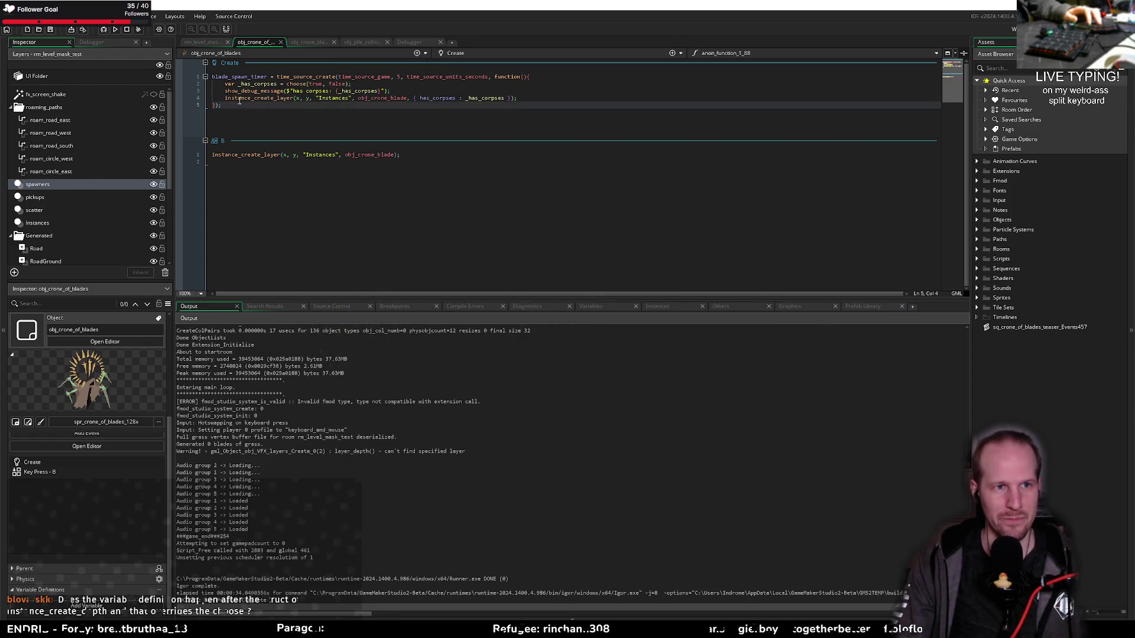
Append , { has_corpses : choose(true, false) } to the Key Press B instance_create_layer call
double_click(232, 83)
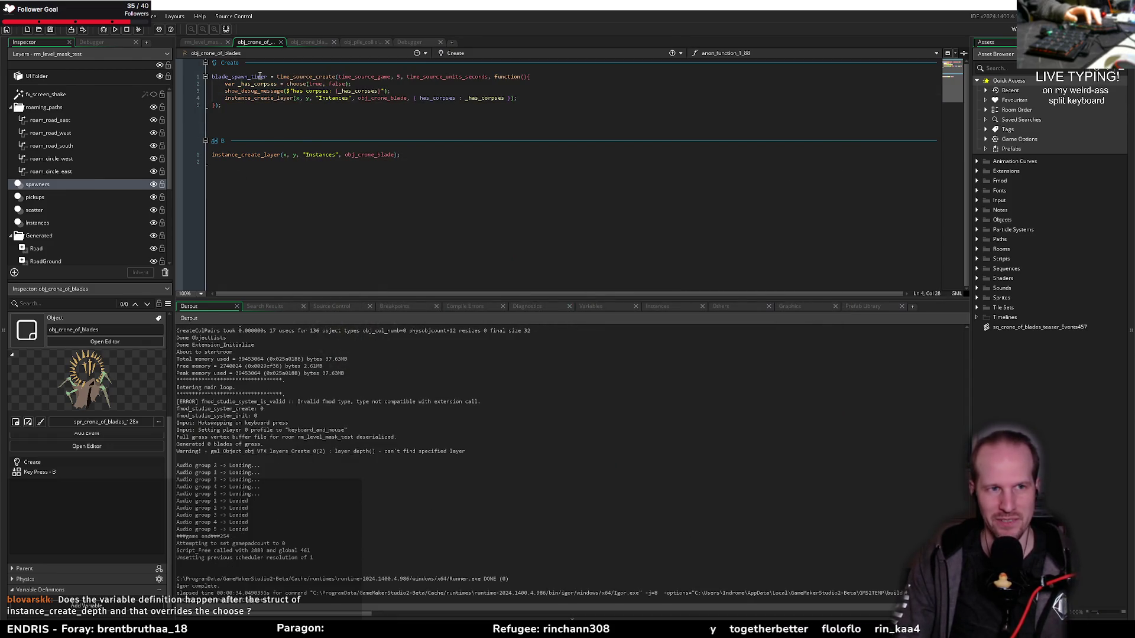
left_click_drag(260, 77, 378, 80)
left_click(378, 79)
left_click(209, 142)
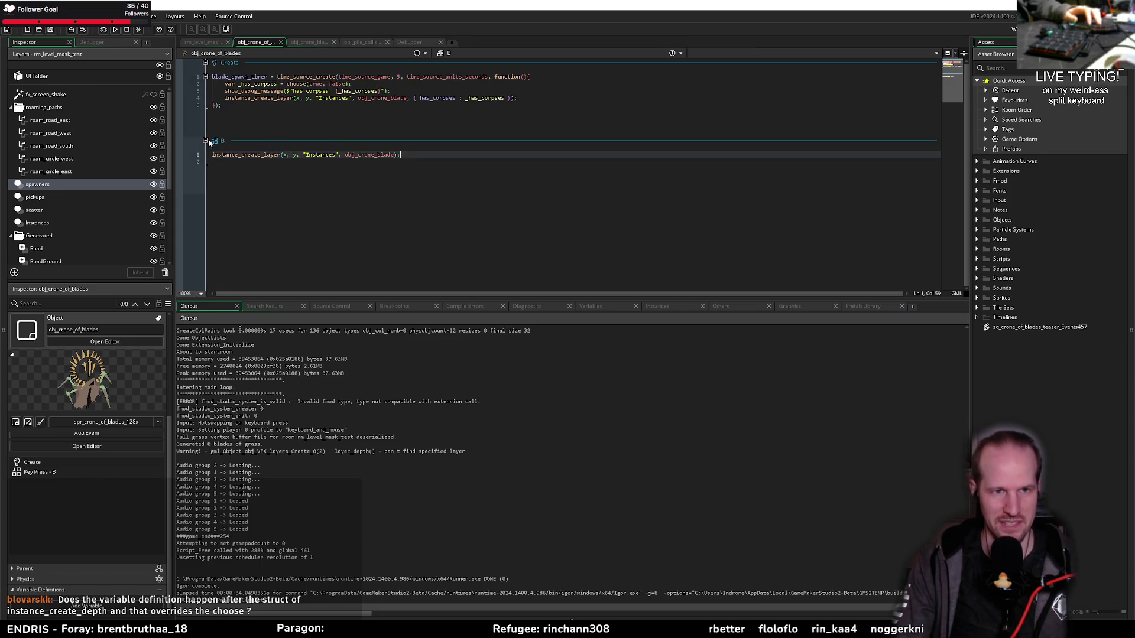
left_click(378, 155)
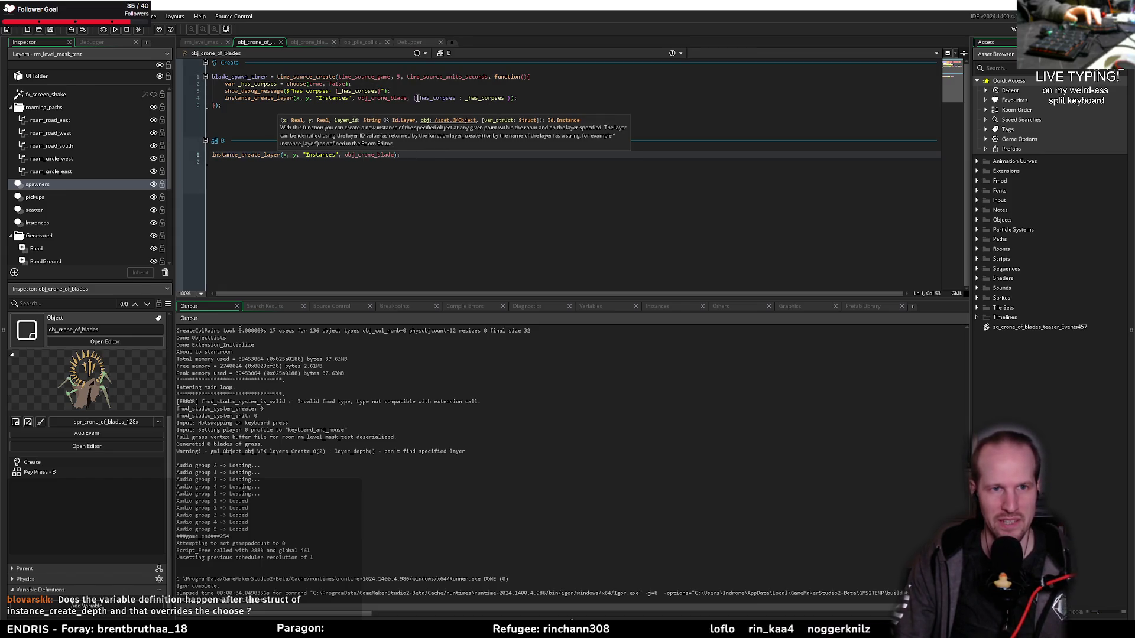
left_click(414, 98)
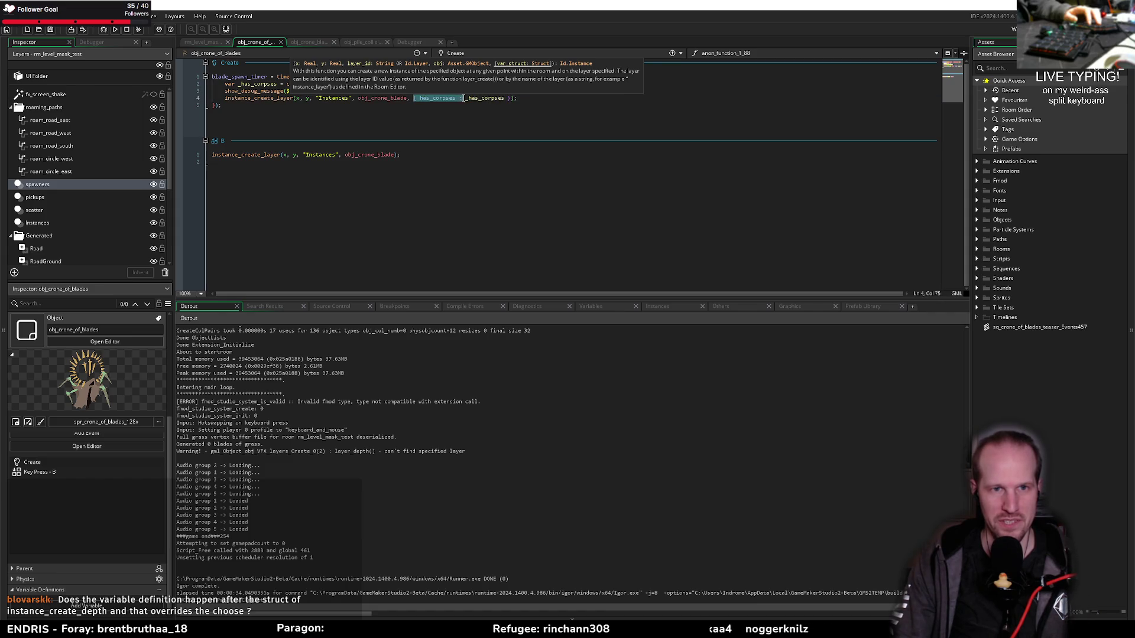
left_click(393, 155)
type(", { has_corpses :")
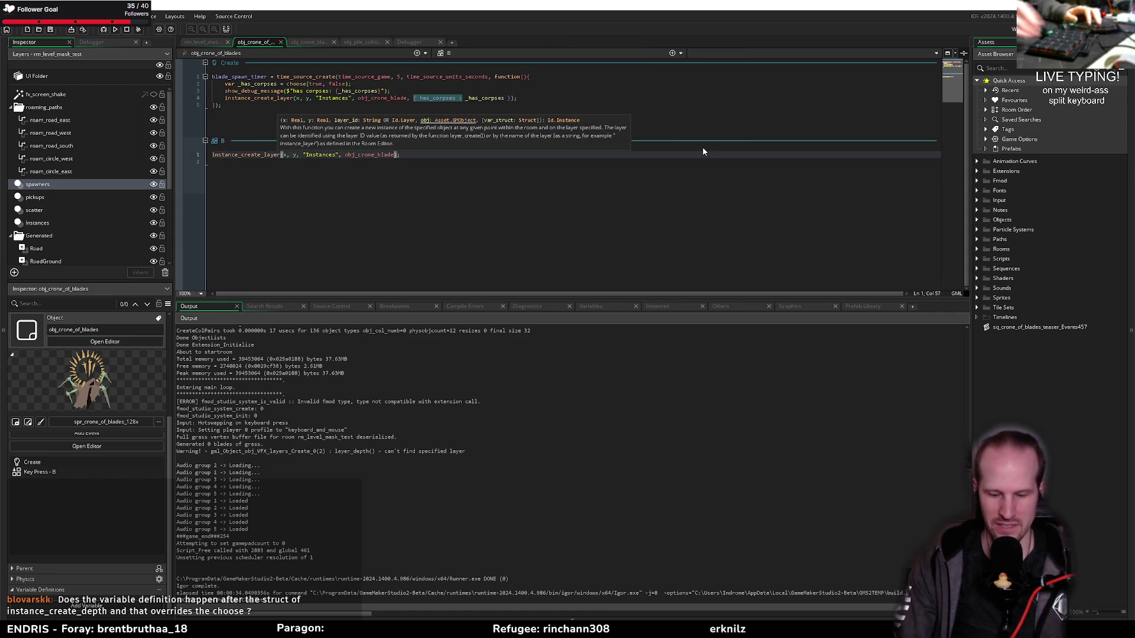
type(" choose(")
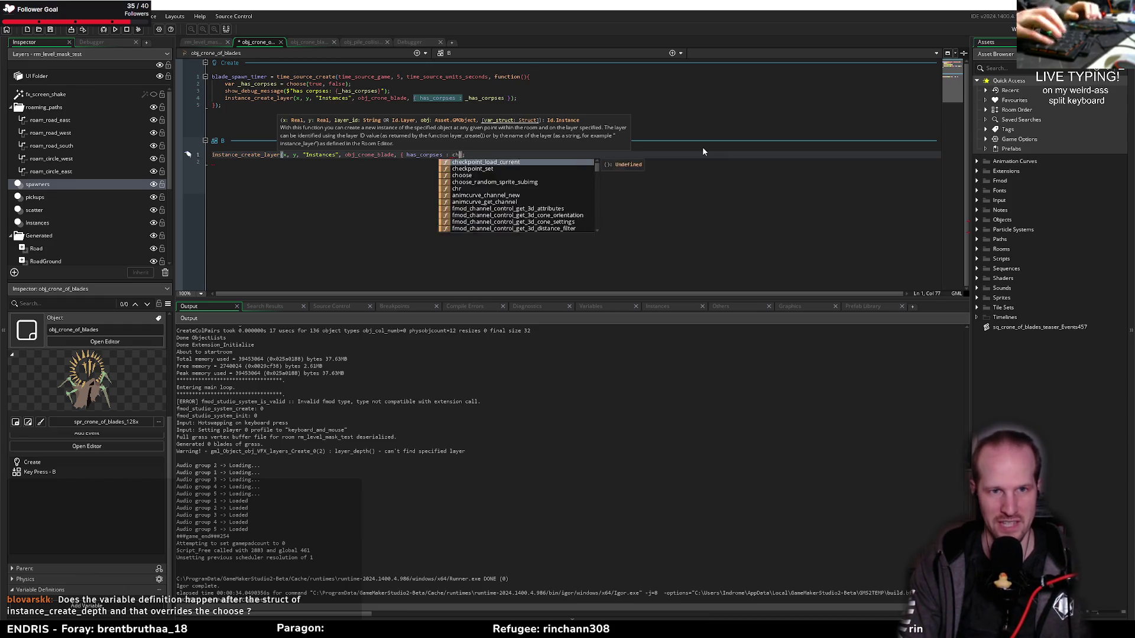
type("true, false)")
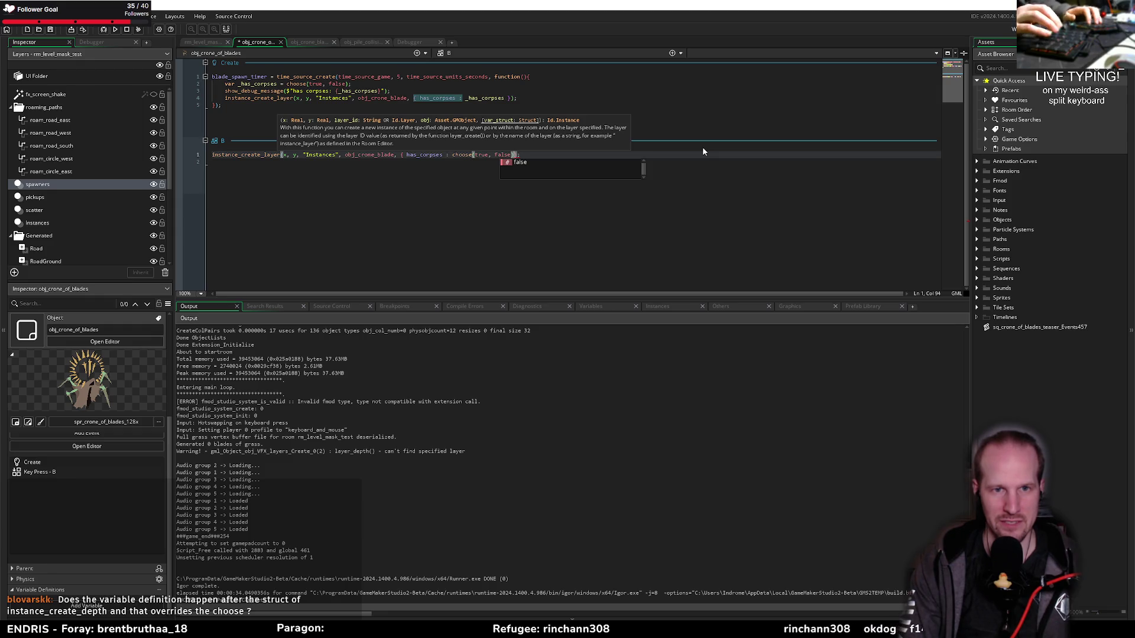
type(" });")
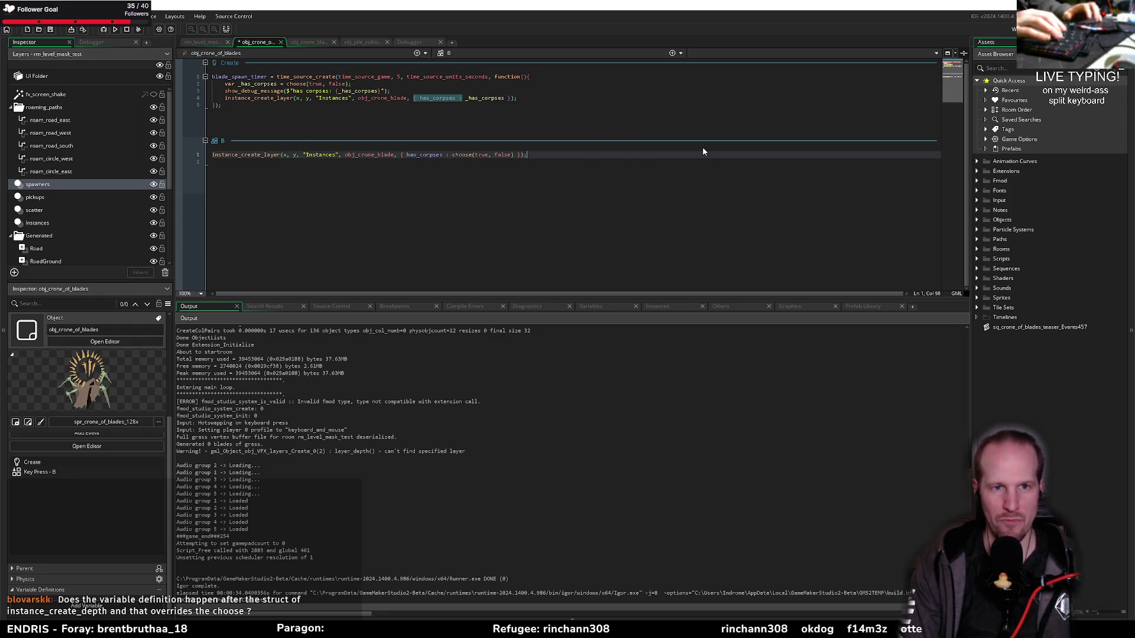
Build and run the game with the debugger attached (F6)
left_click(111, 29)
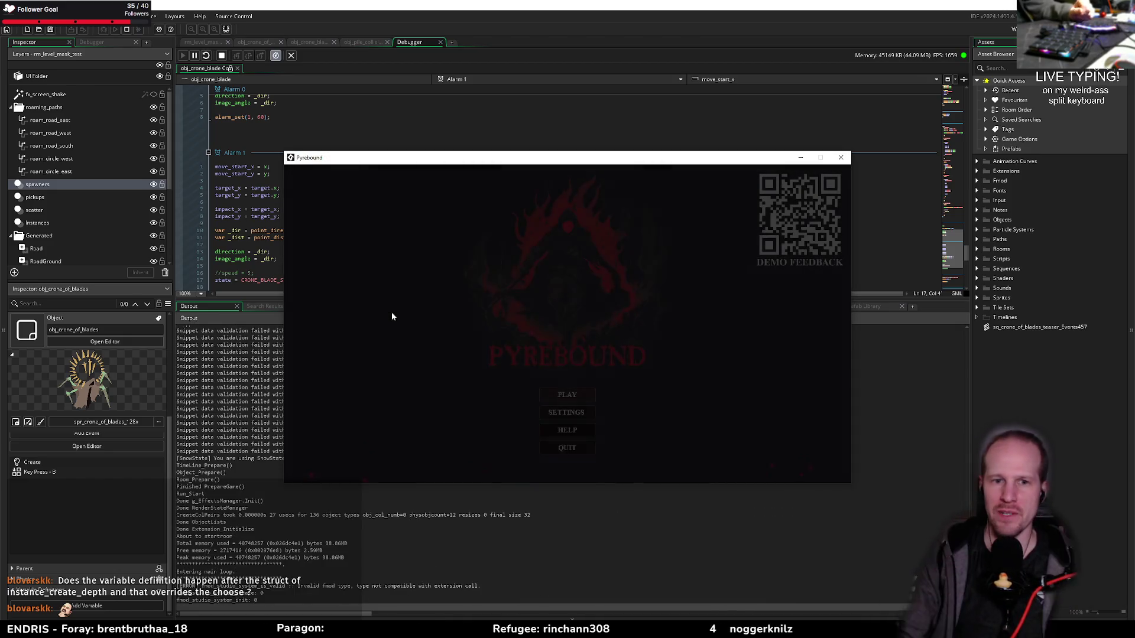
Start from the menu, walk the player with WASD around the boss and falling blades, then close the game
key("Return")
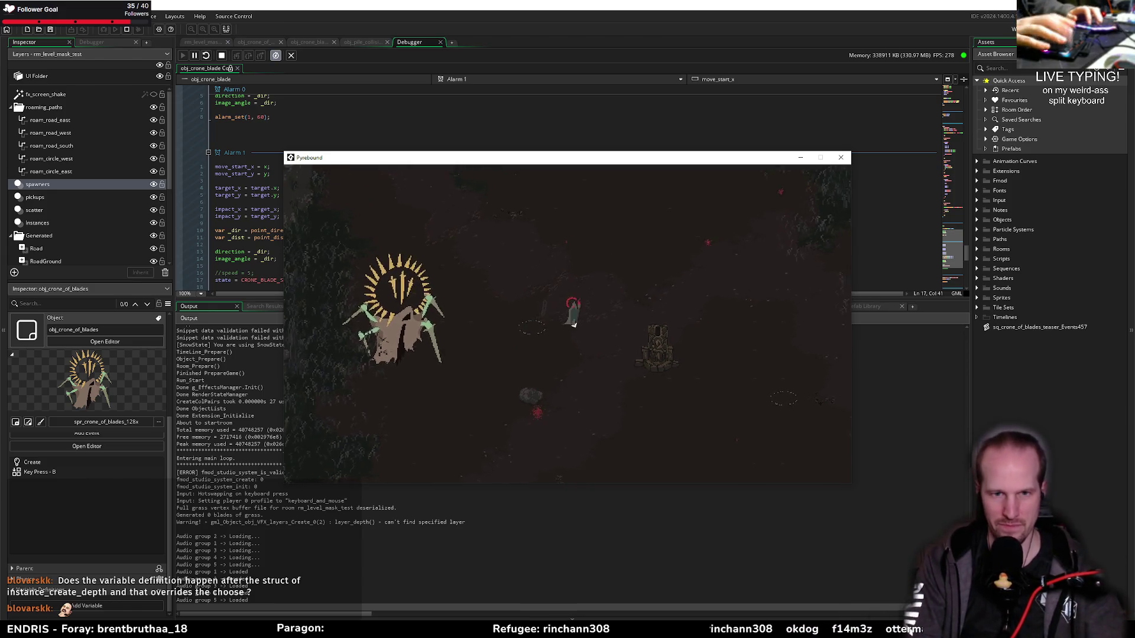
key("s")
key("d")
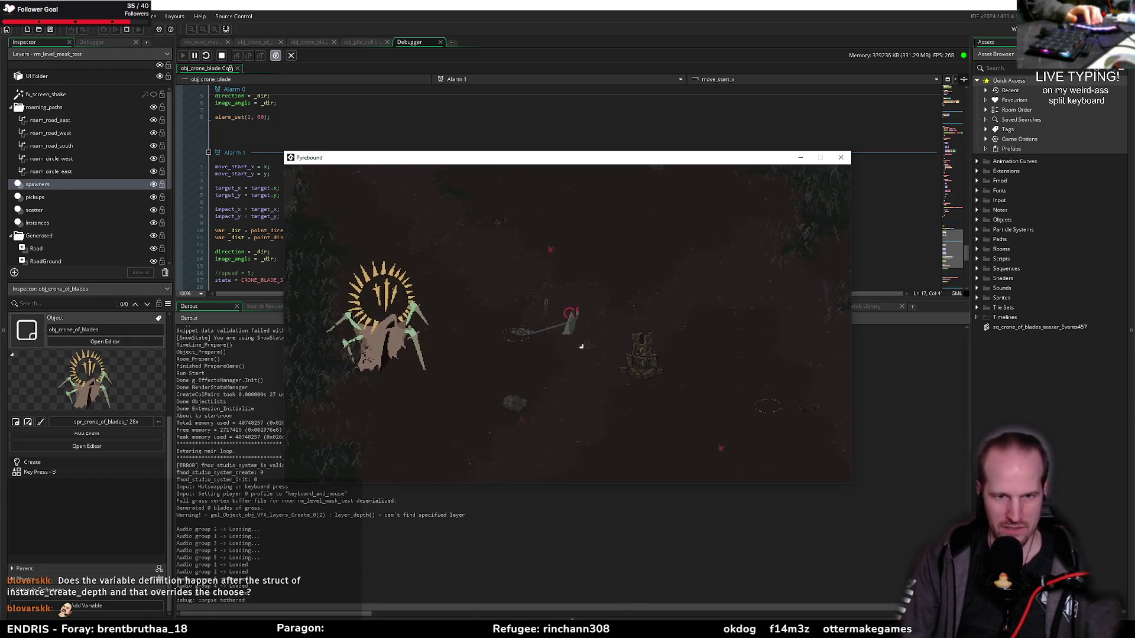
key("w")
key("d")
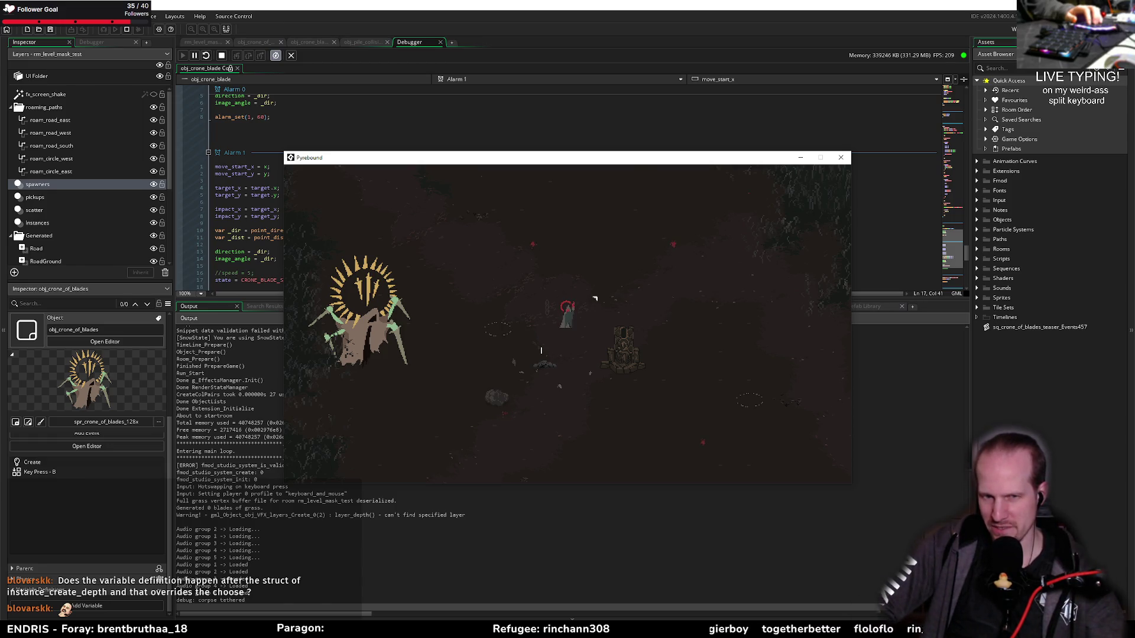
key("w+d")
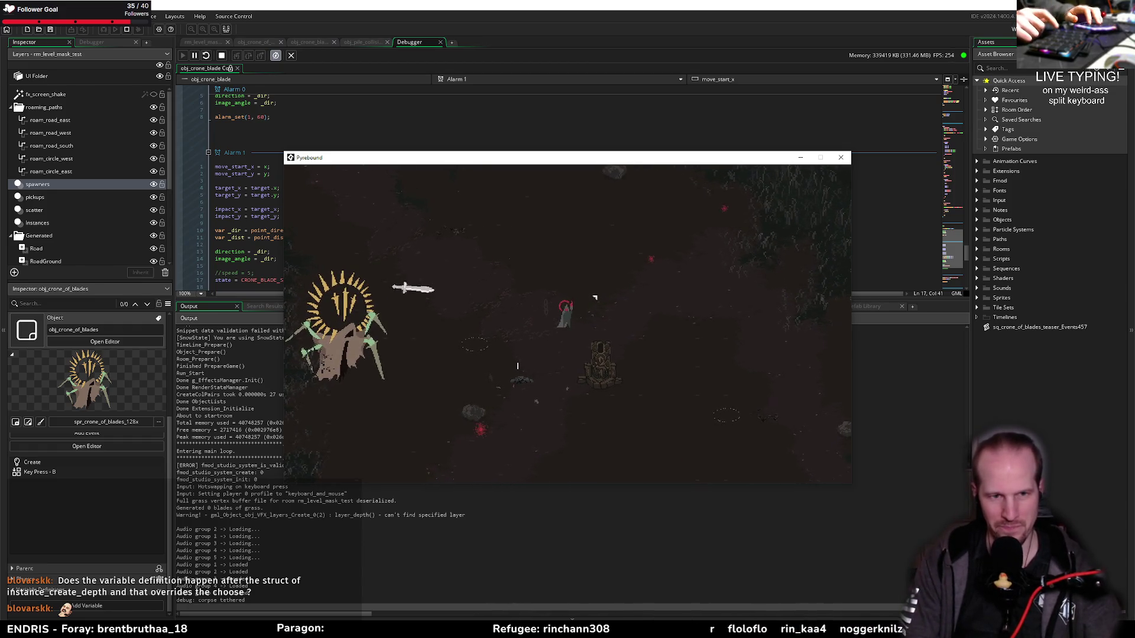
key("a")
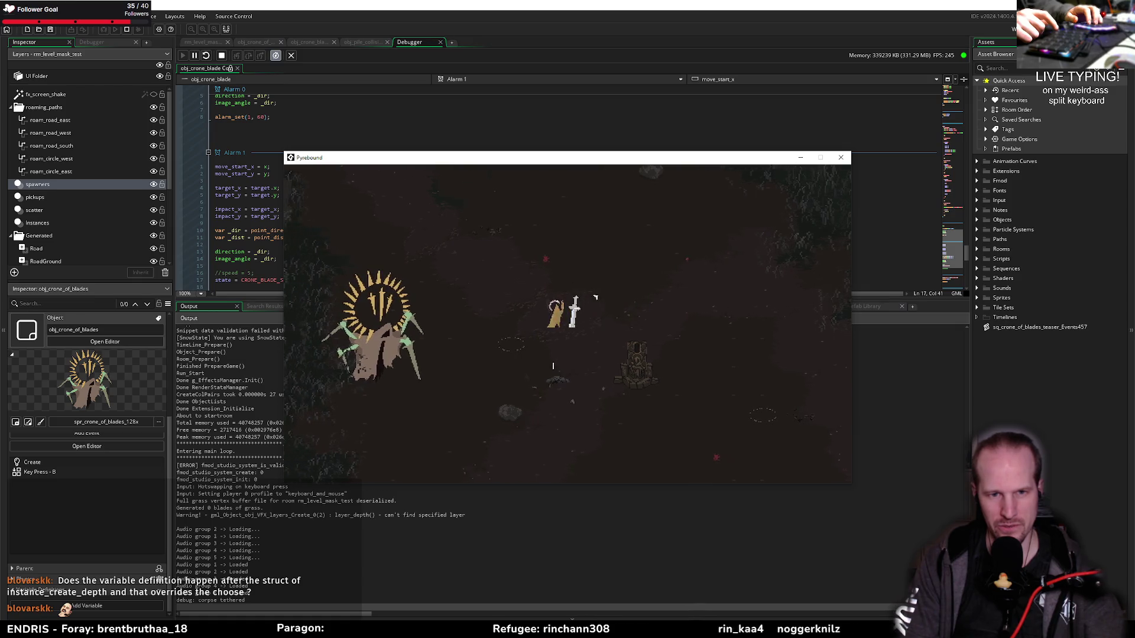
key("d")
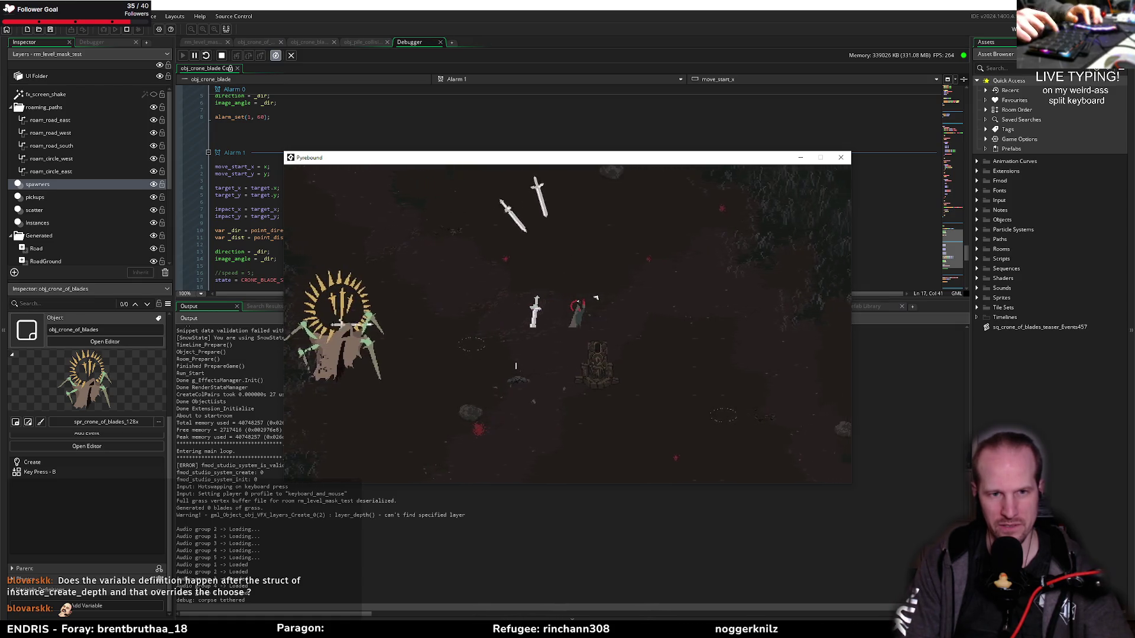
key("d")
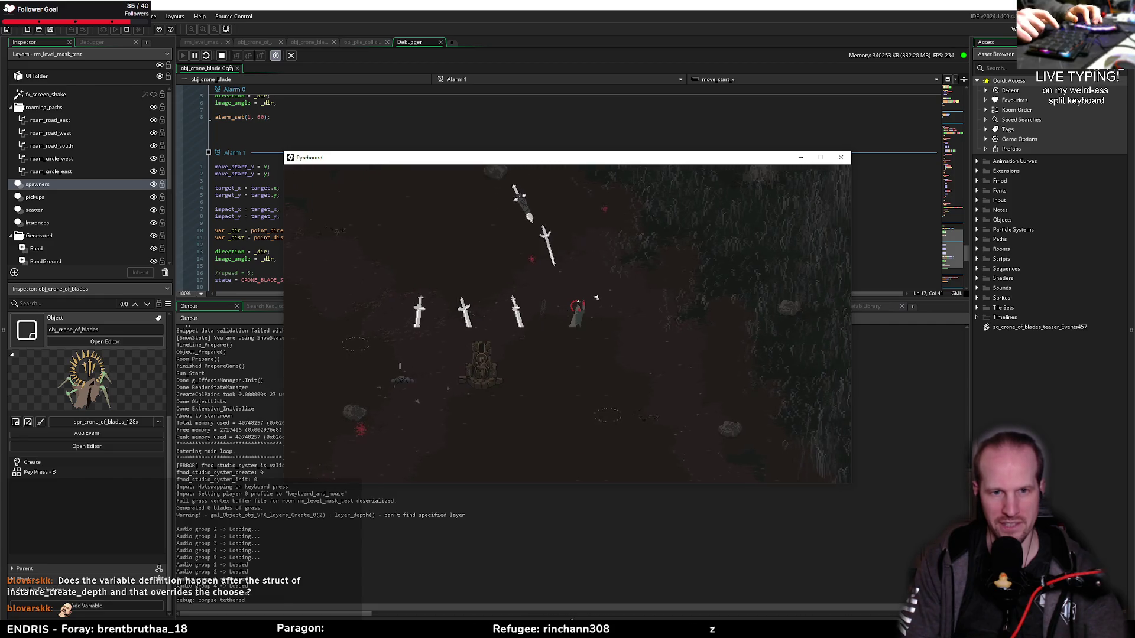
key("d")
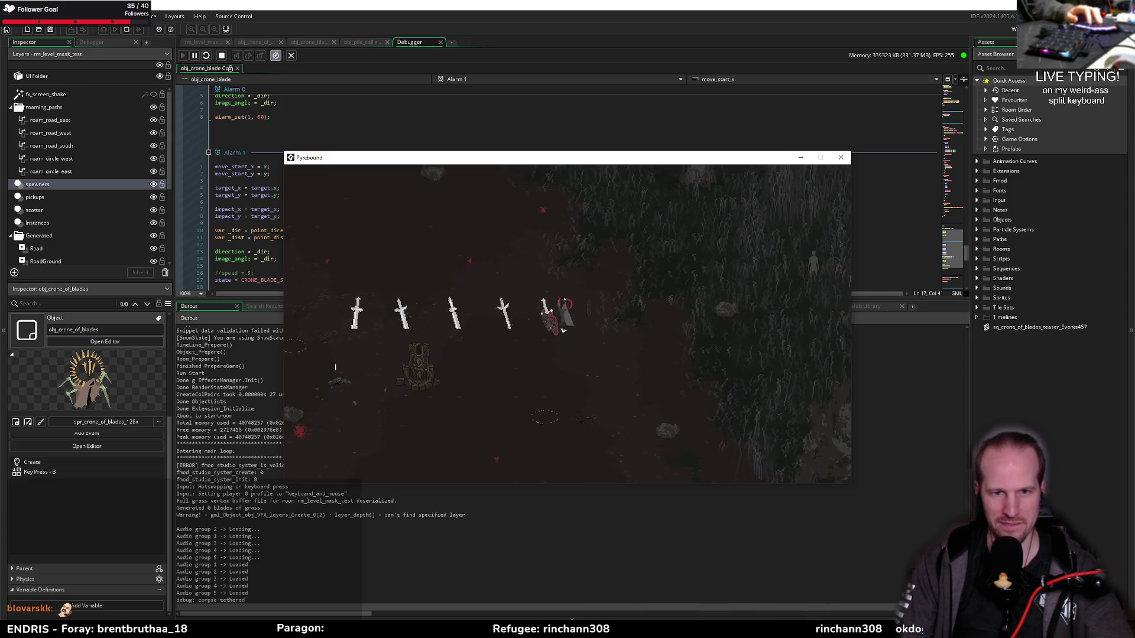
left_click(840, 157)
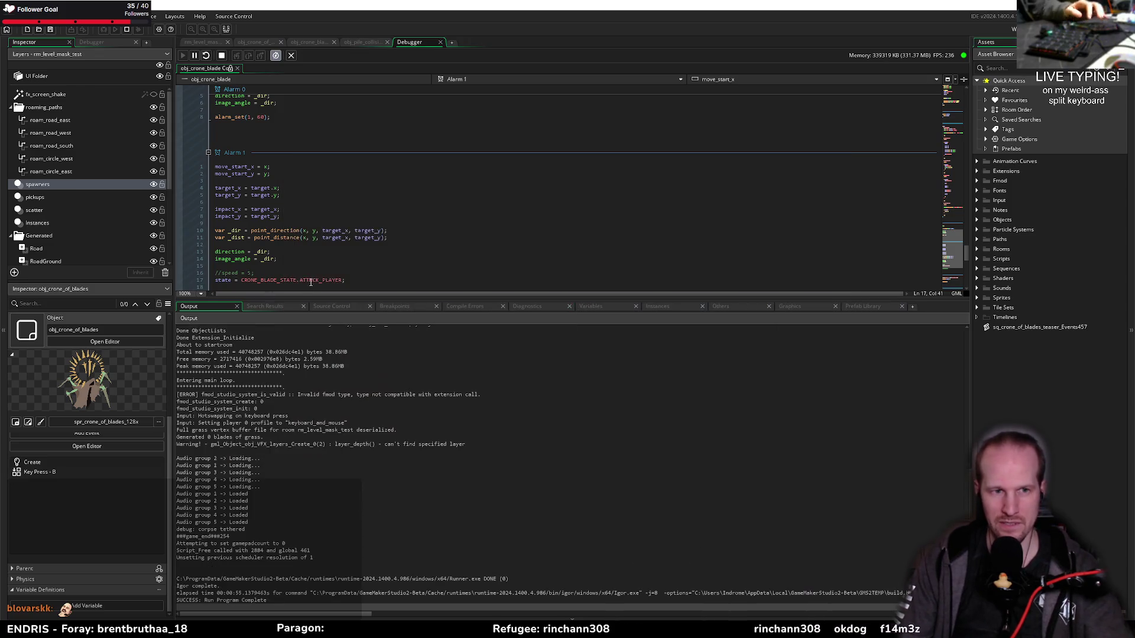
Check the impact_y line in obj_crone_blade's Alarm 1, then switch to its Create event code
left_click(292, 216)
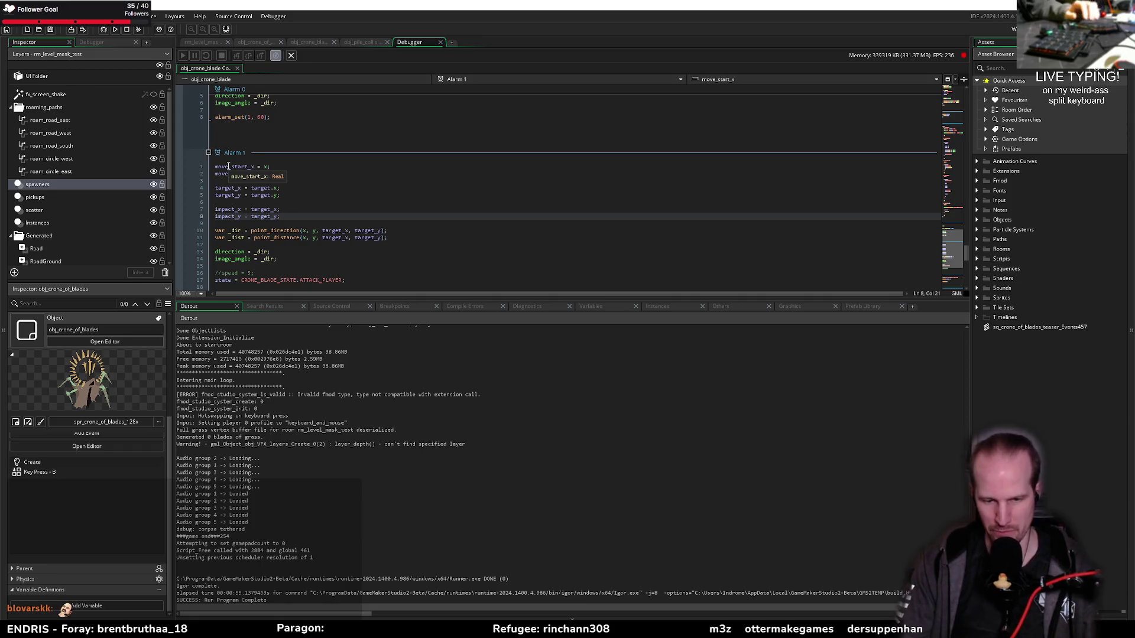
key("Down")
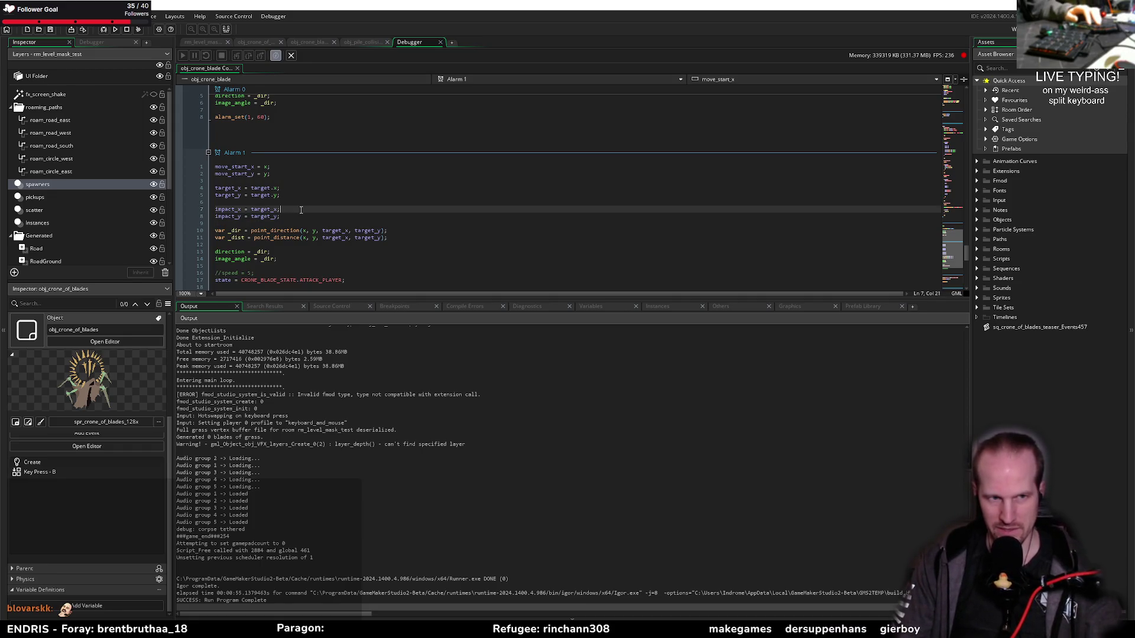
left_click(301, 215)
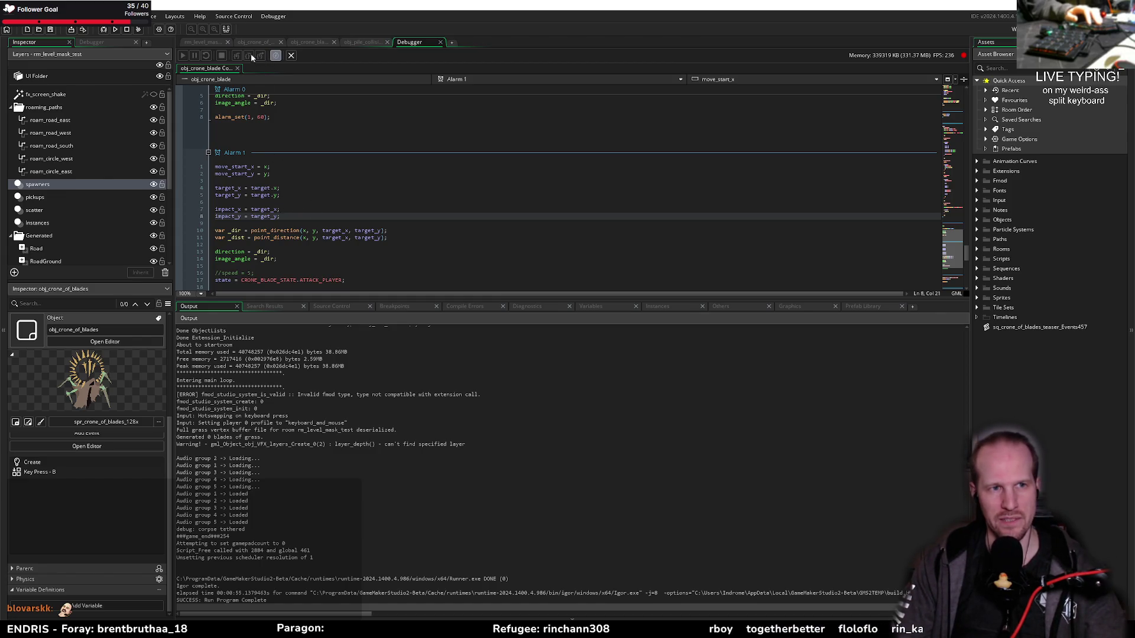
left_click(355, 42)
left_click(314, 42)
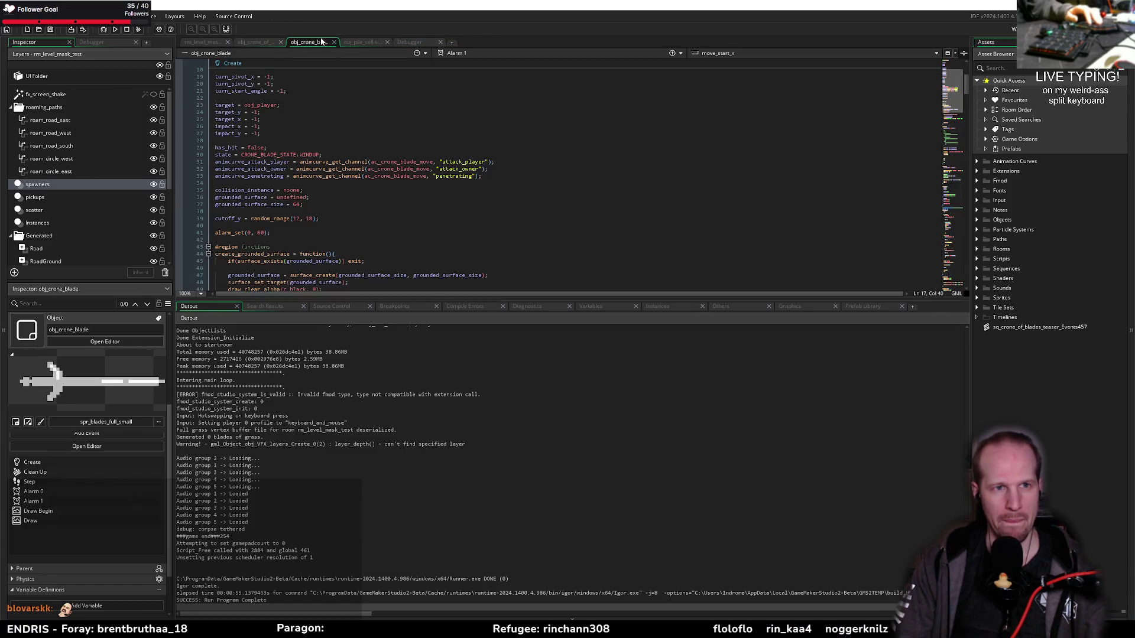
Review obj_crone_of_blades' timer and B-key spawn code, then expand the Rooms folder and open its menu
left_click(262, 44)
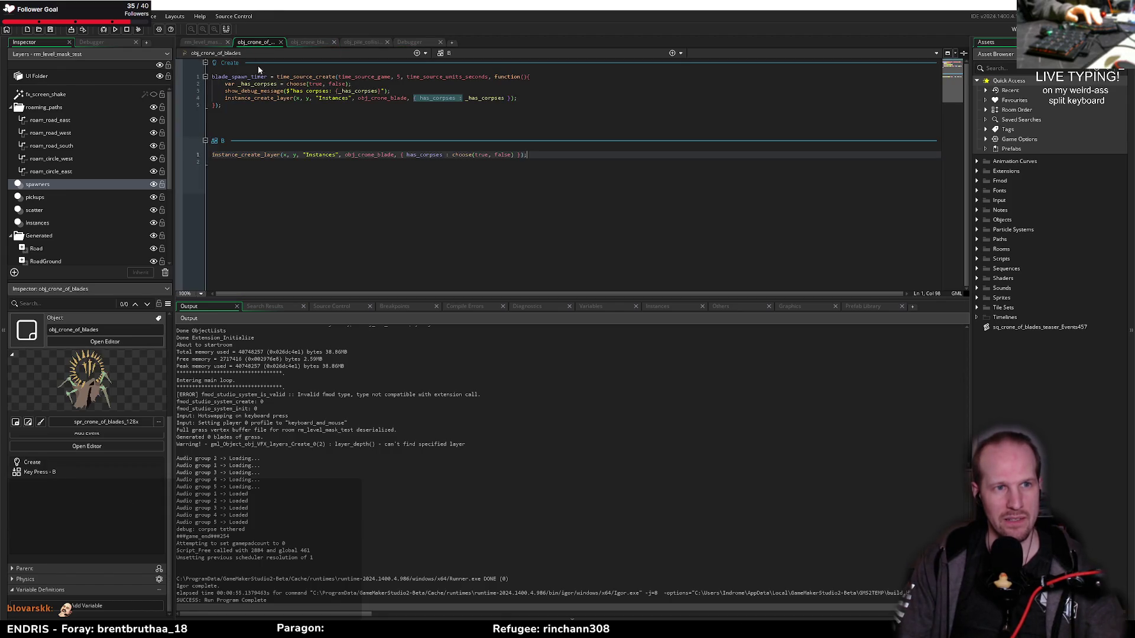
left_click_drag(323, 300, 304, 337)
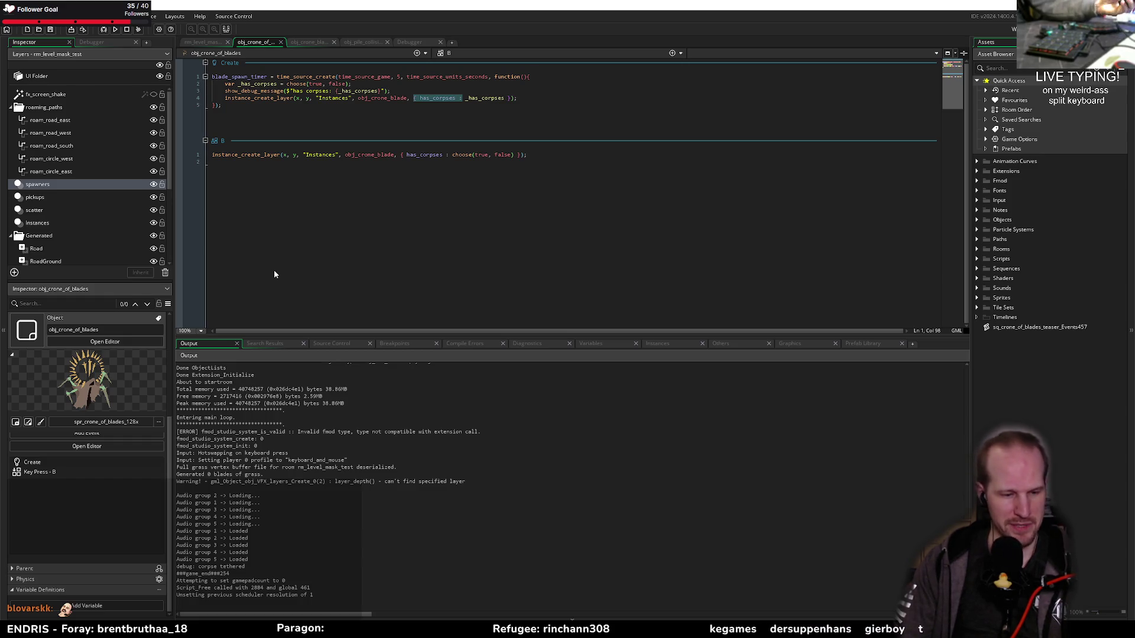
left_click(254, 107)
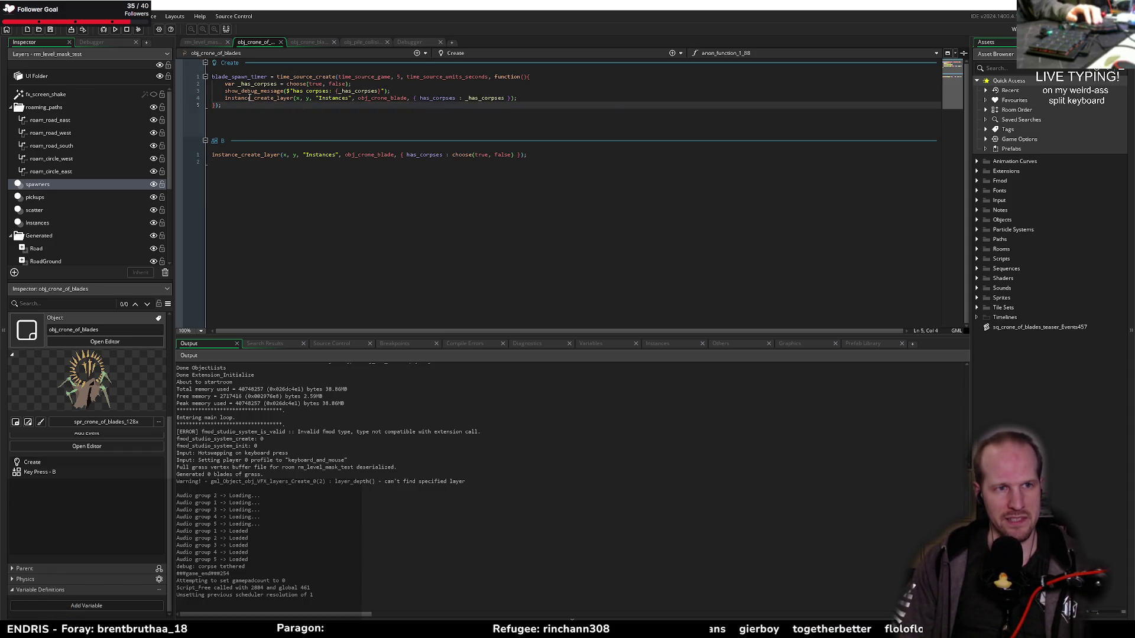
left_click(261, 90)
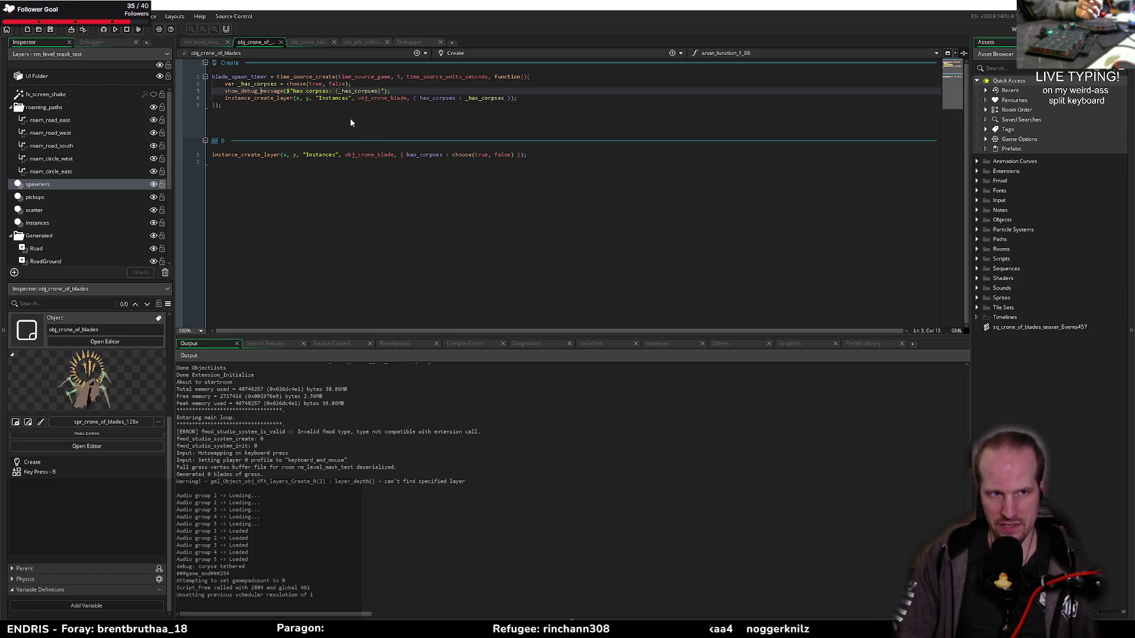
left_click(307, 104)
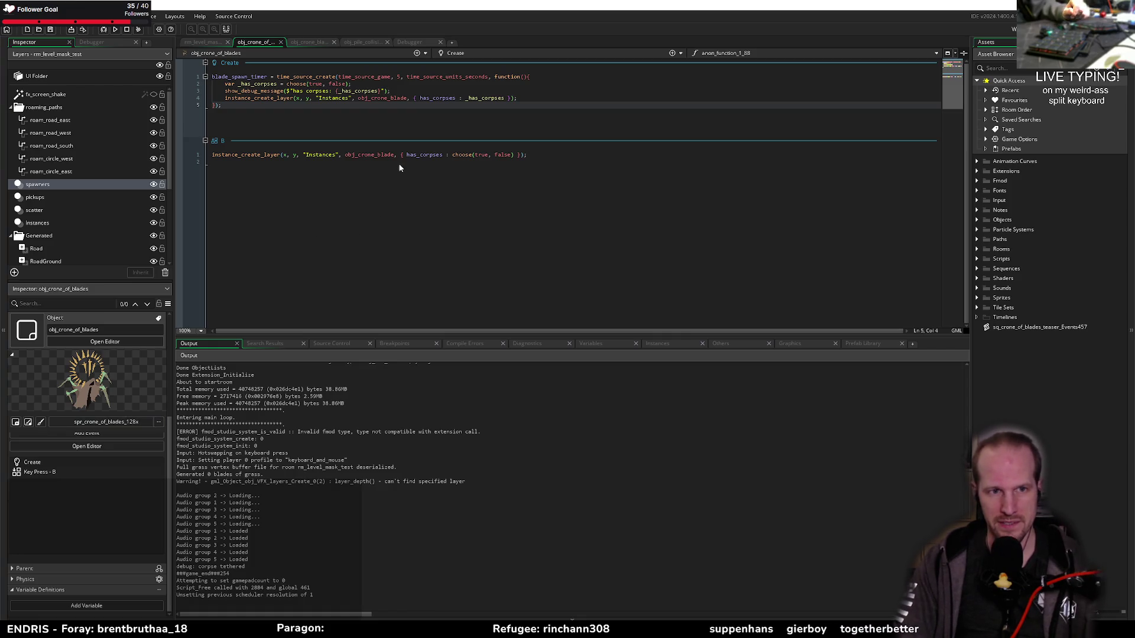
left_click(491, 155)
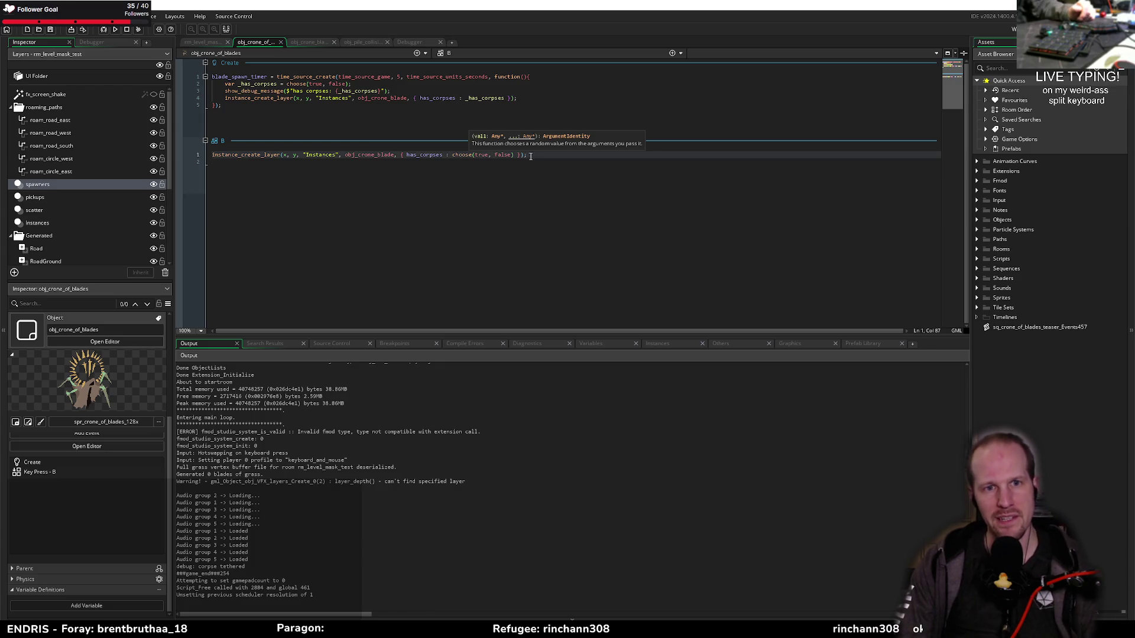
left_click(289, 112)
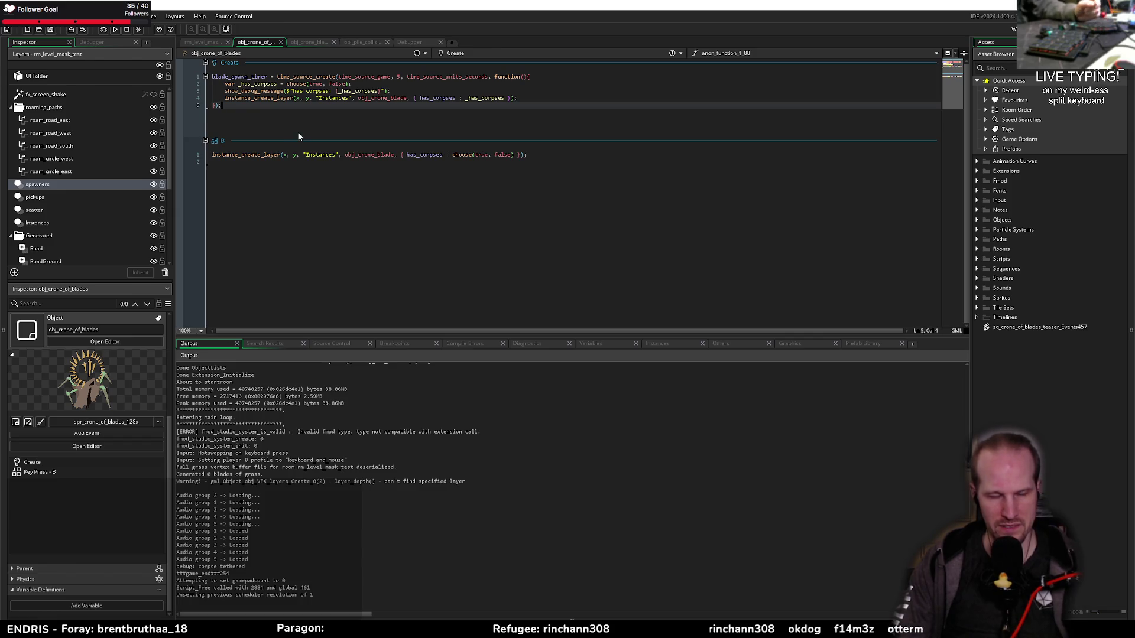
left_click(419, 98)
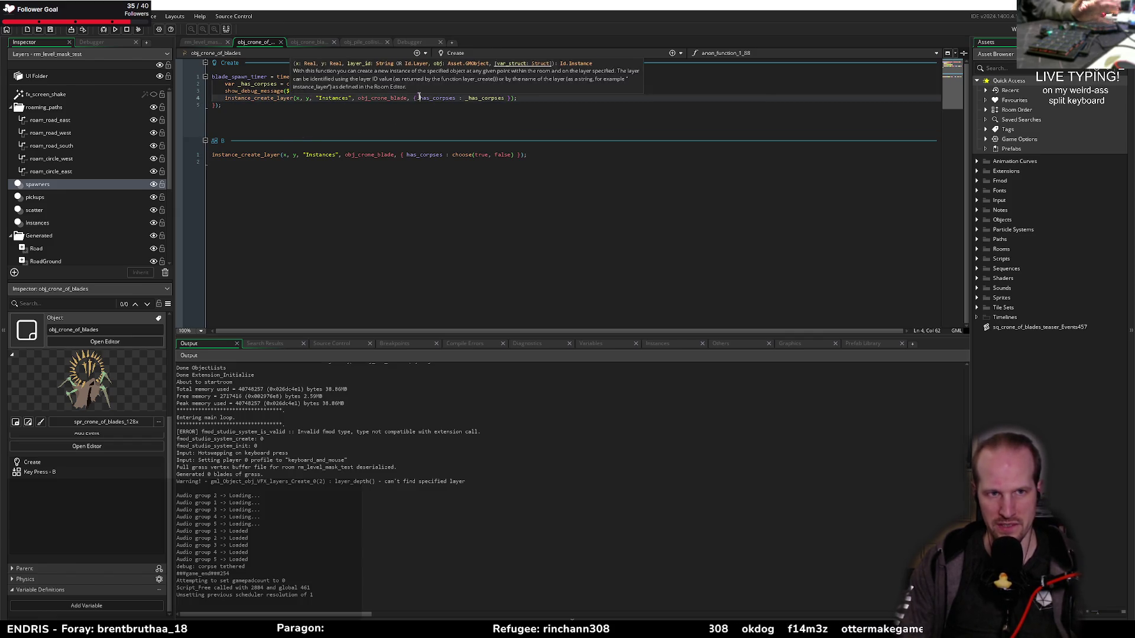
left_click(371, 100)
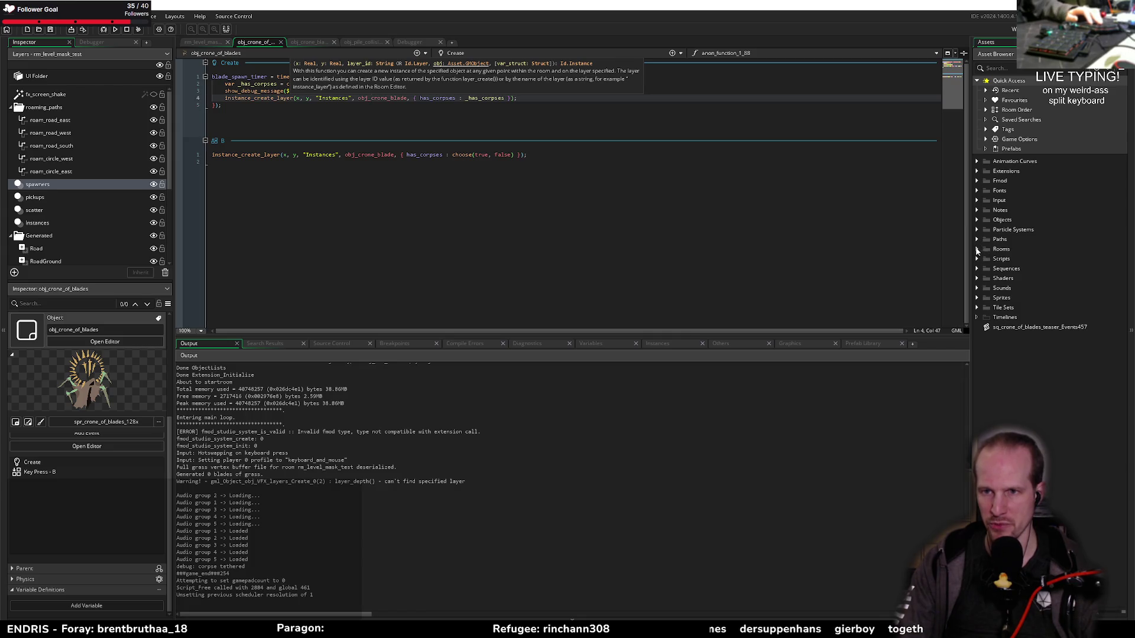
left_click(978, 250)
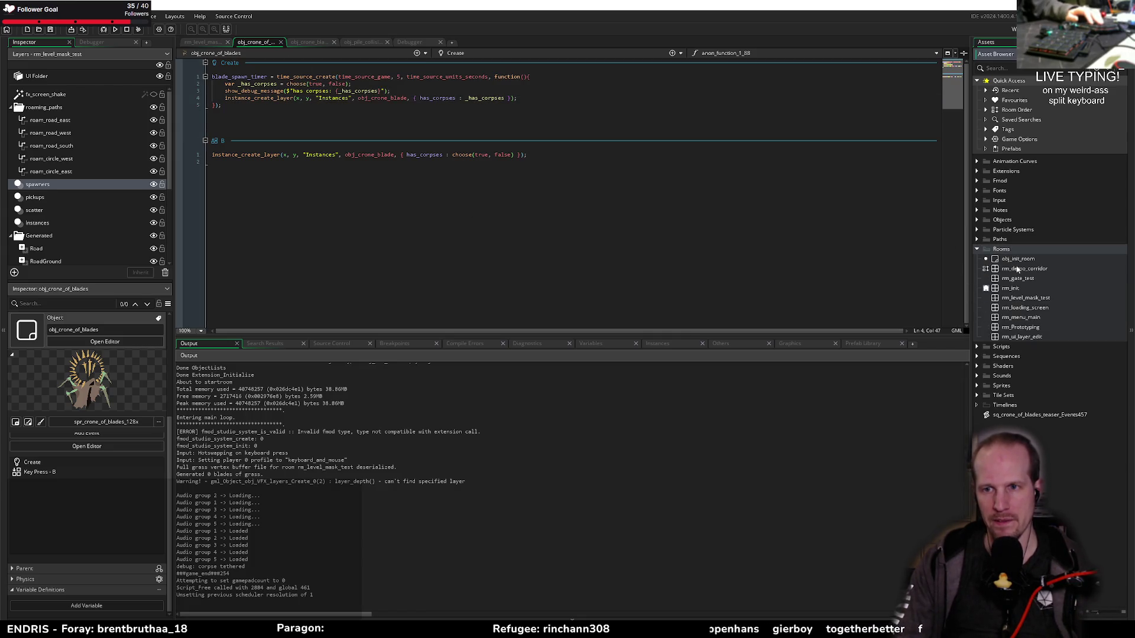
right_click(1003, 251)
Add a room from the Rooms folder's Create menu and name it rm_boss_test
mouse_move(1012, 255)
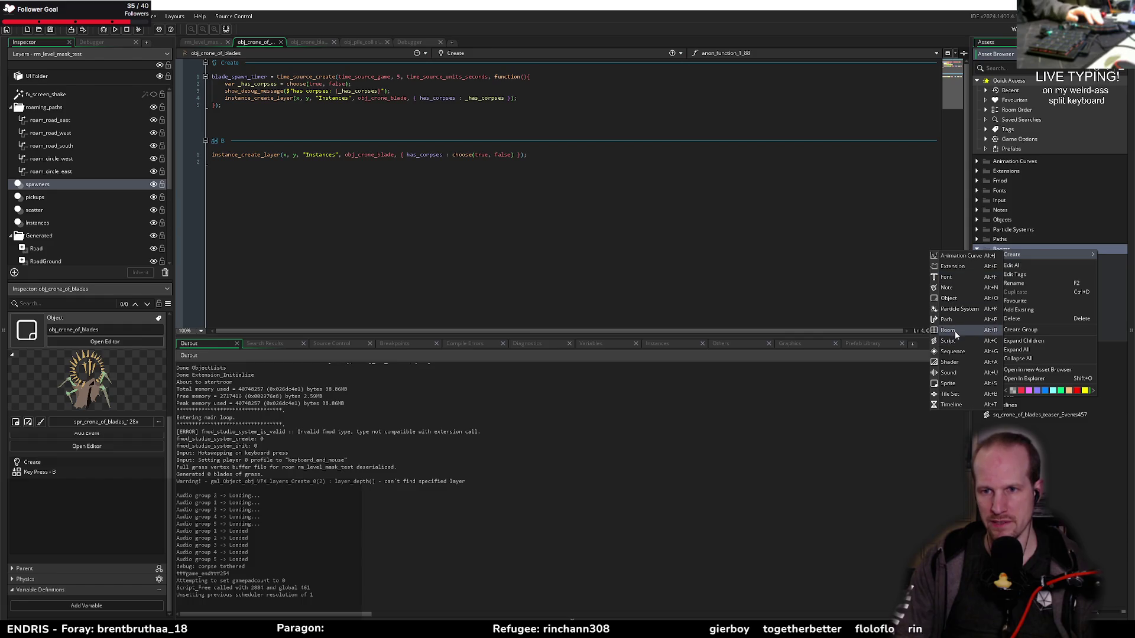
left_click(952, 331)
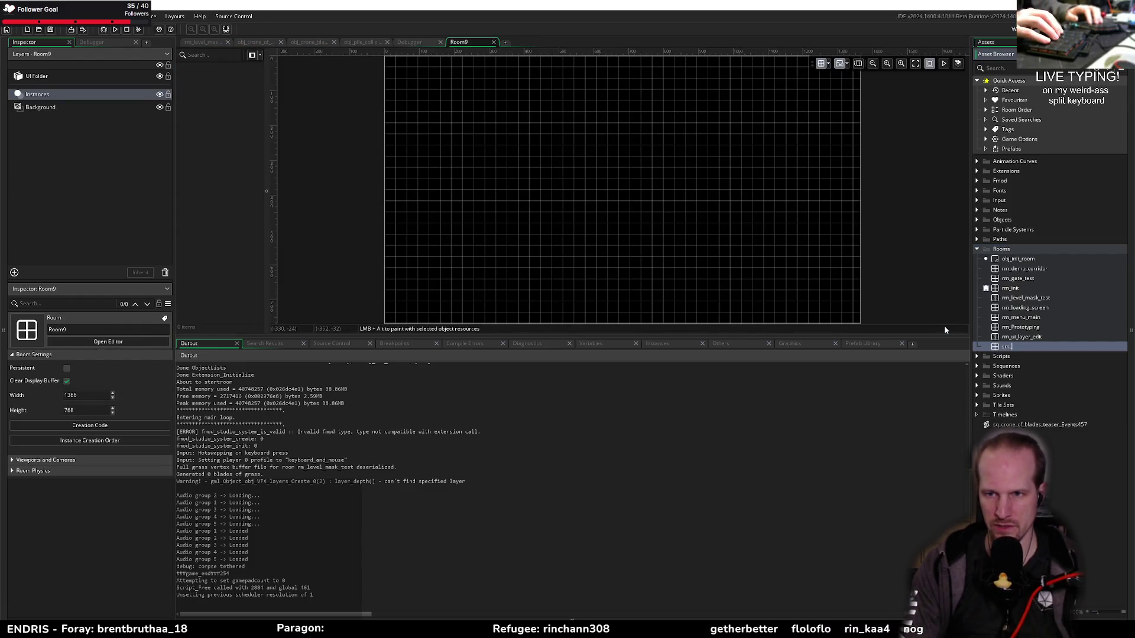
key("BackSpace")
key("BackSpace")
key("BackSpace")
type("rm_b")
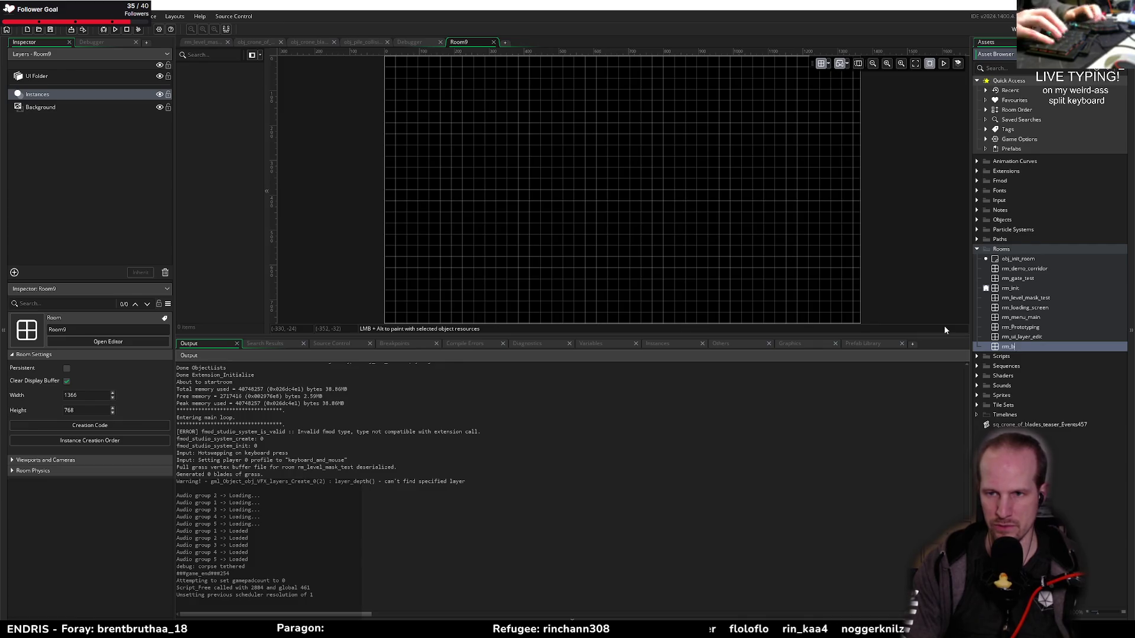
type("oss_test")
key("Return")
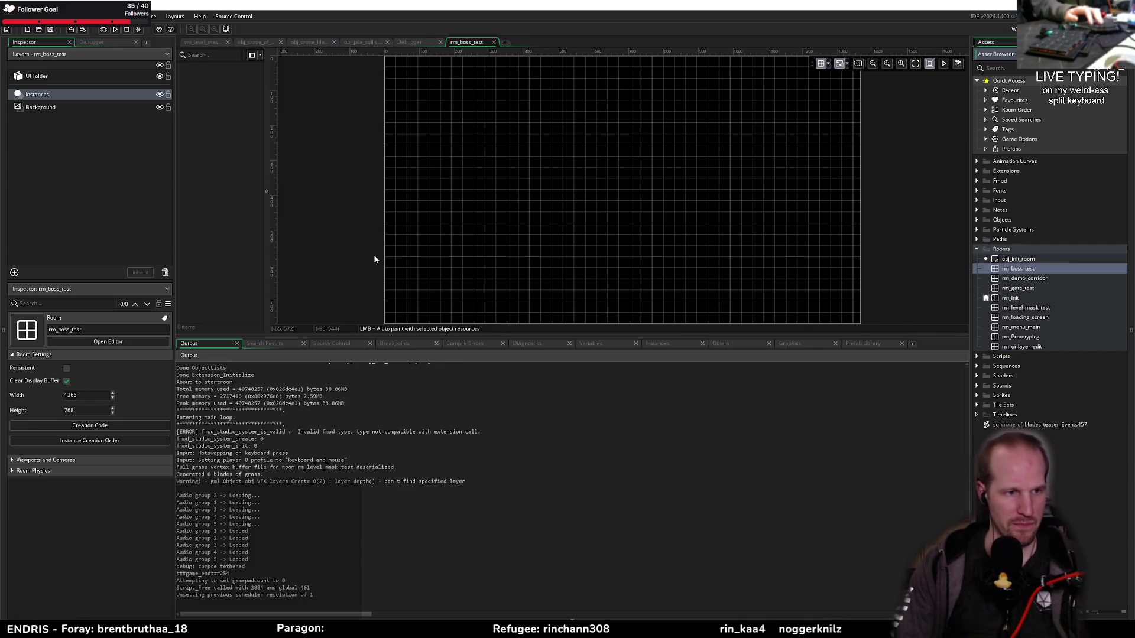
left_click(66, 395)
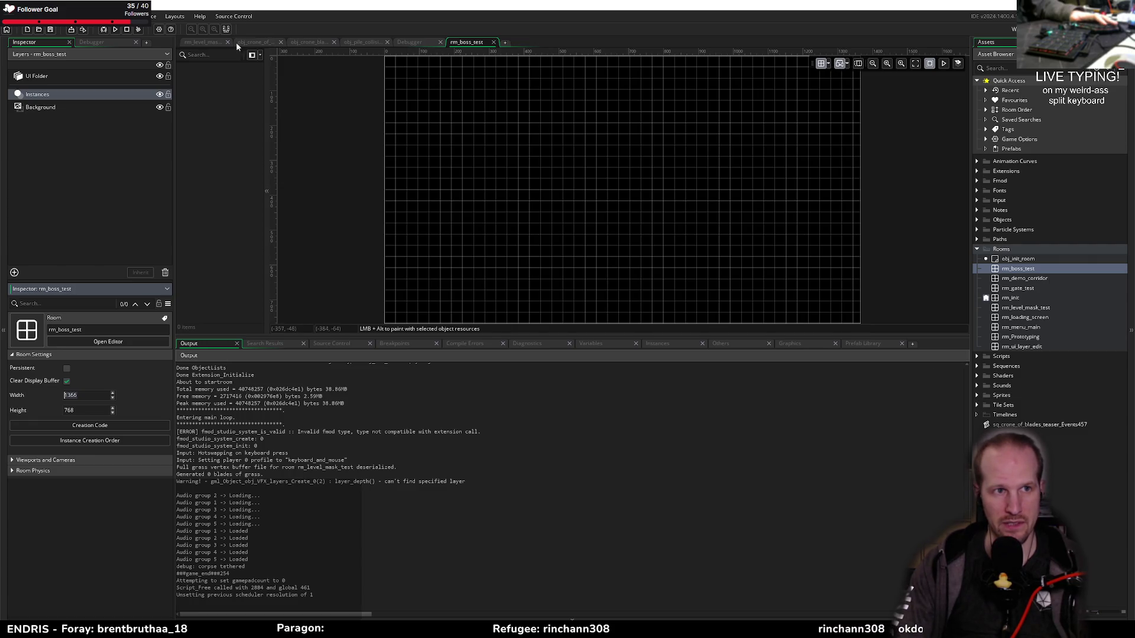
left_click(203, 42)
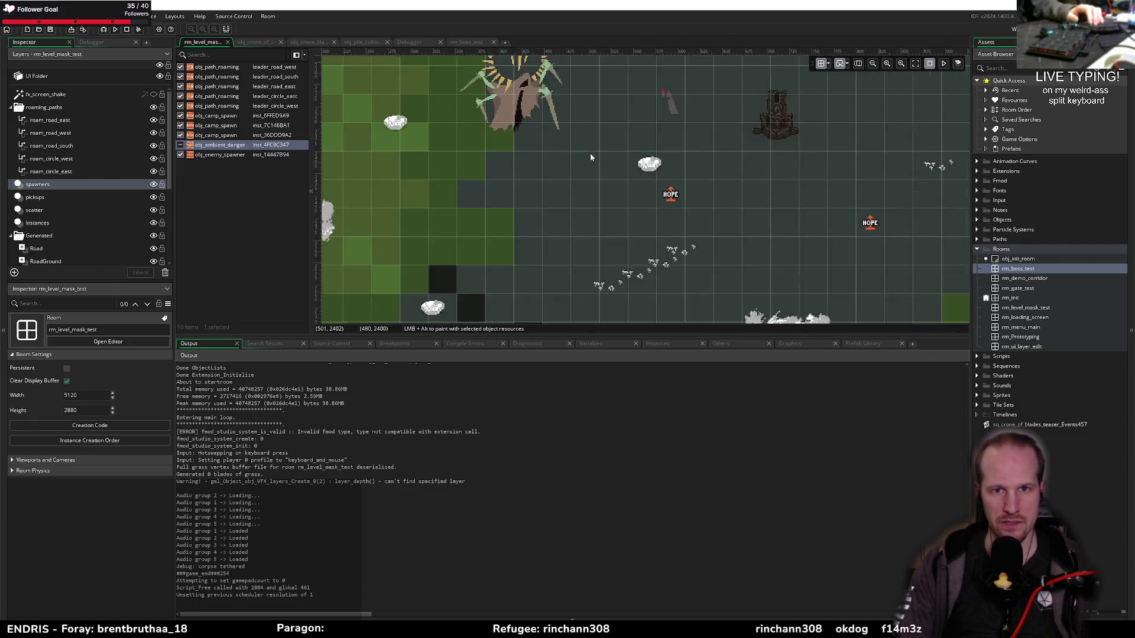
scroll(590, 154, "down", 8)
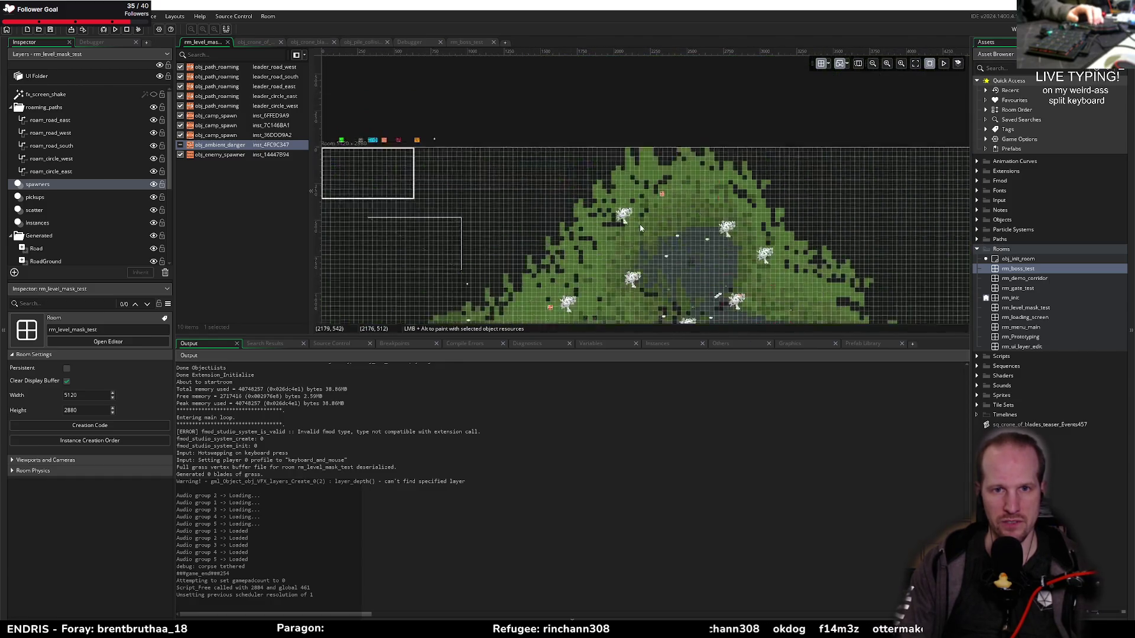
scroll(587, 215, "up", 3)
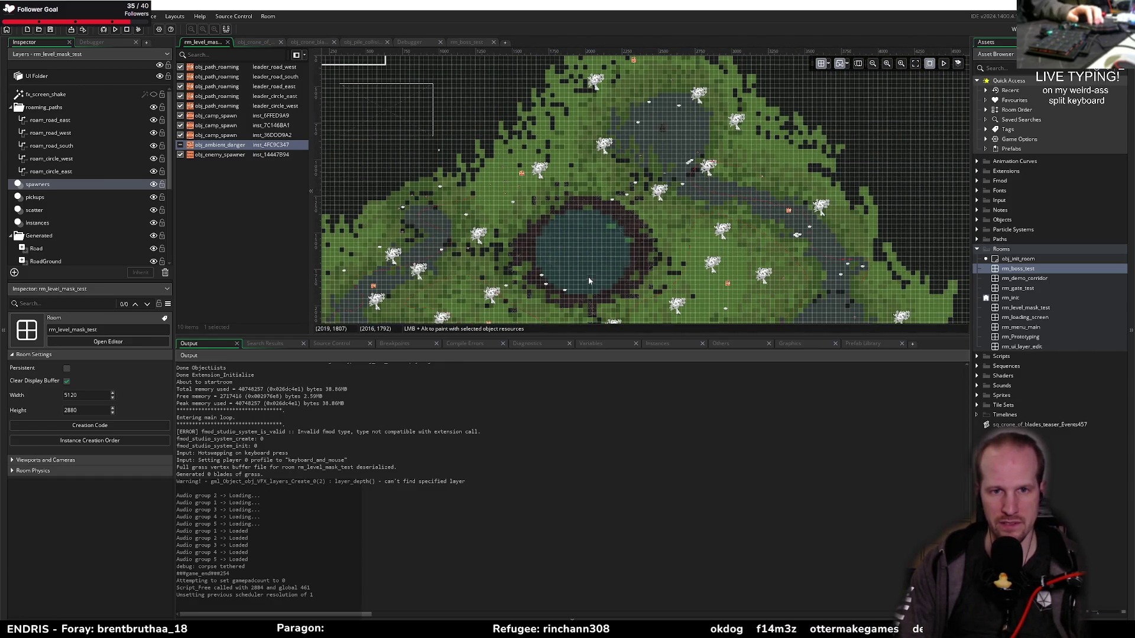
scroll(588, 260, "up", 4)
left_click(571, 151)
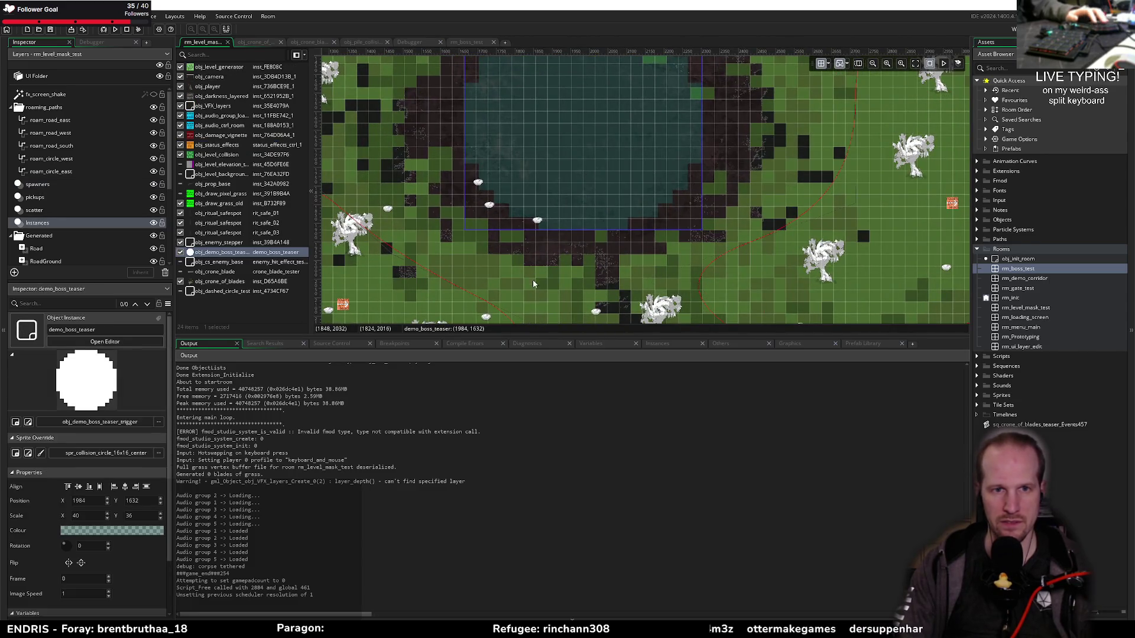
left_click_drag(583, 152, 559, 228)
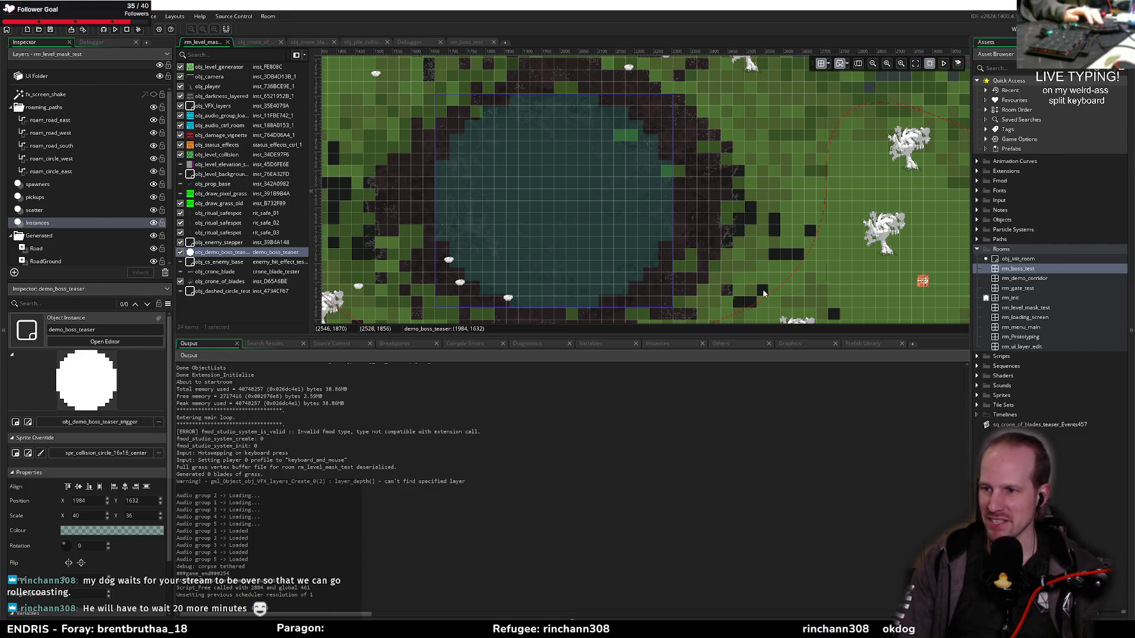
left_click(464, 42)
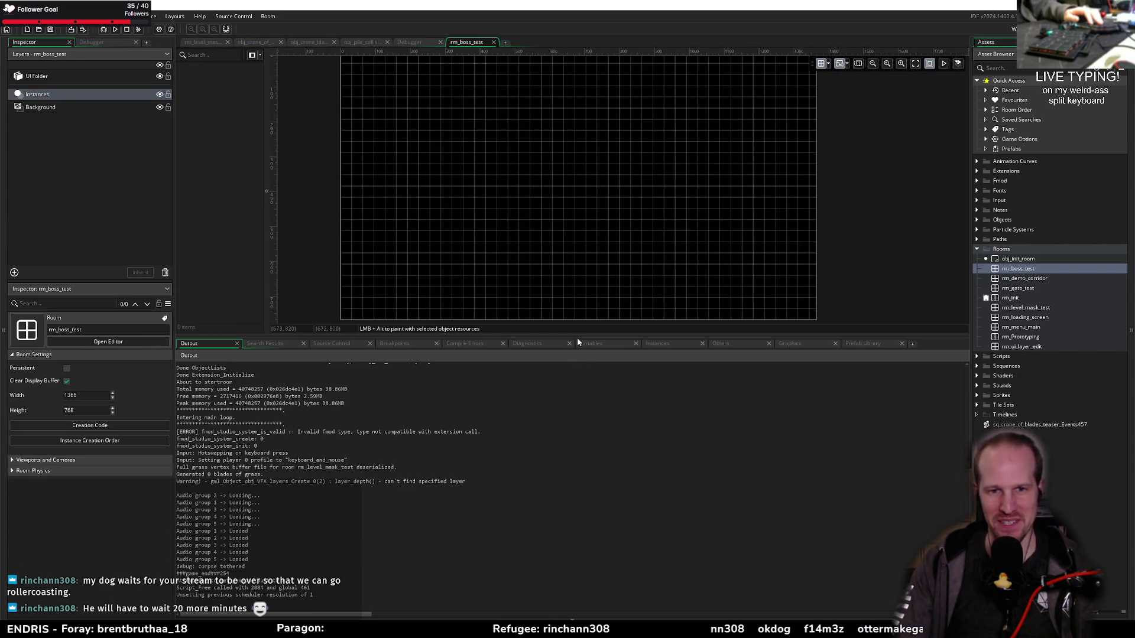
Place an obj_demo_boss_teaser_trigger instance in rm_boss_test and move it left to 352, 320
left_click_drag(578, 342, 577, 478)
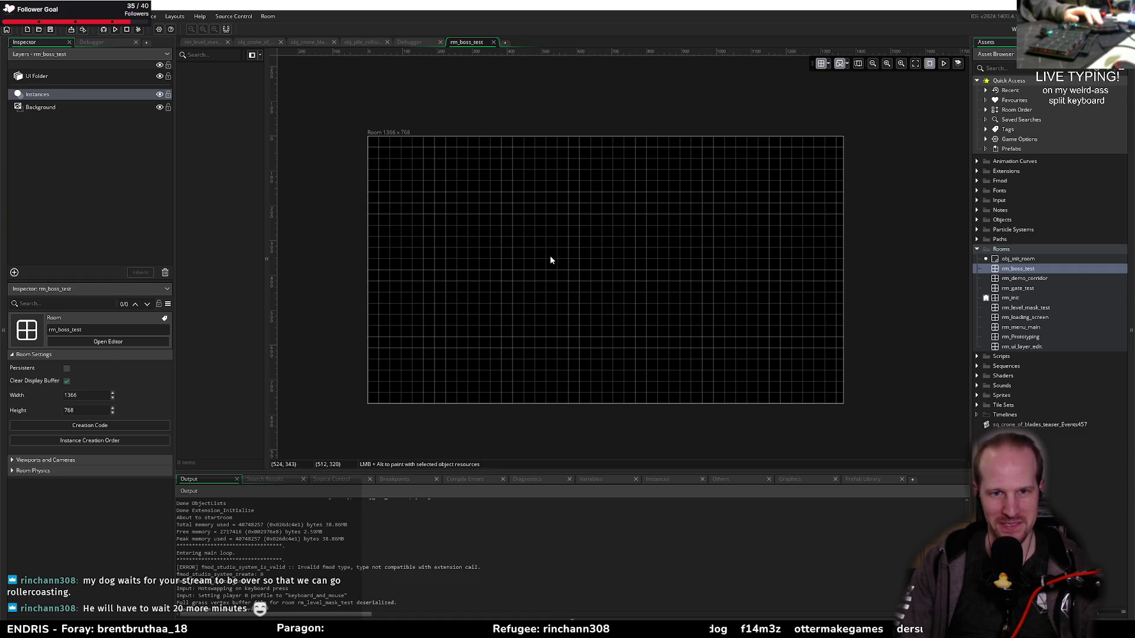
key("ctrl+v")
mouse_move(436, 190)
left_mouse_down()
mouse_move(676, 307)
mouse_move(659, 309)
left_mouse_up()
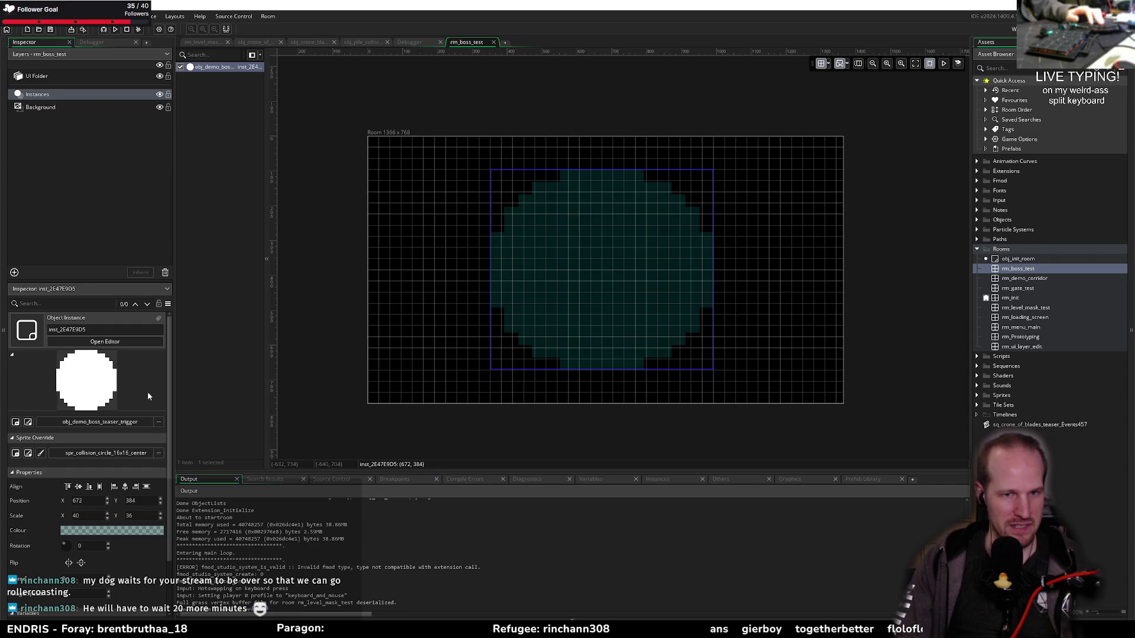
mouse_move(551, 241)
left_mouse_down()
mouse_move(451, 225)
mouse_move(471, 228)
left_mouse_up()
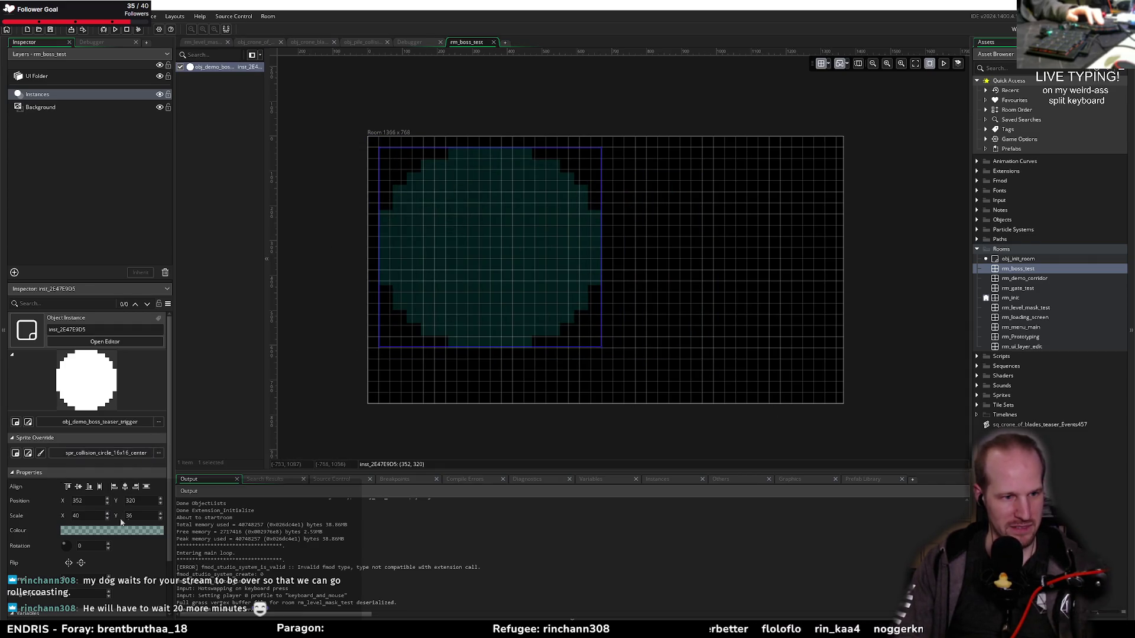
left_click(254, 312)
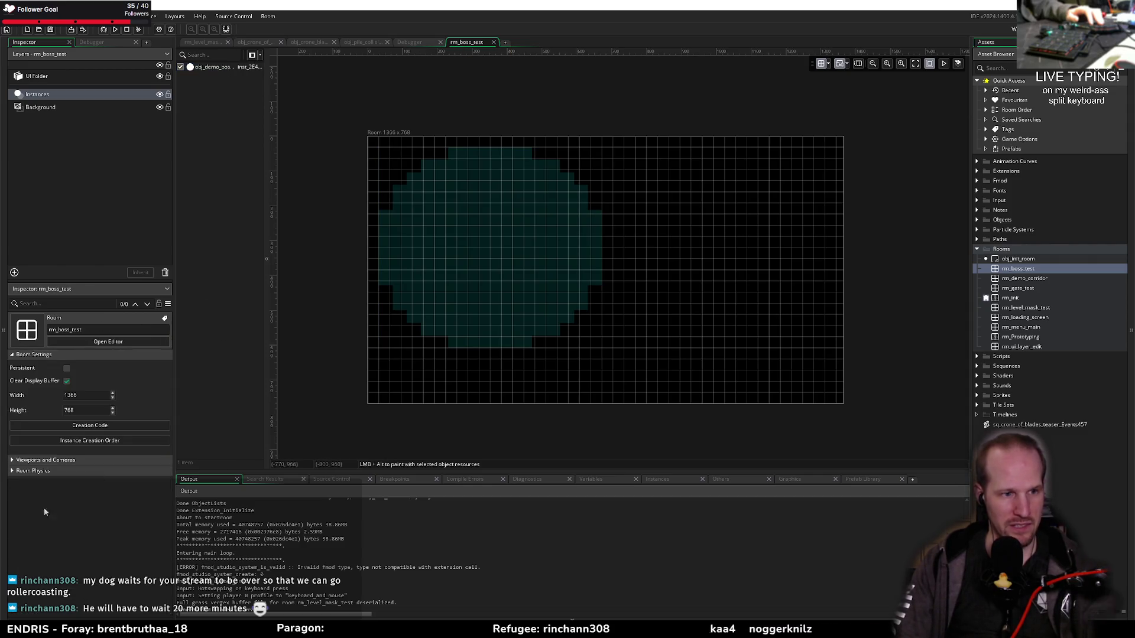
left_click(88, 395)
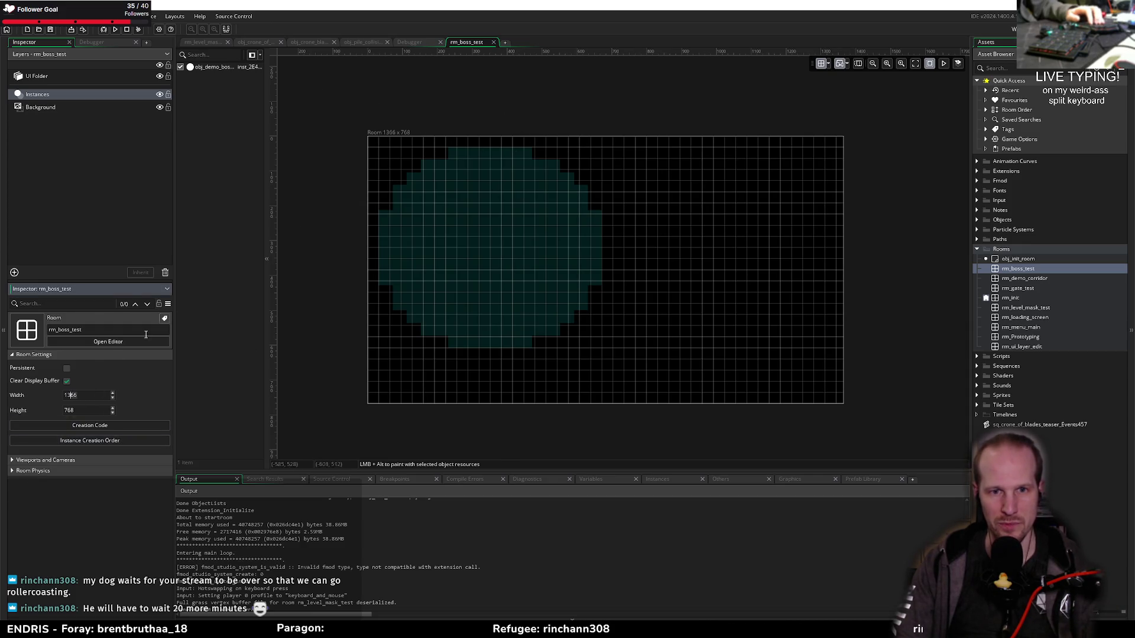
Set the rm_boss_test room size to 700 wide by 650 high
type("800")
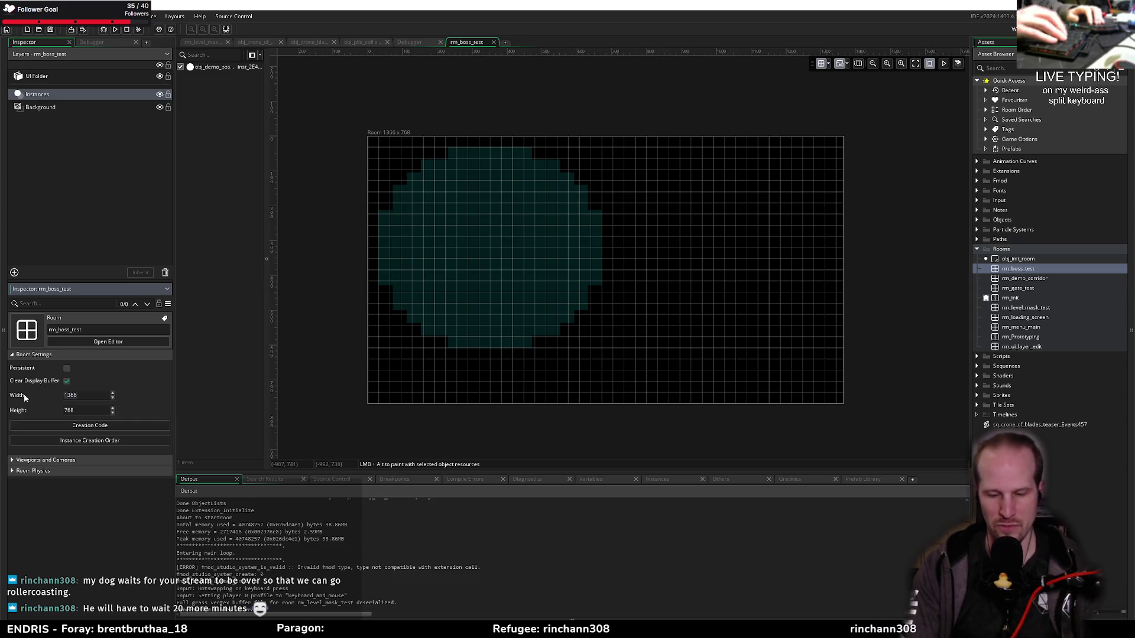
key("Return")
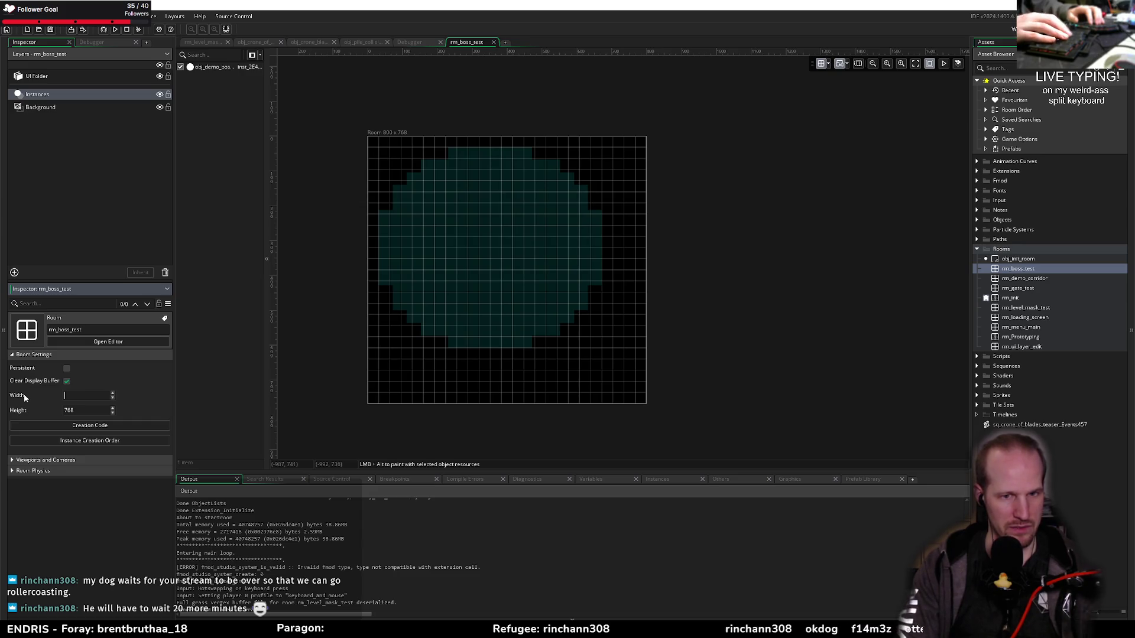
key("BackSpace")
key("BackSpace")
key("BackSpace")
type("700")
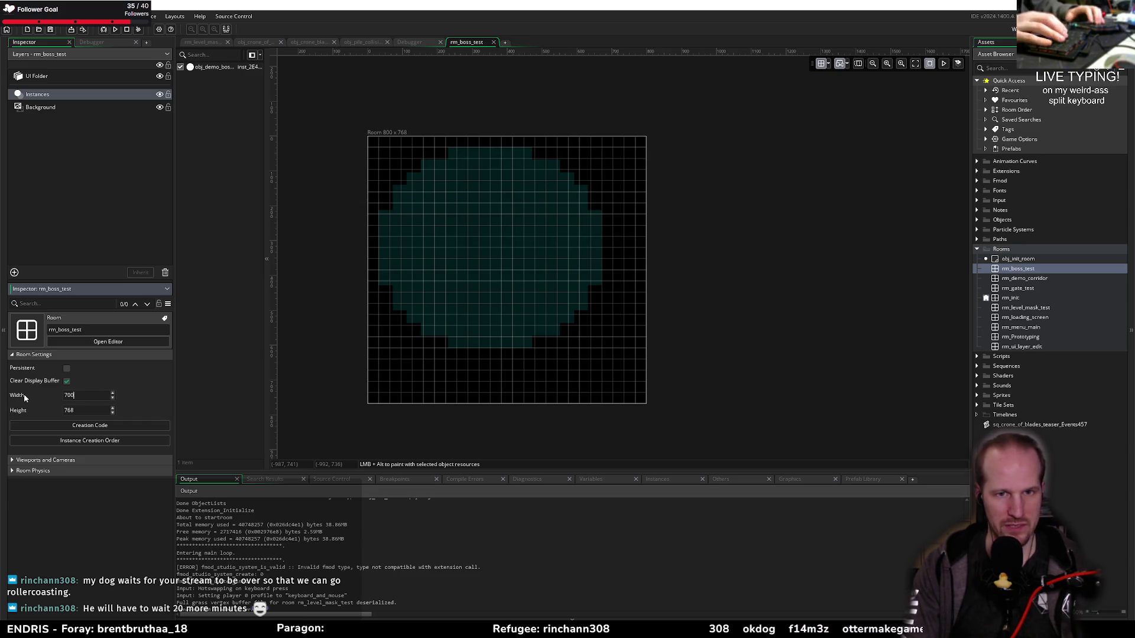
key("Return")
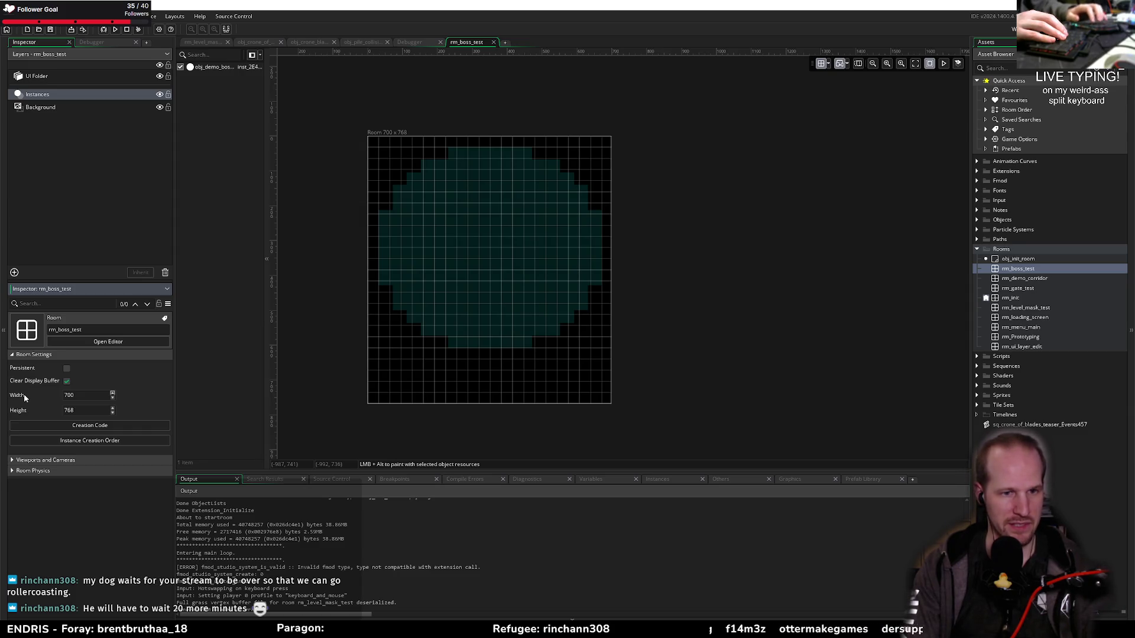
type("500")
key("Return")
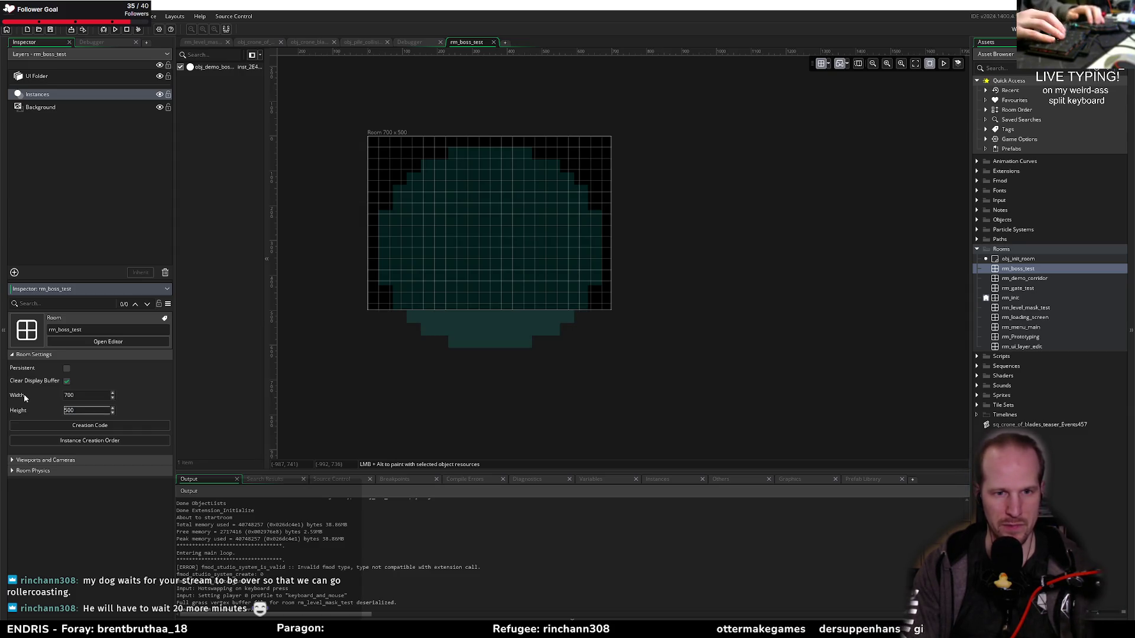
type("60")
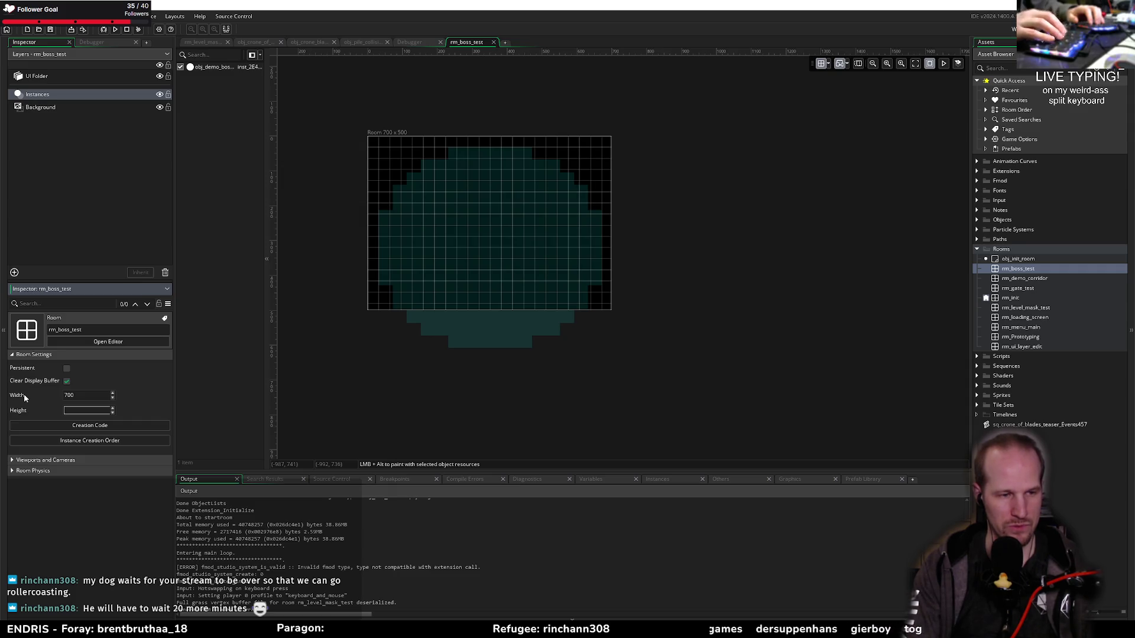
type("0")
key("Return")
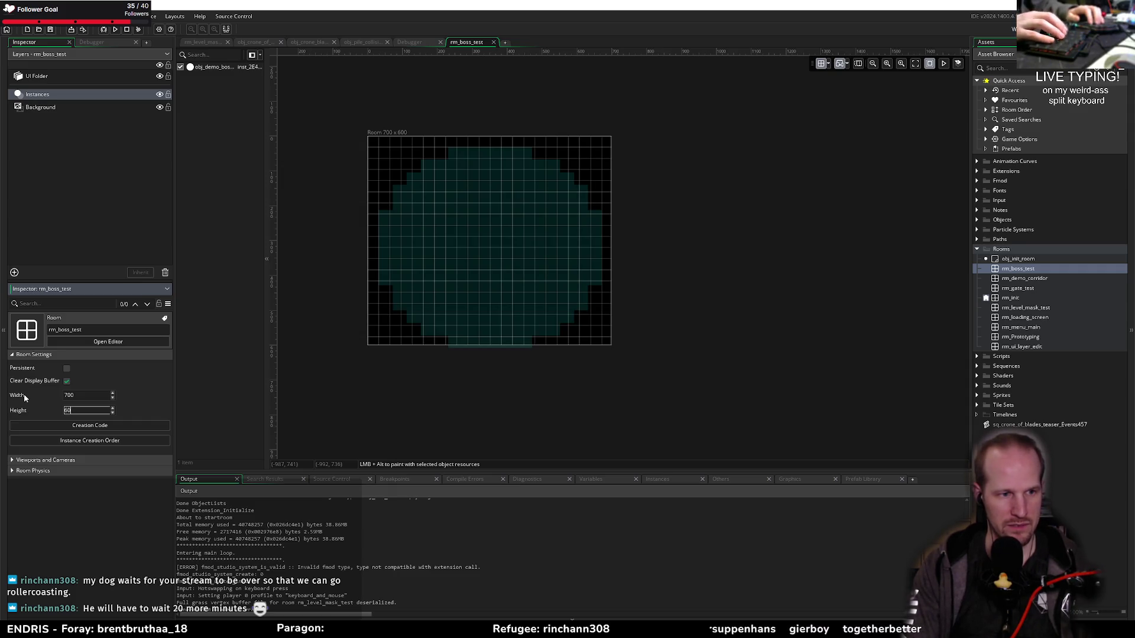
type("650")
key("Return")
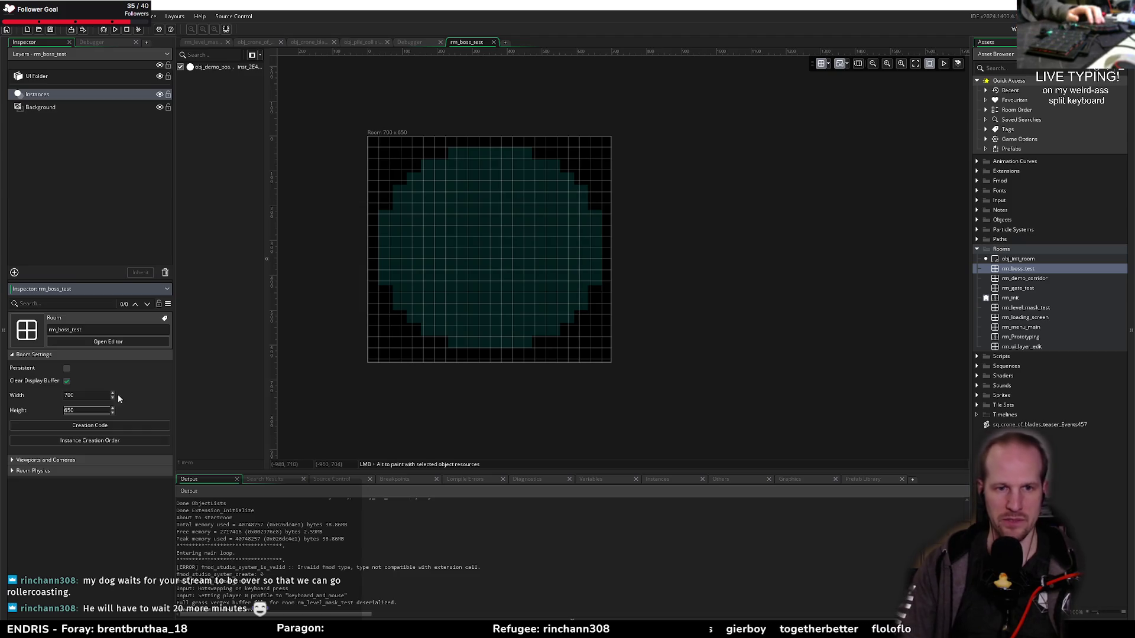
left_click_drag(462, 359, 476, 360)
scroll(471, 211, "up", 2)
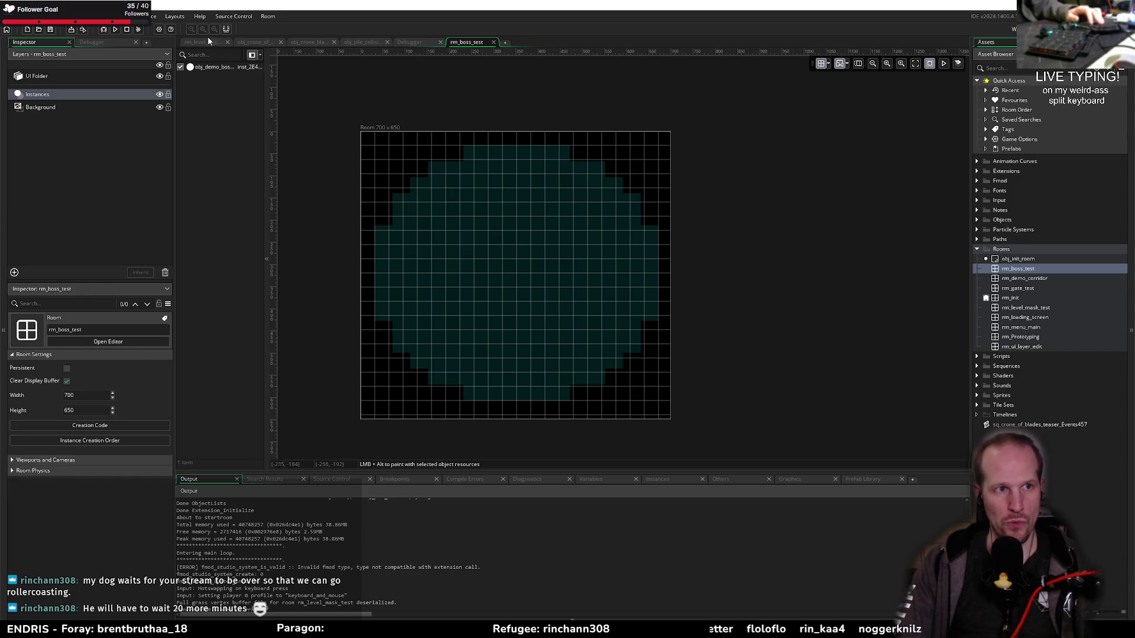
Review the project's room order in the room order manager
right_click(1015, 270)
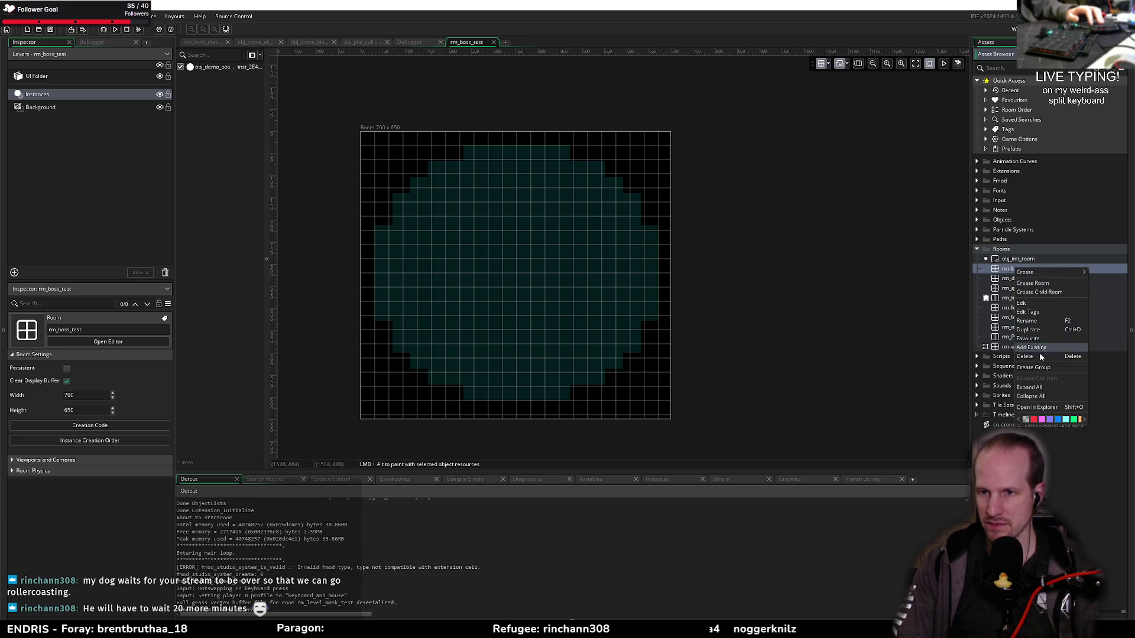
left_click(987, 298)
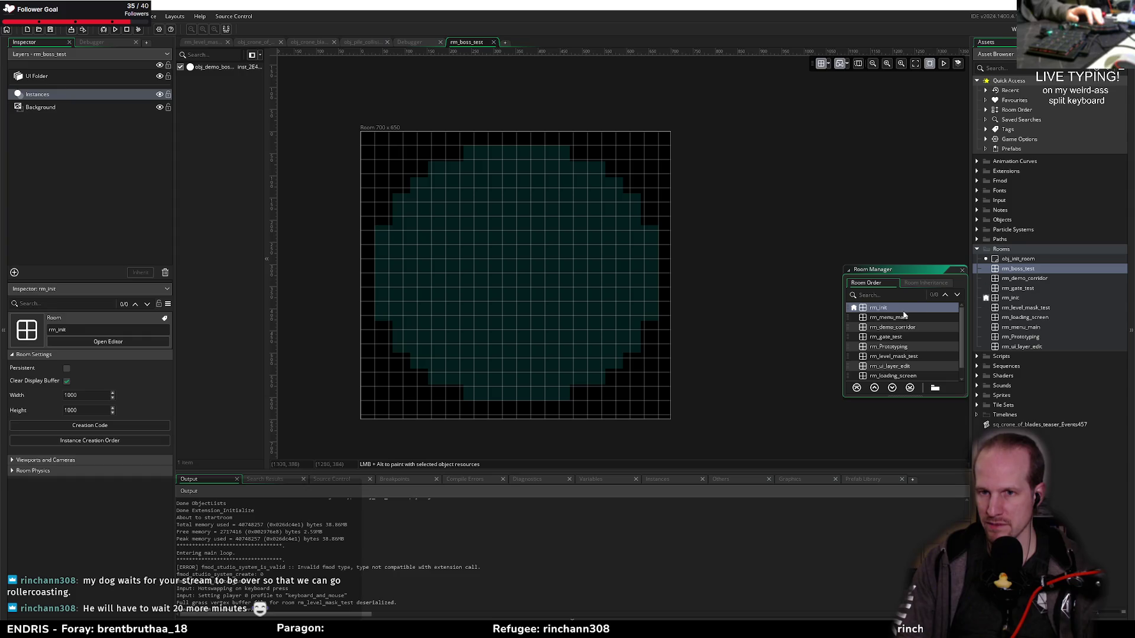
scroll(887, 331, "down", 1)
scroll(895, 367, "up", 1)
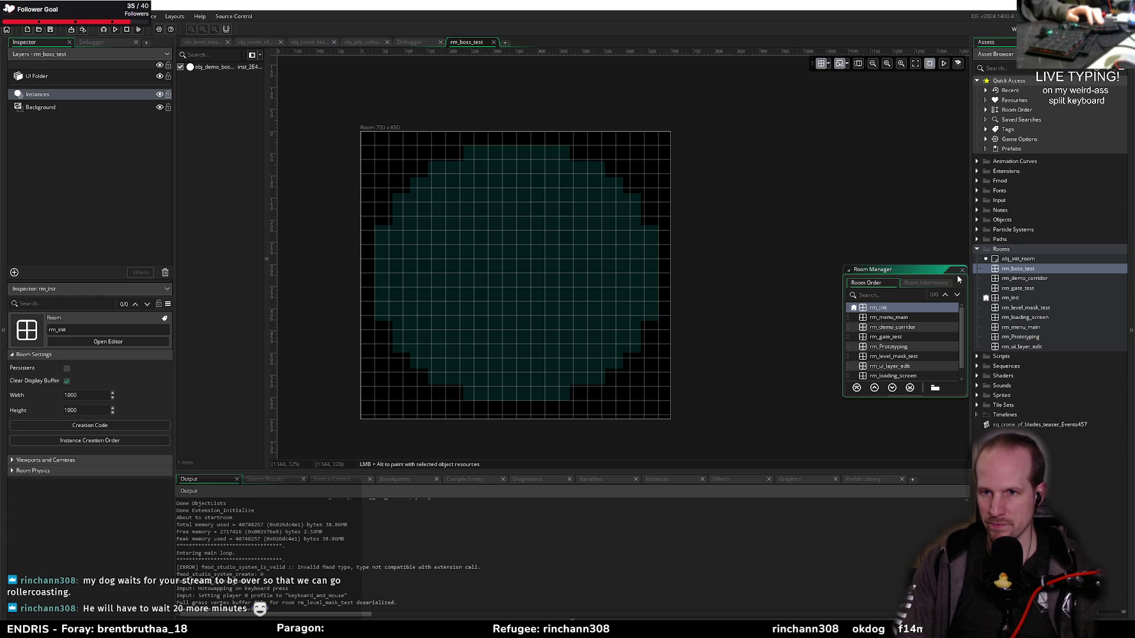
left_click(963, 270)
Set obj_init_room's start_room variable in rm_init to rm_boss_test, then bring up rm_level_mask_test
double_click(1009, 299)
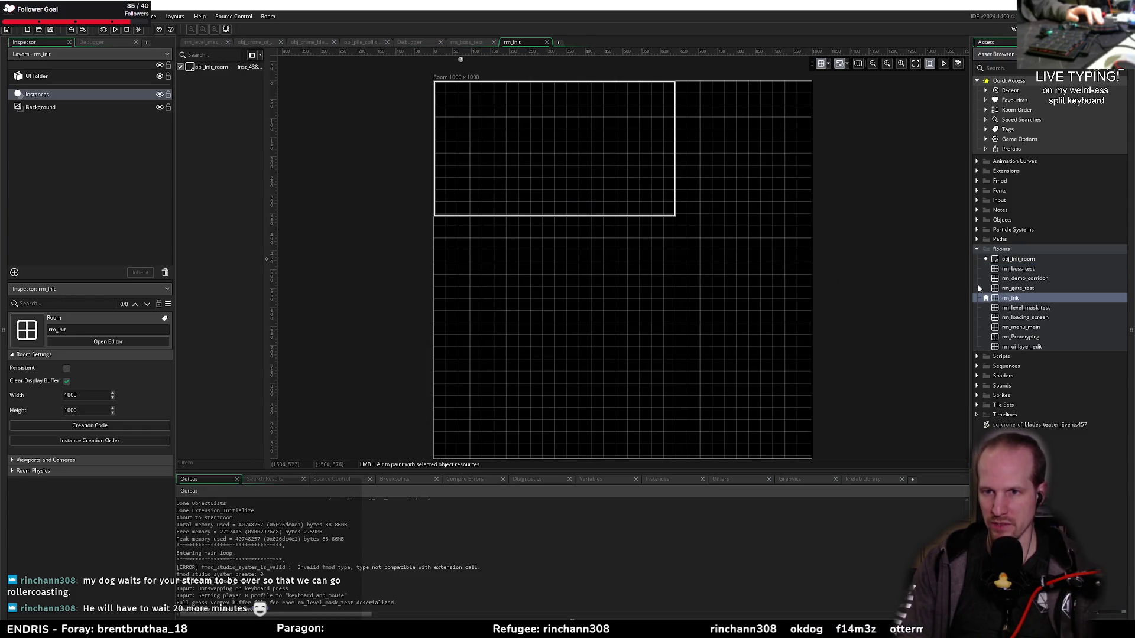
left_click(230, 71)
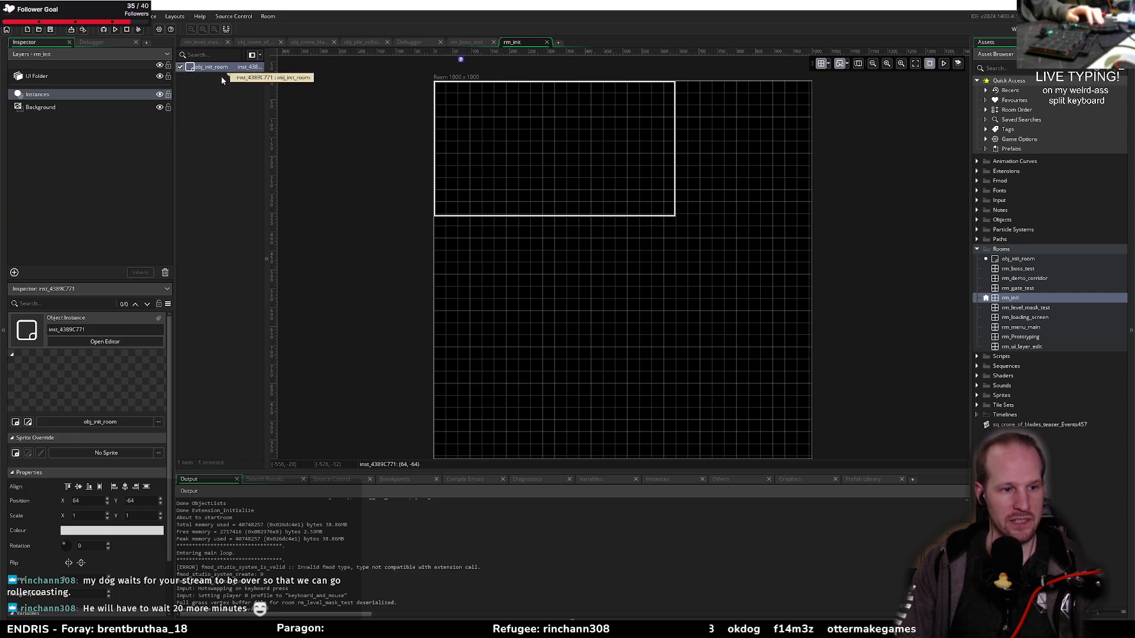
left_click(124, 602)
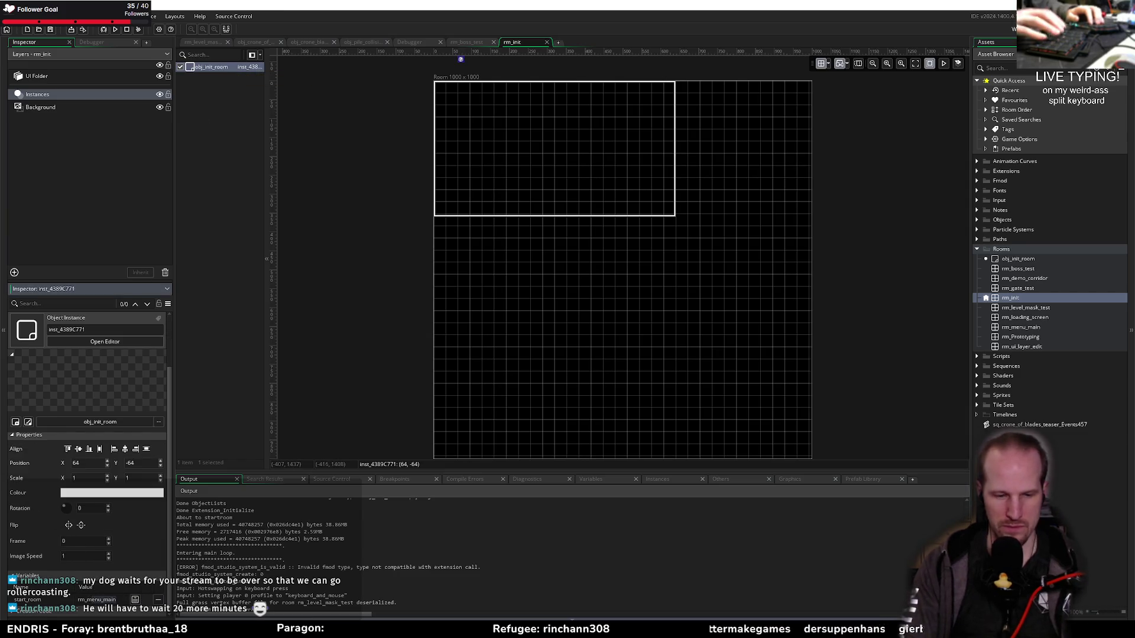
type("rm_boss_test")
key("Return")
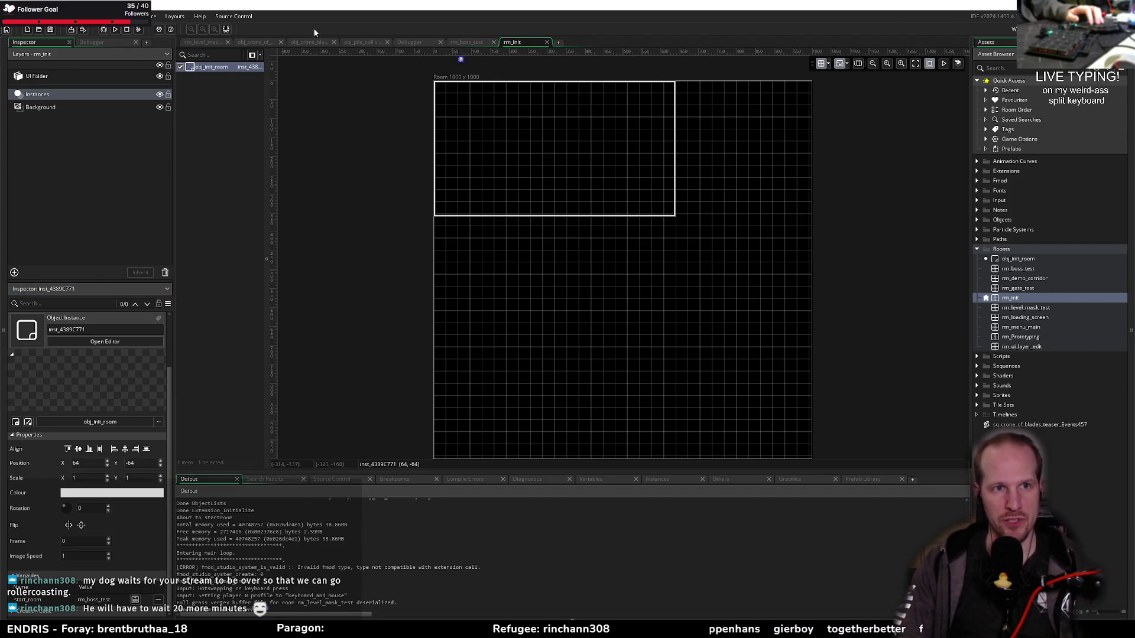
left_click(198, 42)
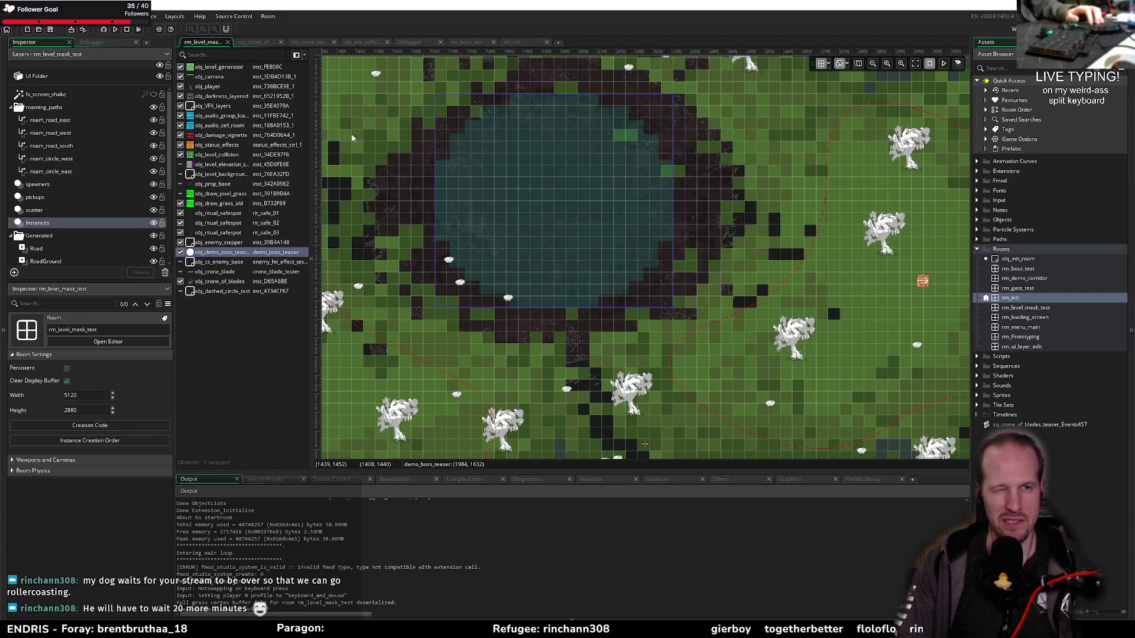
Bring the player instance from rm_level_mask_test into rm_boss_test
scroll(473, 195, "up", 15)
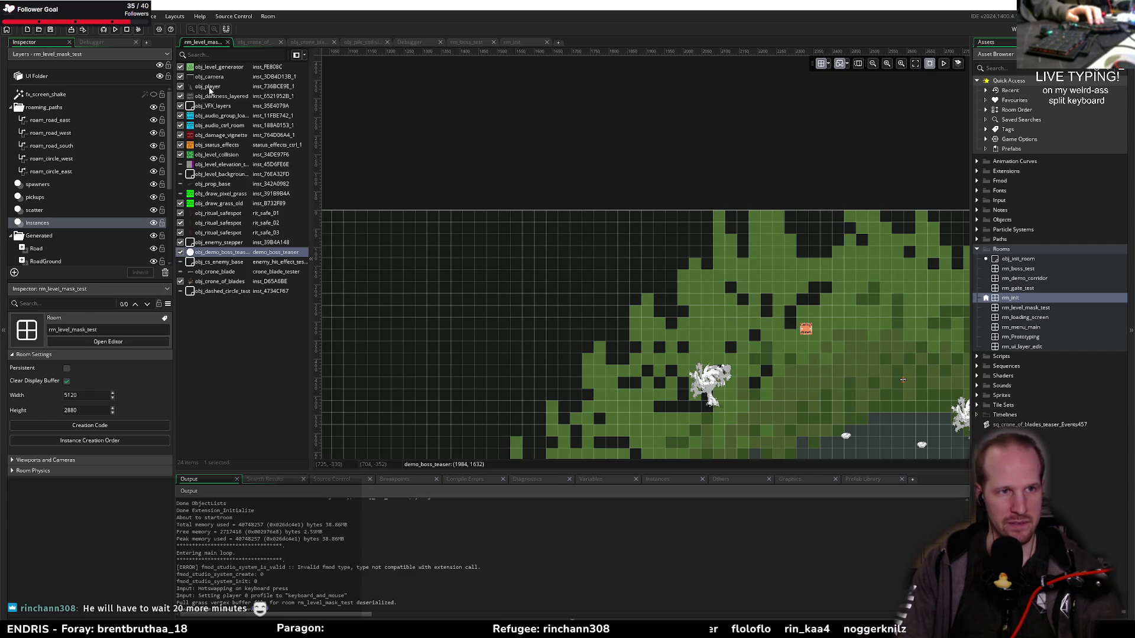
double_click(207, 86)
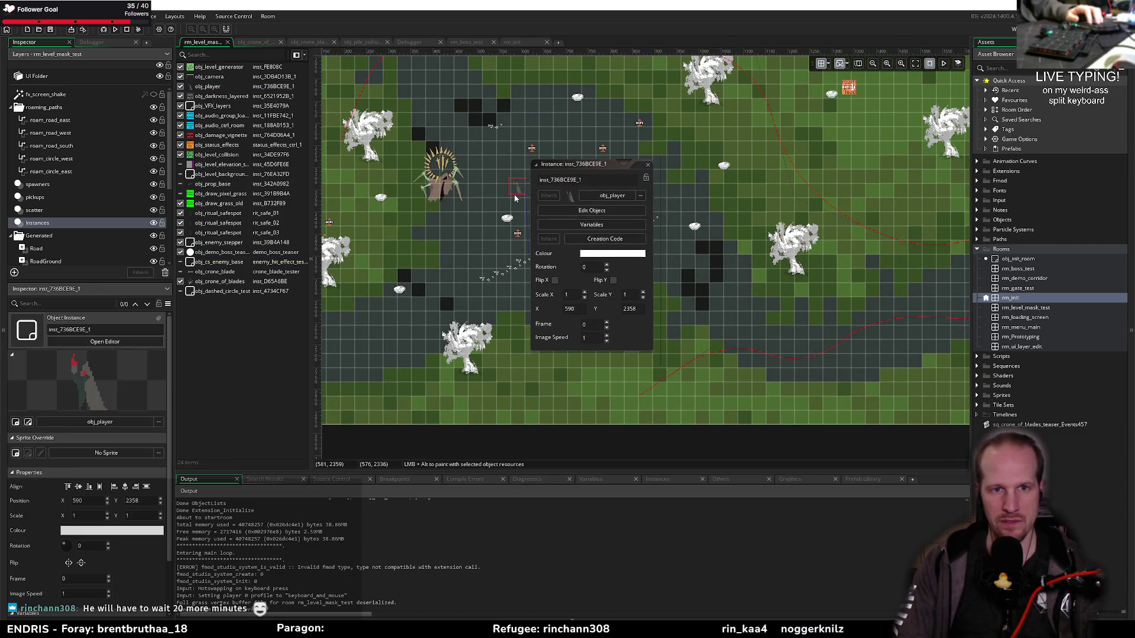
left_click(647, 165)
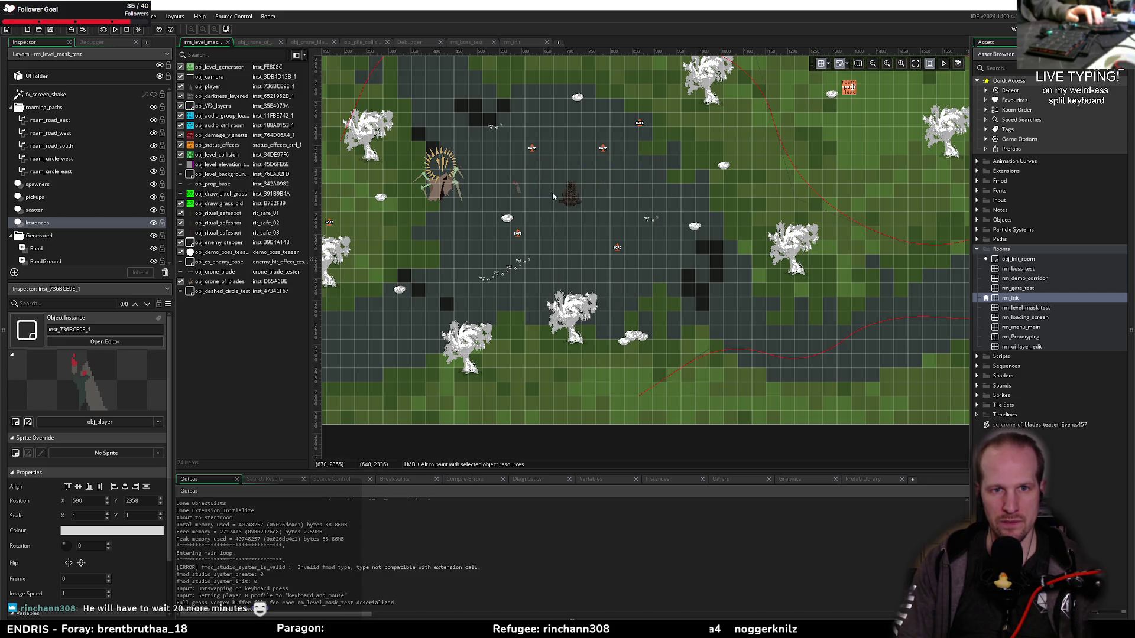
left_click(523, 189)
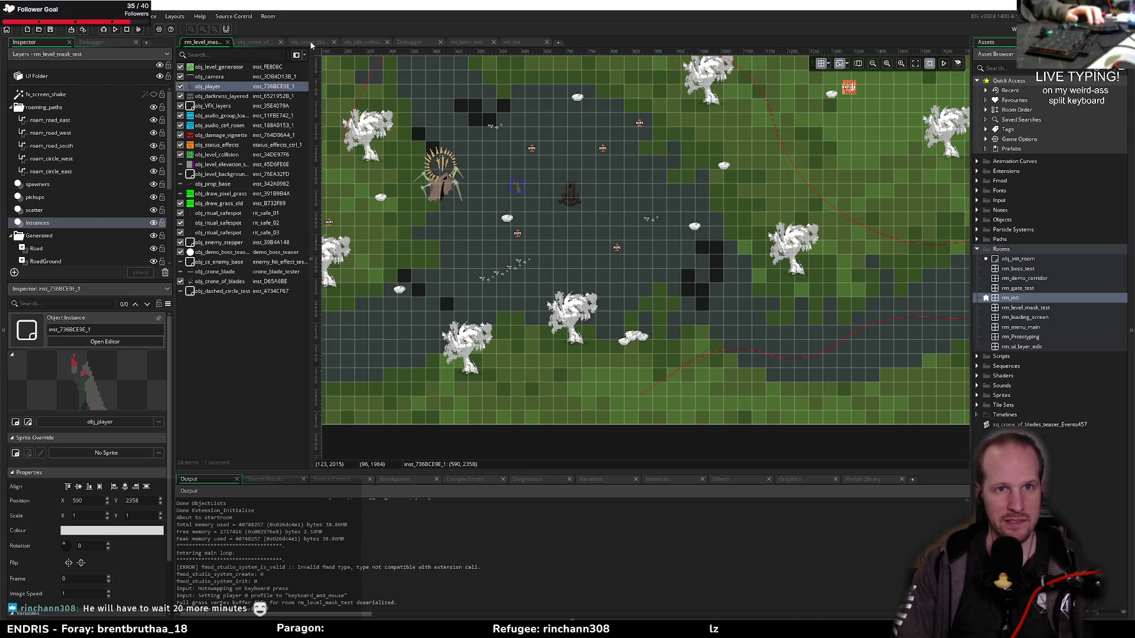
left_click(497, 42)
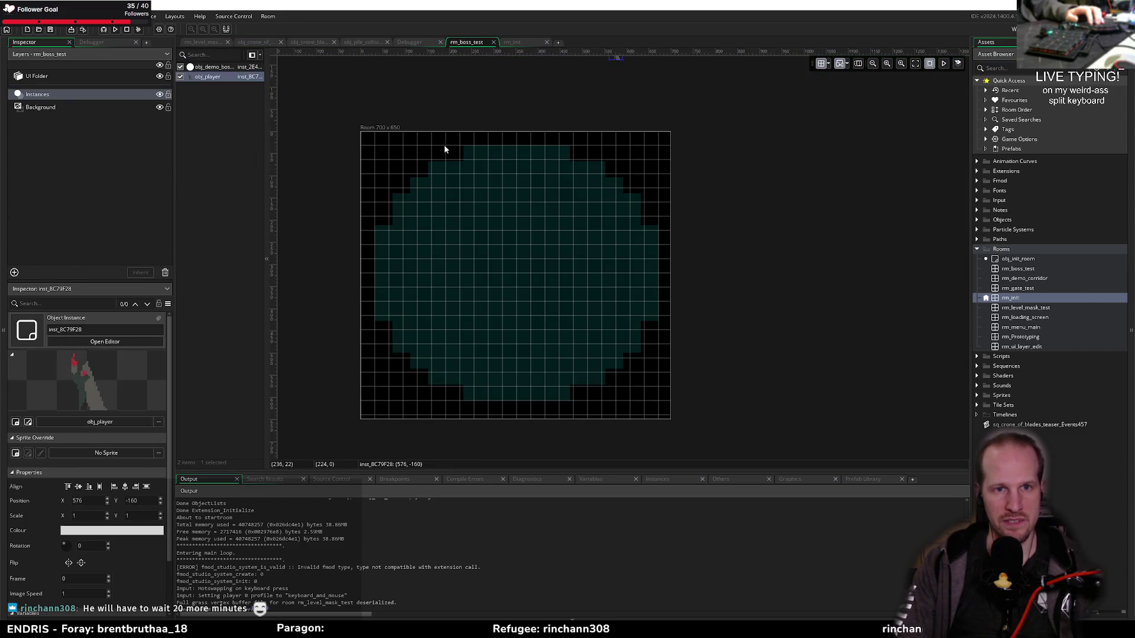
left_click_drag(619, 62, 532, 181)
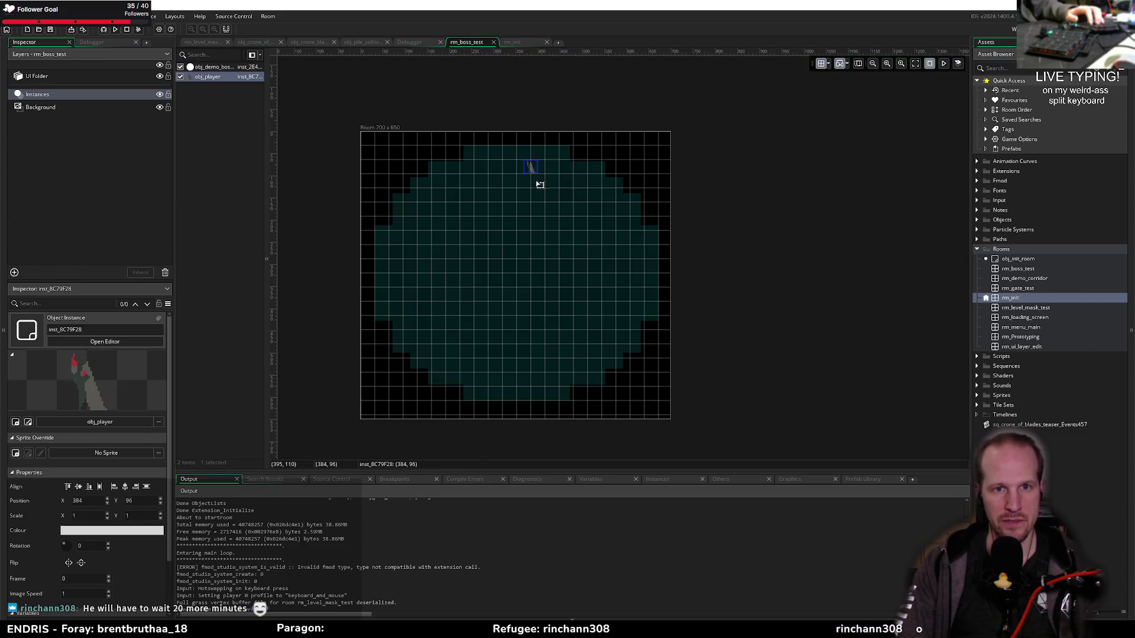
Delete the obj_demo_boss instance and move the player to 320, 256
left_click(207, 69)
key("Delete")
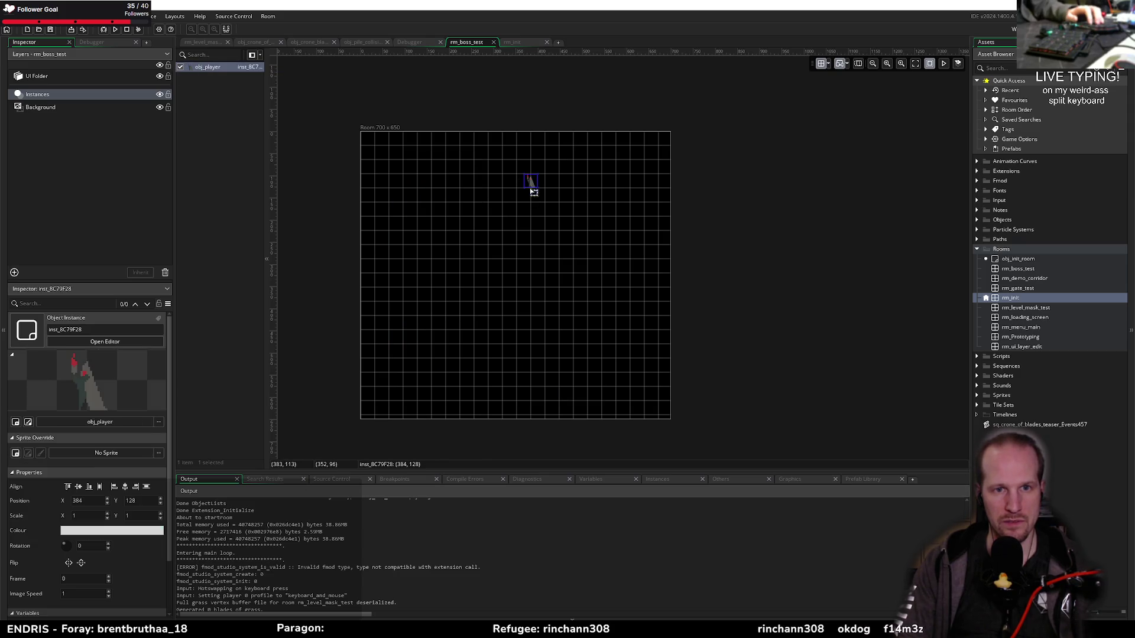
left_click_drag(534, 192, 505, 249)
left_click(37, 107)
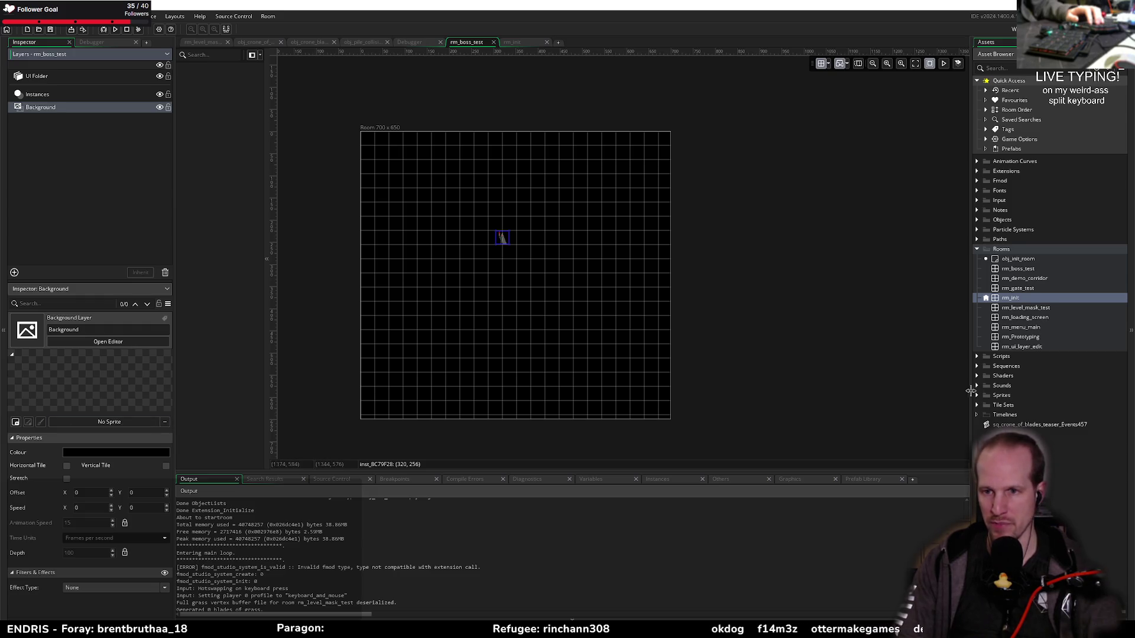
left_click(978, 396)
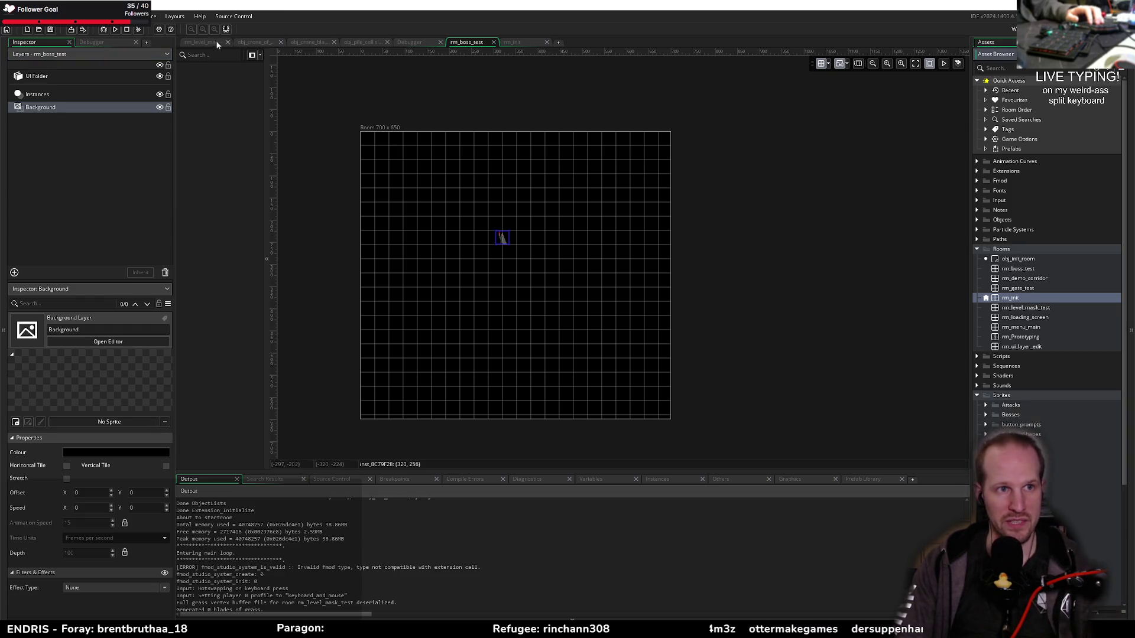
Inspect the boss_arena_background layer and its graphic in rm_level_mask_test
left_click(203, 42)
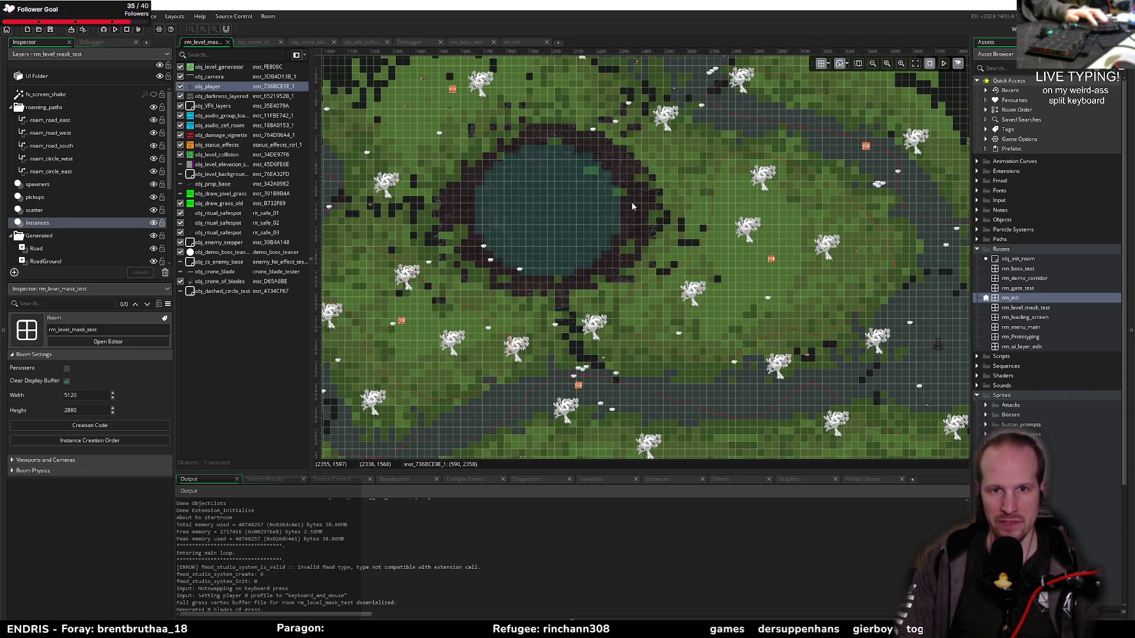
left_click(632, 206)
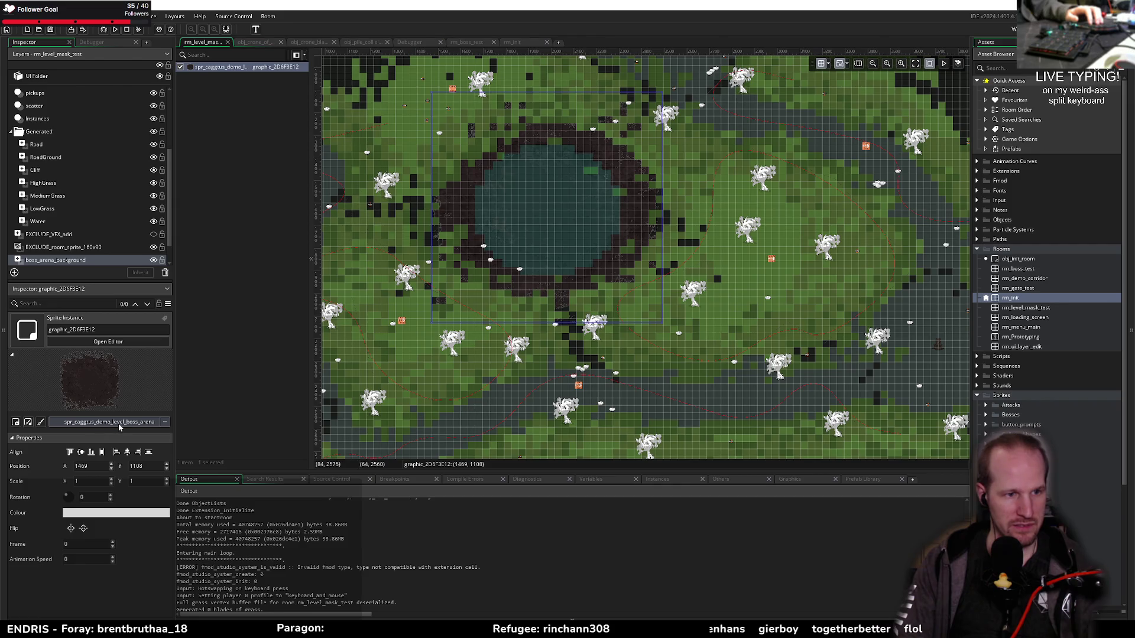
left_click(77, 266)
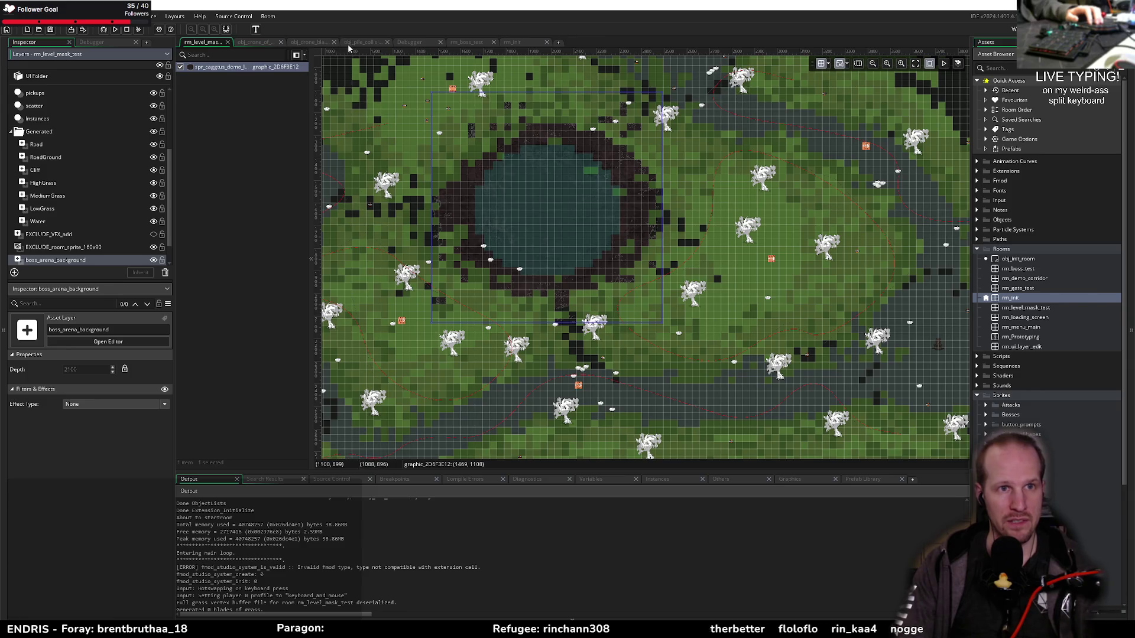
Give rm_boss_test's Background layer the boss arena sprite with Horizontal Tile on
left_click(482, 43)
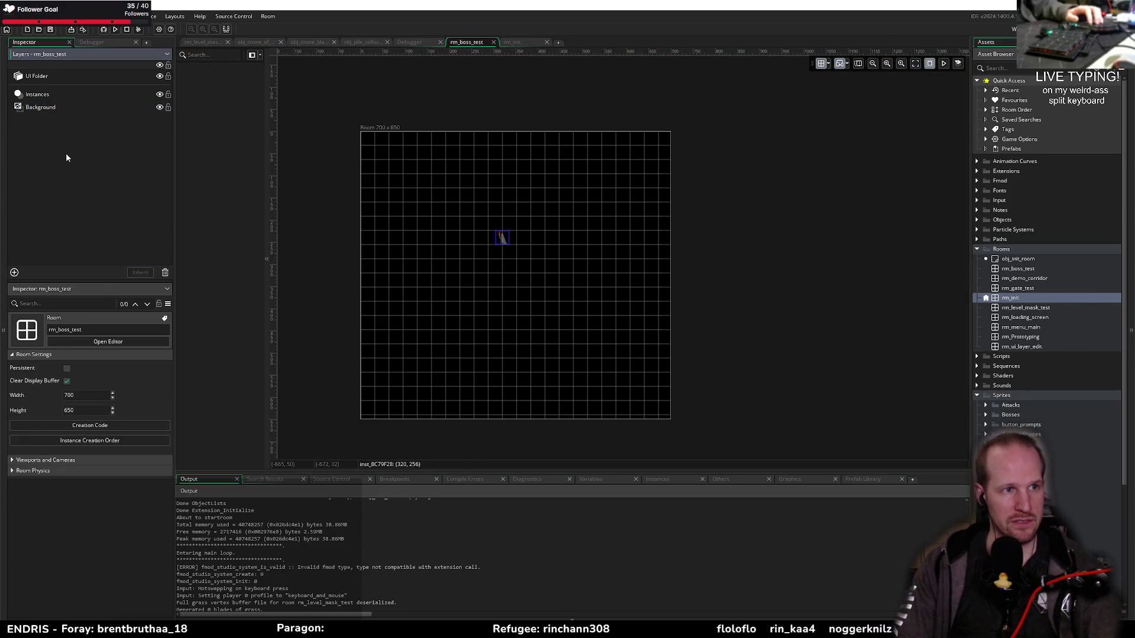
left_click(52, 113)
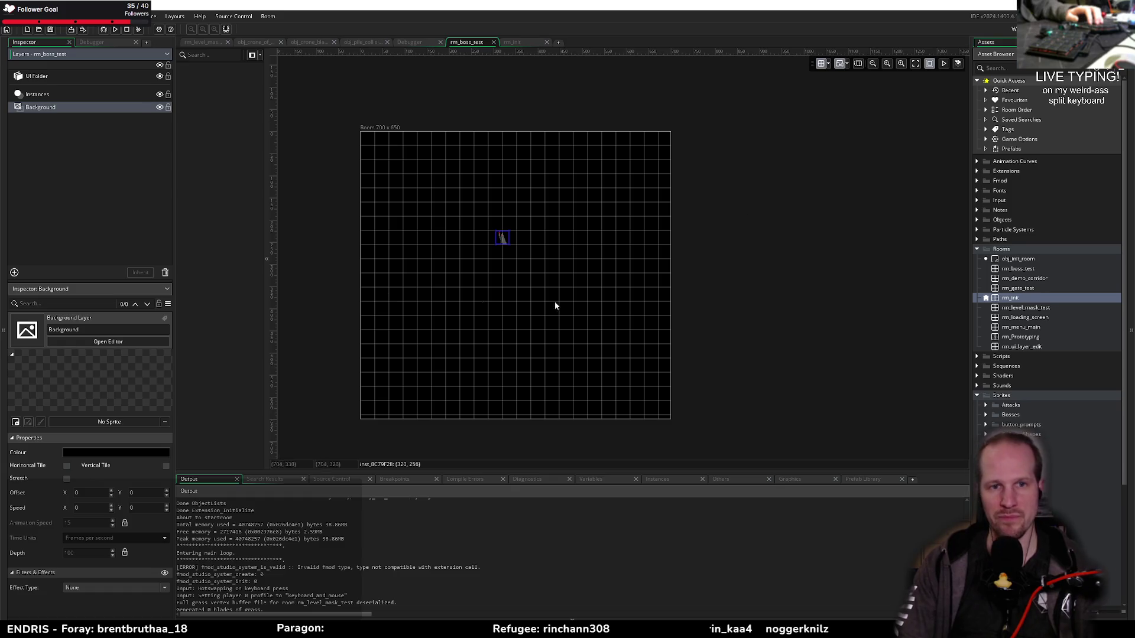
left_click(82, 422)
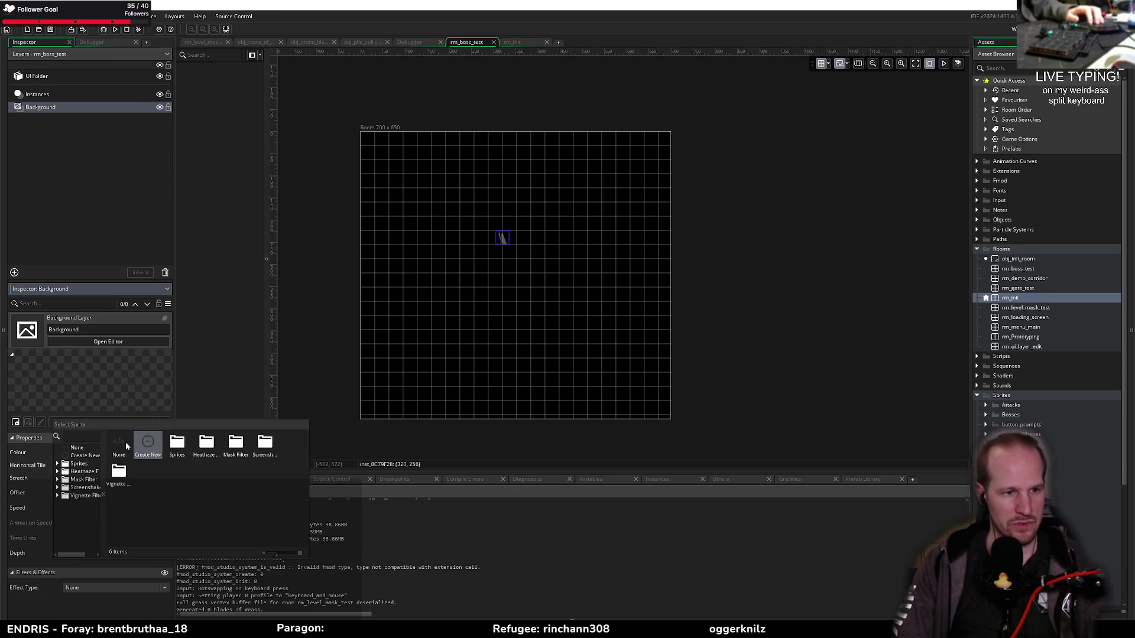
type("cage")
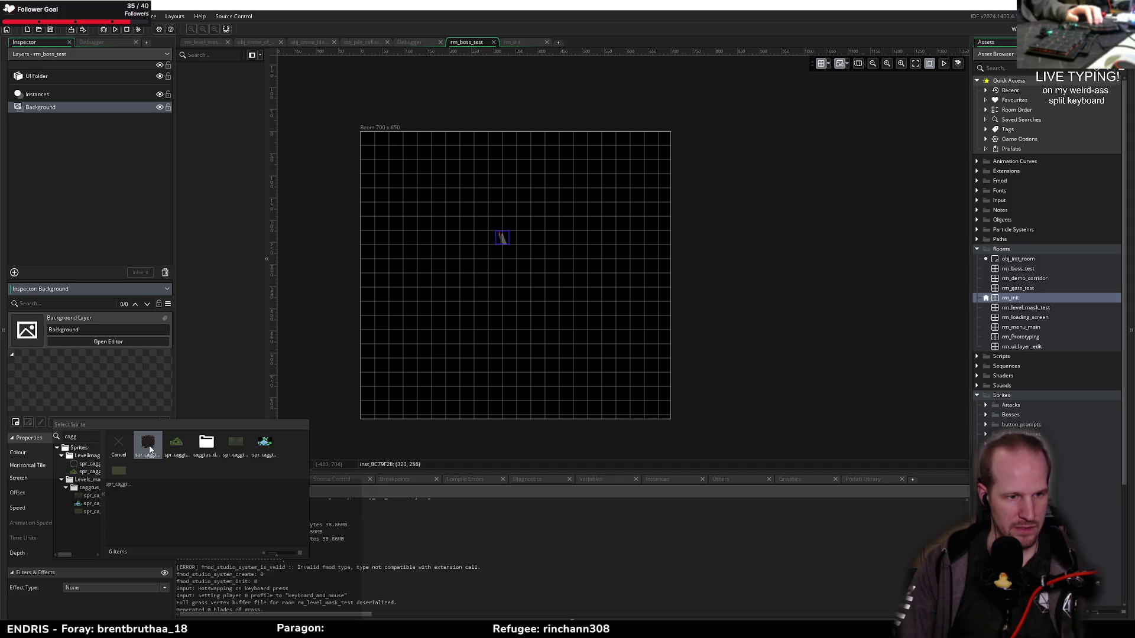
double_click(65, 447)
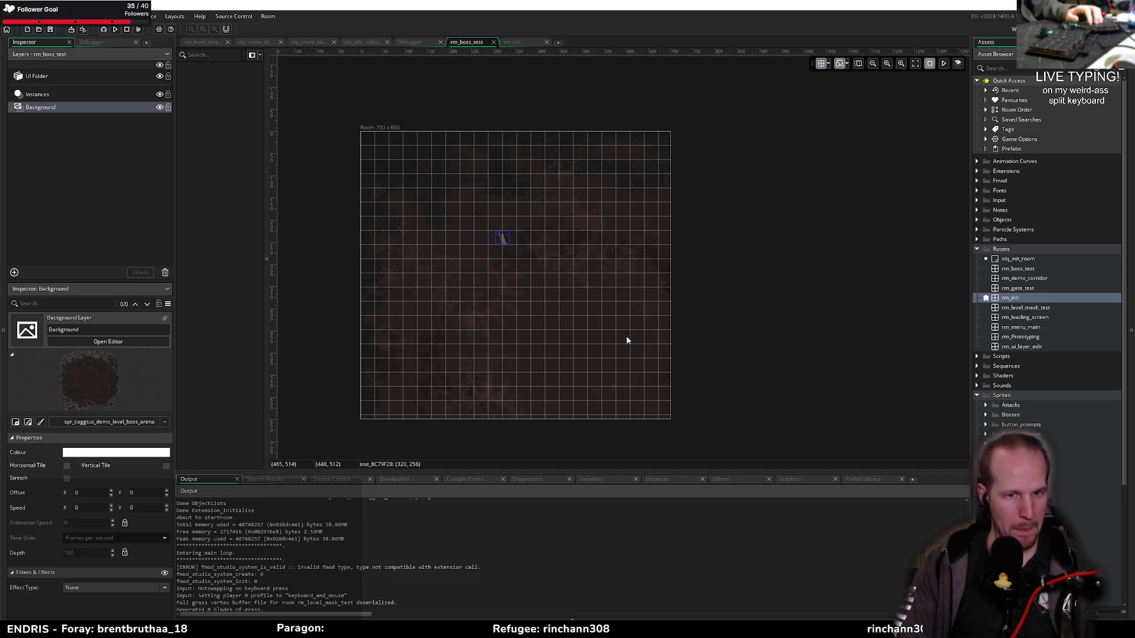
left_click(67, 466)
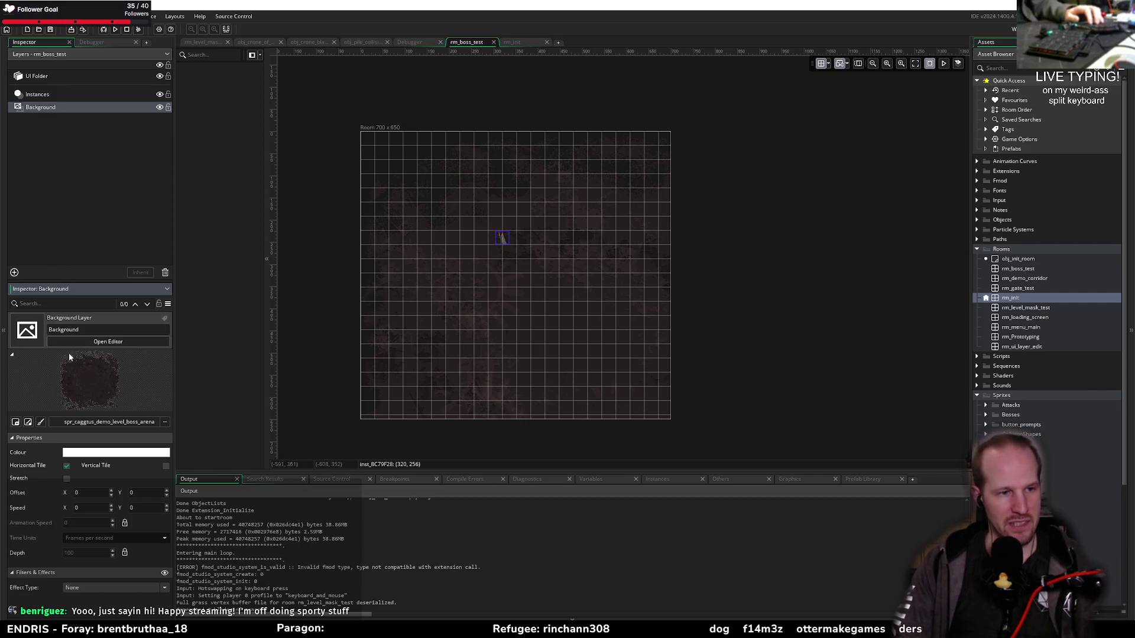
left_click(67, 466)
Set the Background layer's sprite back to None
left_click(109, 422)
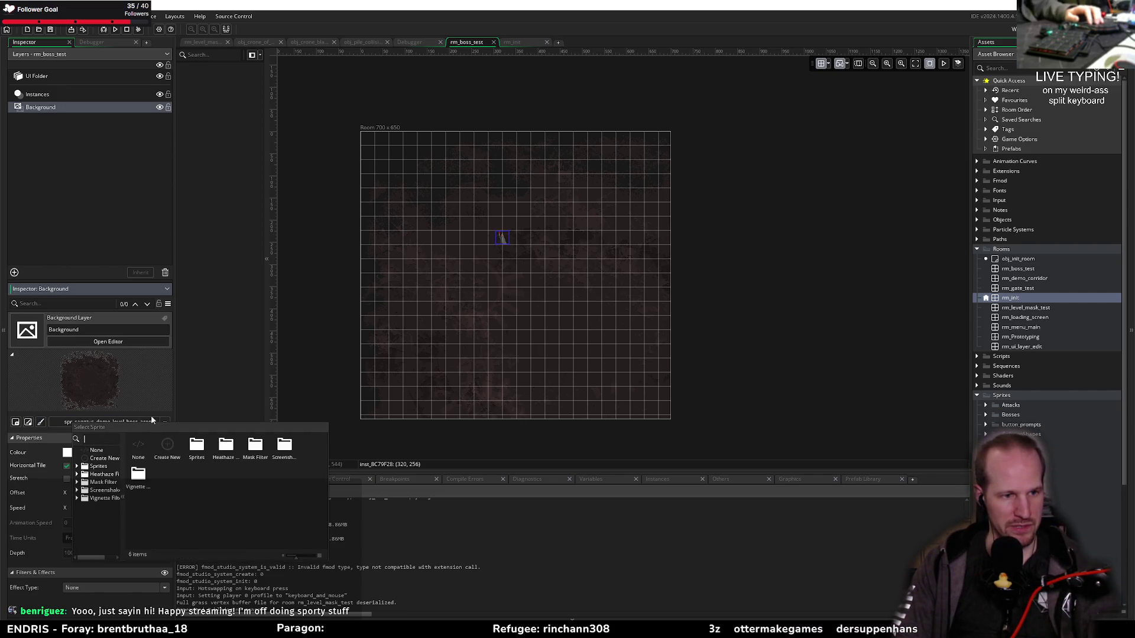
left_click(138, 450)
left_click(15, 273)
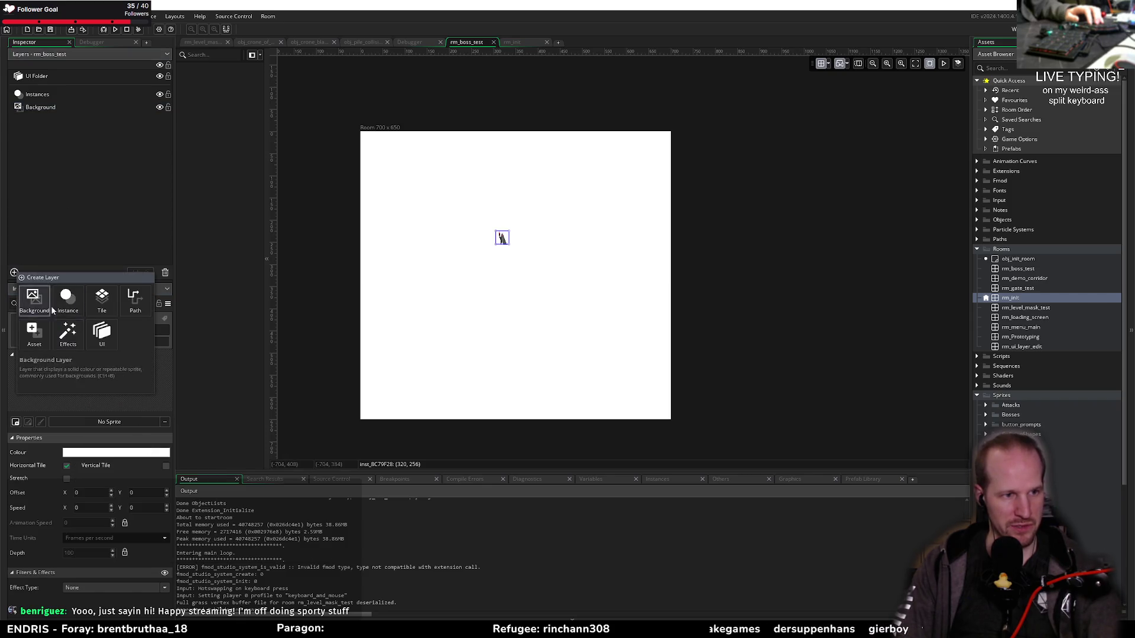
Add an asset layer named floor between the Instances and Background layers
left_click(36, 300)
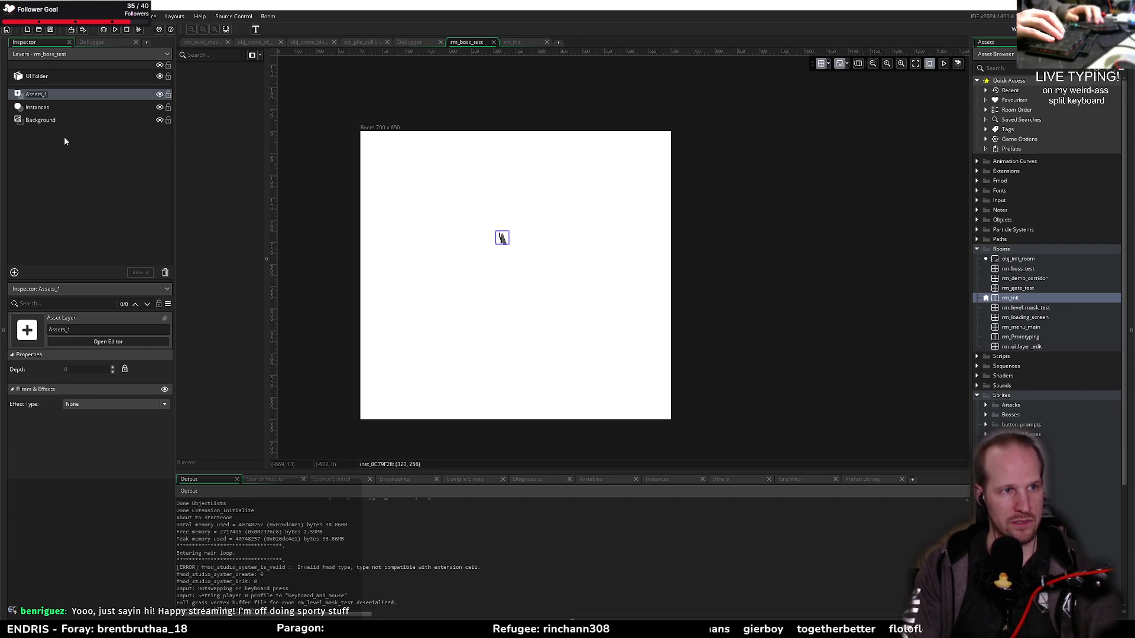
type("floorr")
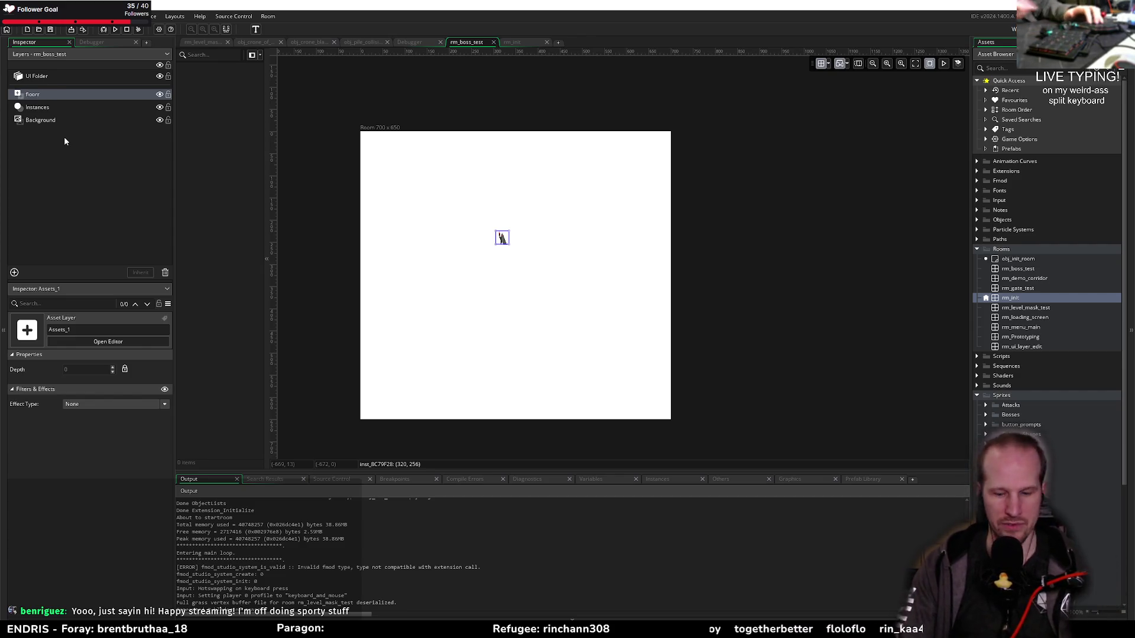
key("Return")
left_click_drag(51, 131, 37, 120)
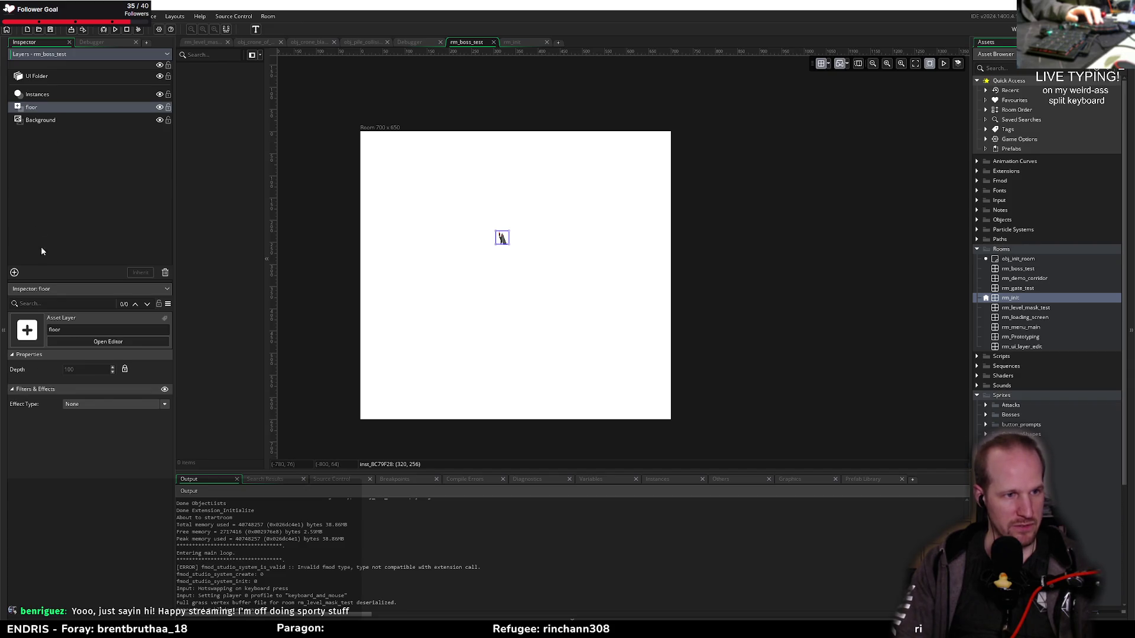
Drop spr_caggus_demo_level_boss_arena from the Asset Browser onto the floor layer
left_click(974, 157)
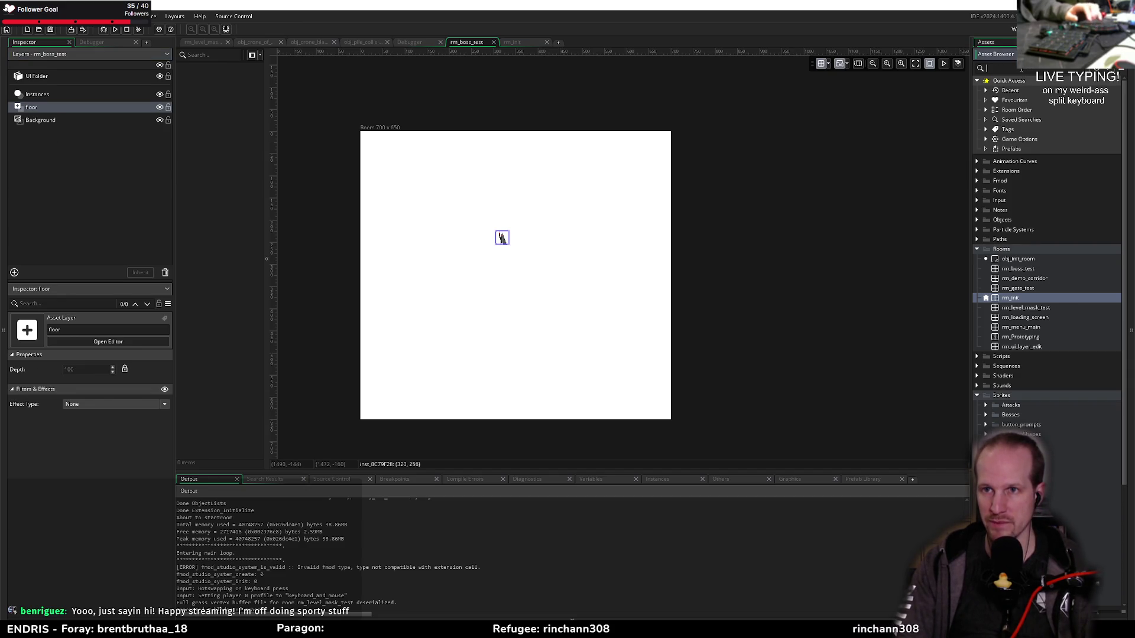
type("cagg")
mouse_move(1026, 182)
left_mouse_down()
mouse_move(615, 414)
mouse_move(591, 363)
left_mouse_up()
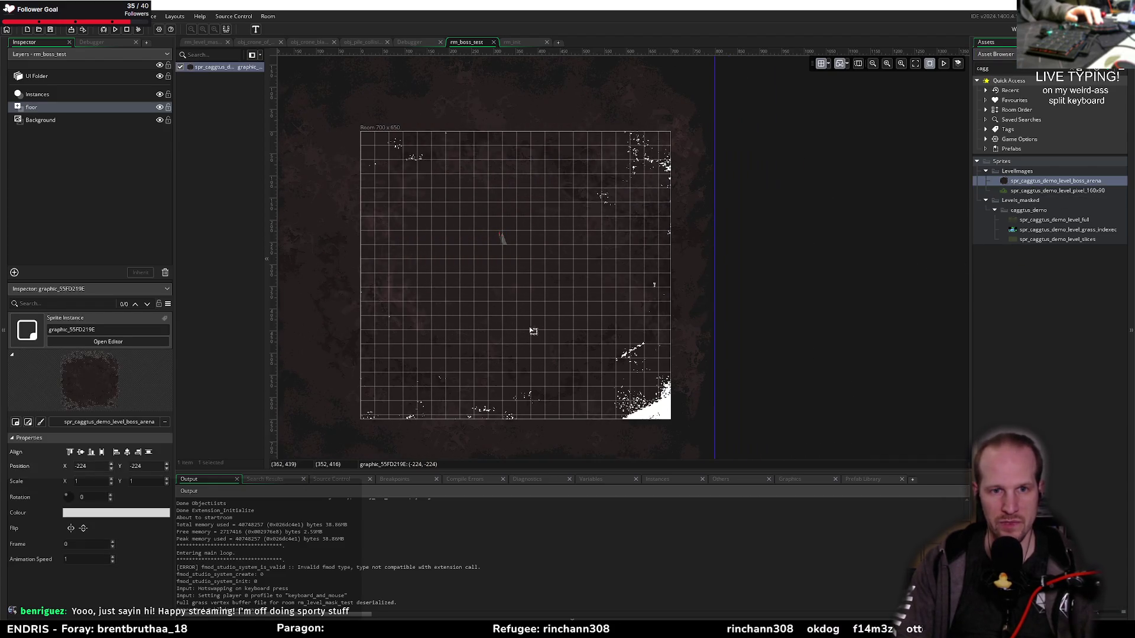
Nudge the boss arena image on the floor layer to position -160, -192
scroll(570, 291, "down", 2)
left_click_drag(570, 291, 575, 301)
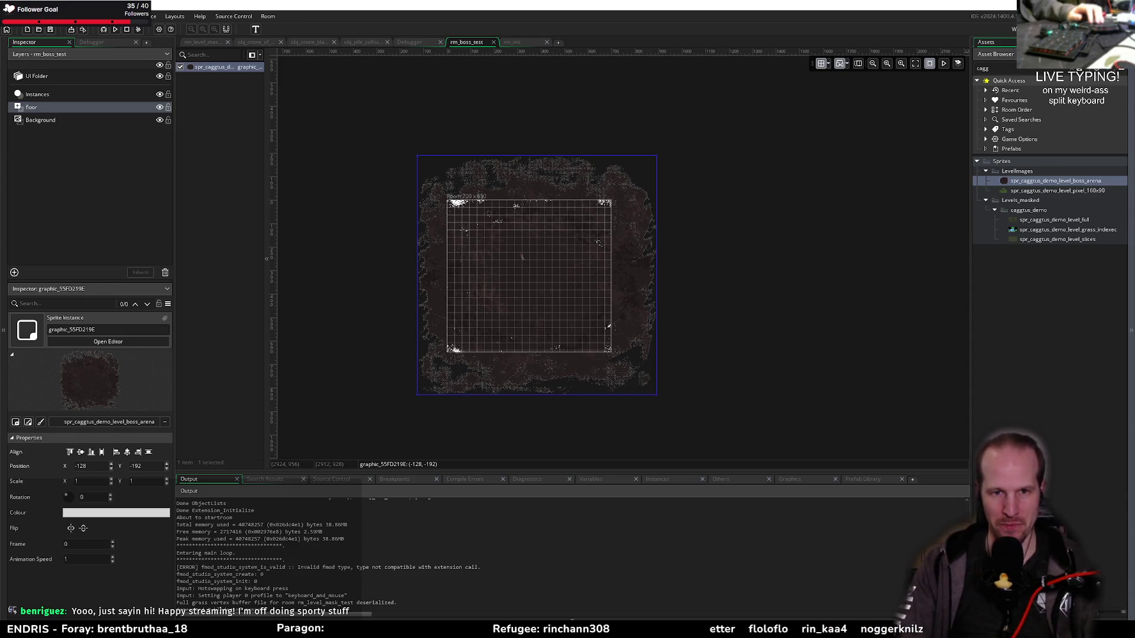
scroll(565, 266, "up", 2)
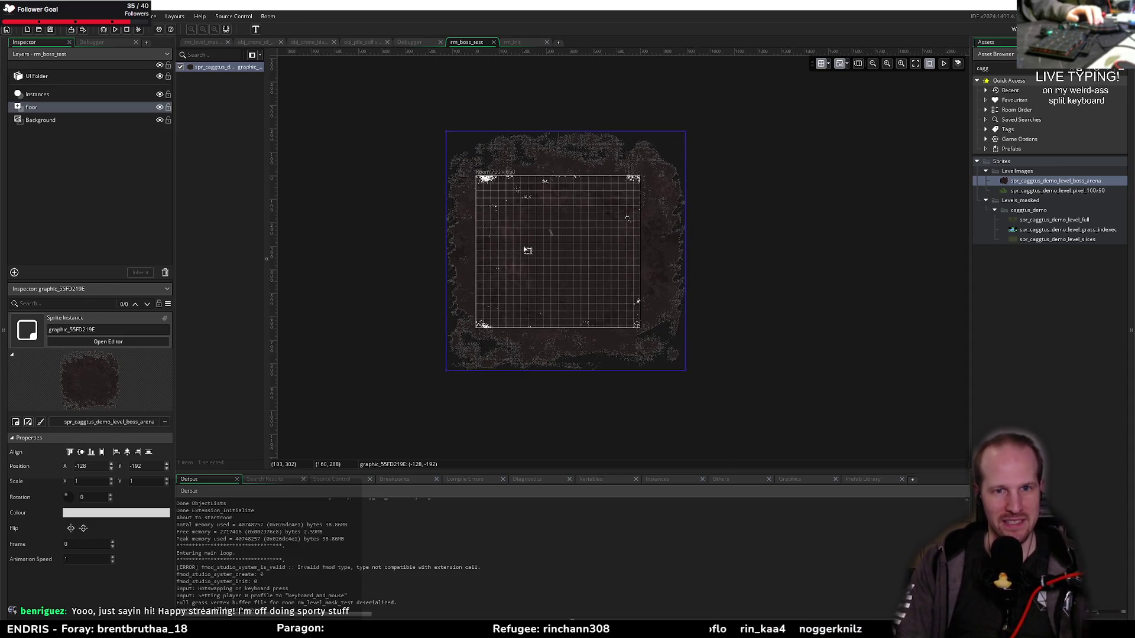
scroll(569, 294, "up", 2)
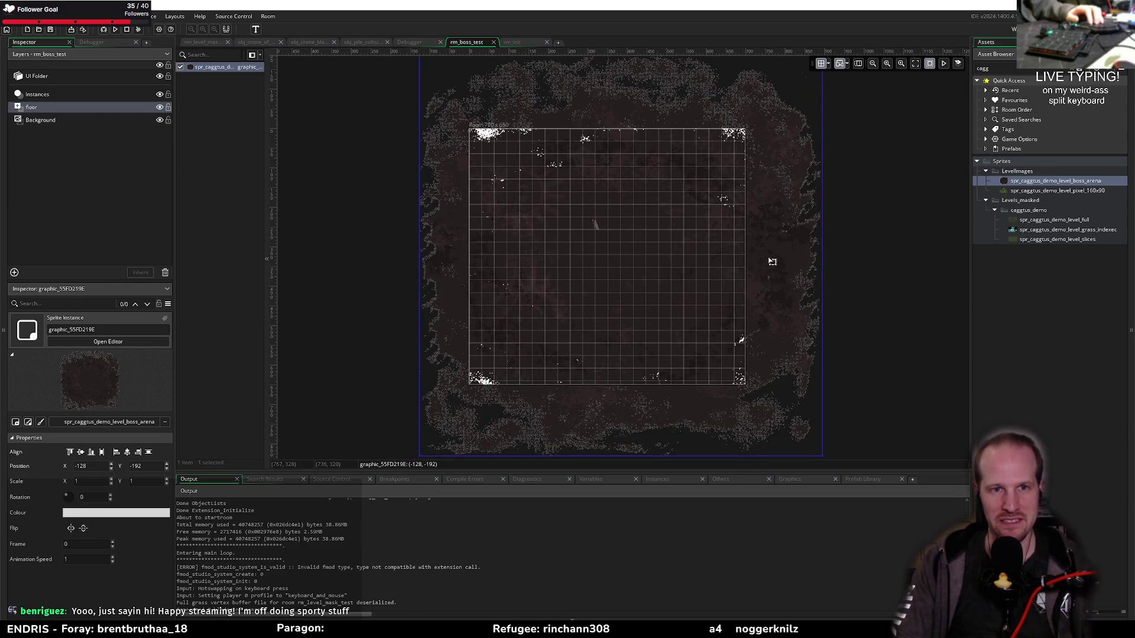
left_click_drag(771, 260, 762, 262)
left_click_drag(405, 192, 372, 265)
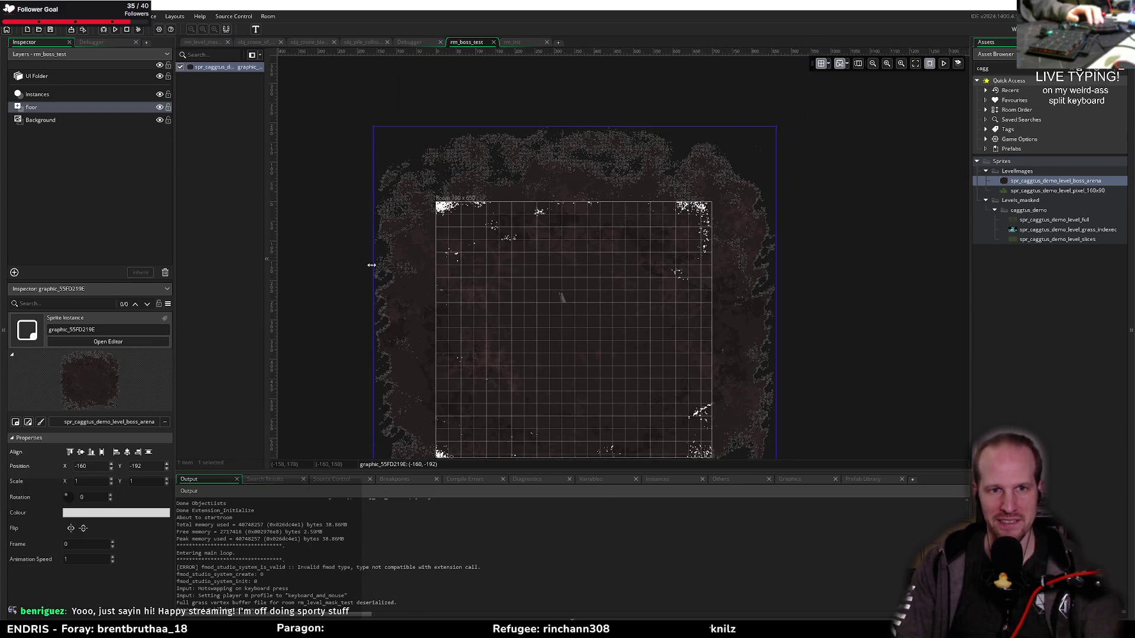
left_click(328, 309)
scroll(368, 221, "down", 3)
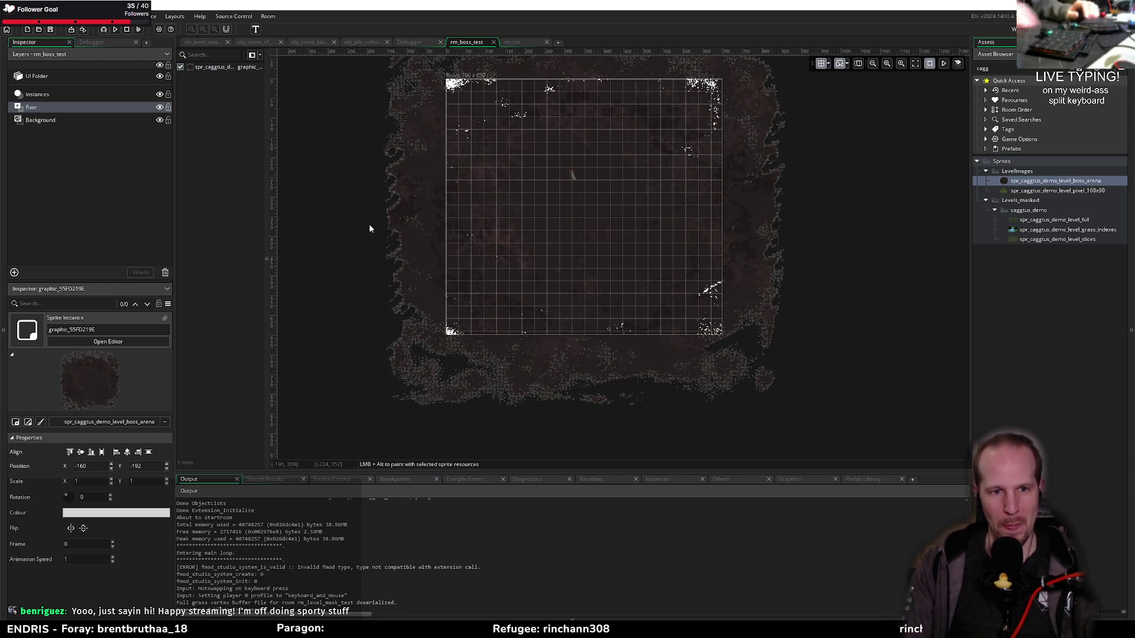
Change the rm_boss_test Background layer colour from white to black
left_click(54, 120)
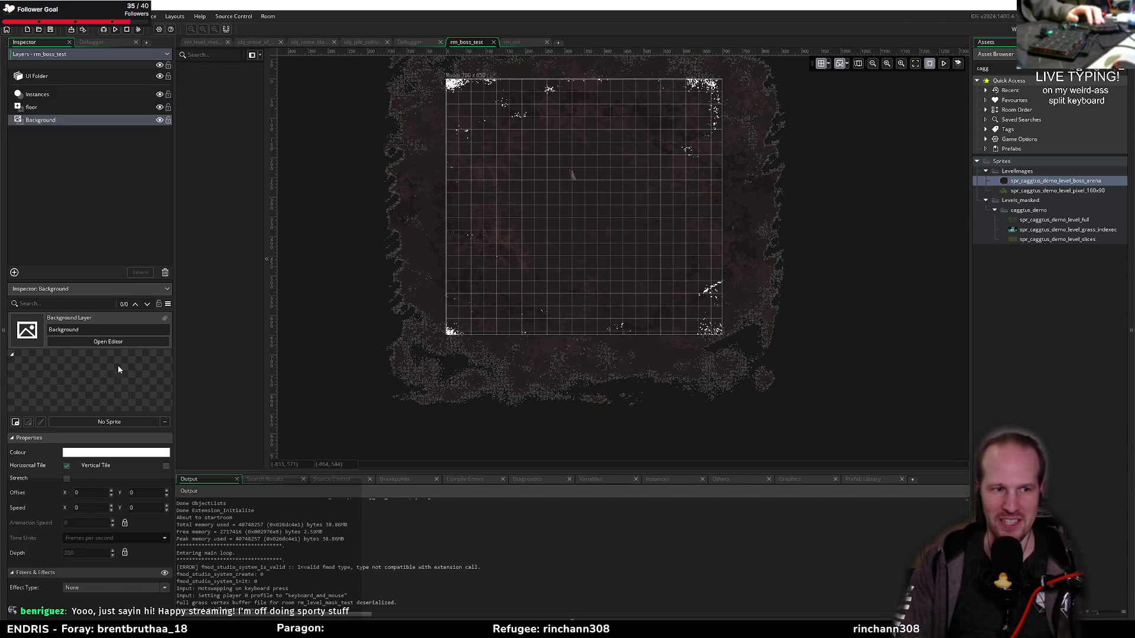
left_click(108, 452)
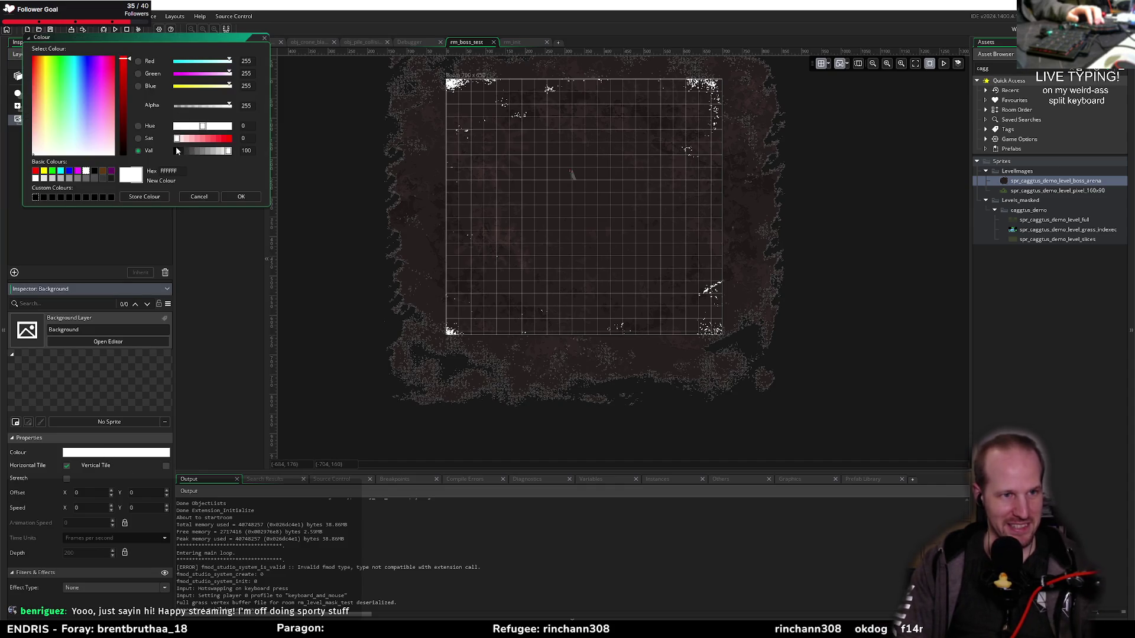
left_click(176, 151)
left_click(249, 197)
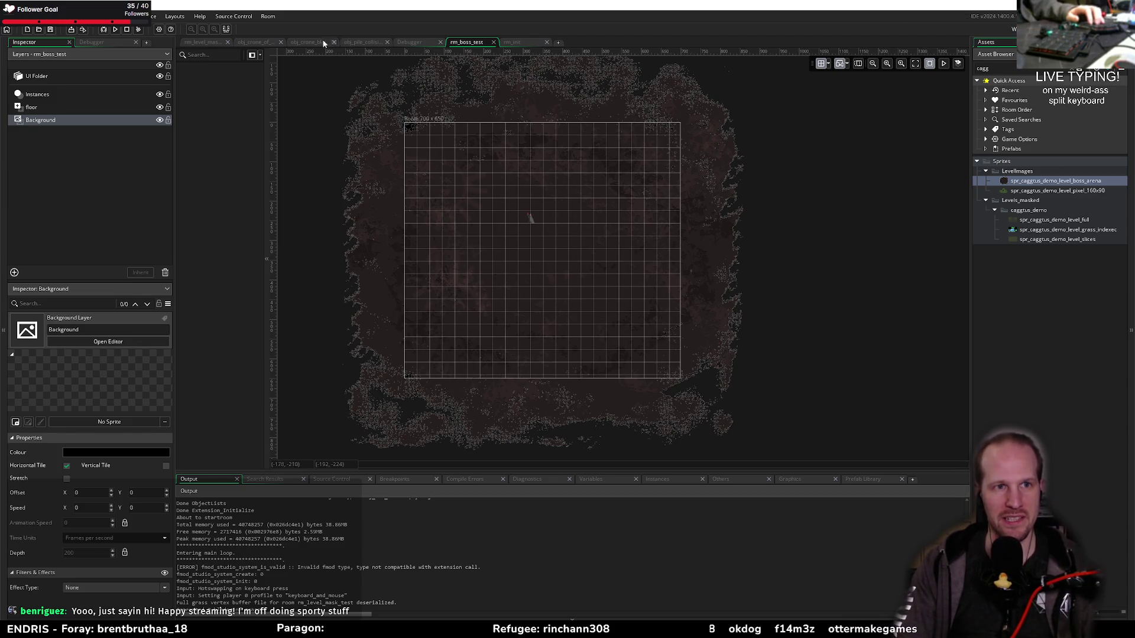
left_click(202, 44)
Select the vignette, status FX and darkness debug instances in rm_level_mask_test
scroll(473, 297, "up", 5)
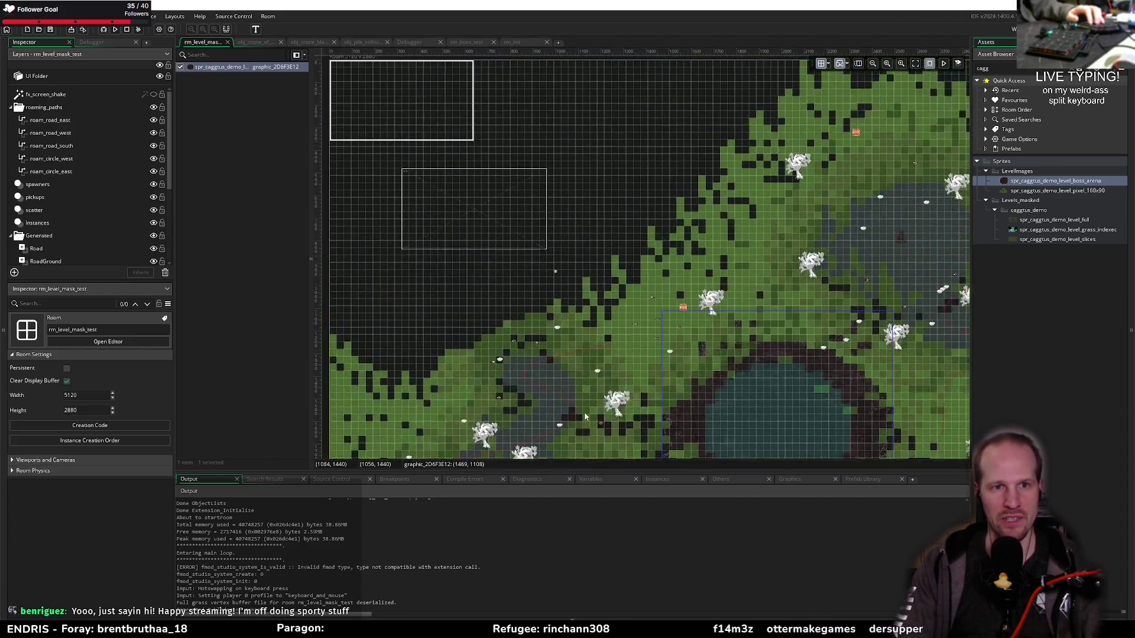
scroll(555, 332, "up", 4)
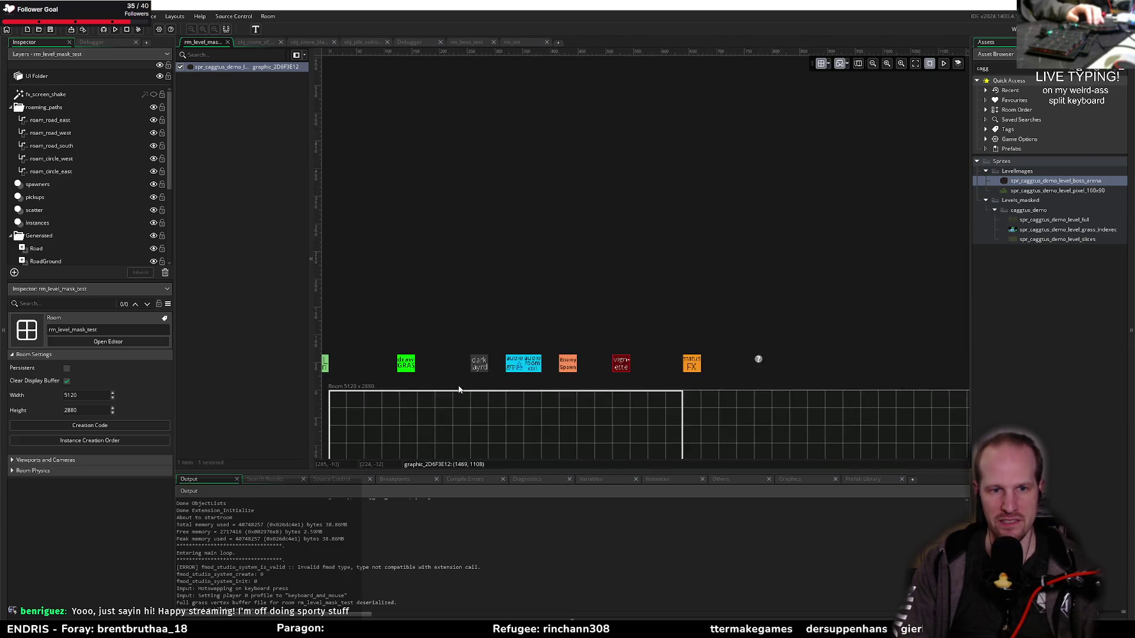
scroll(690, 294, "right", 5)
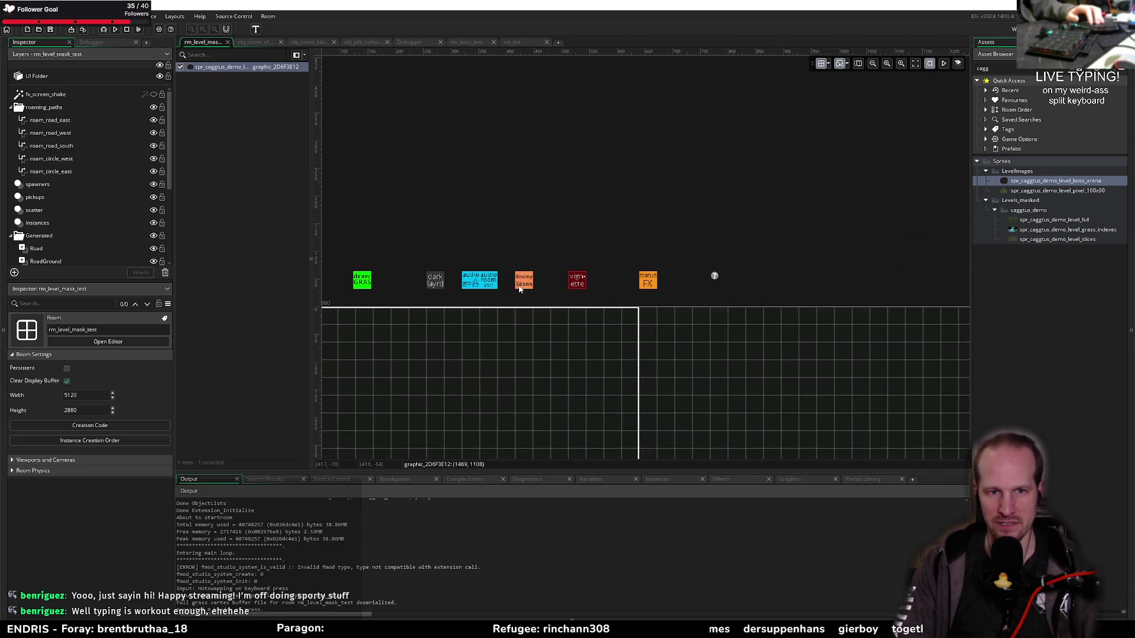
left_click(546, 305)
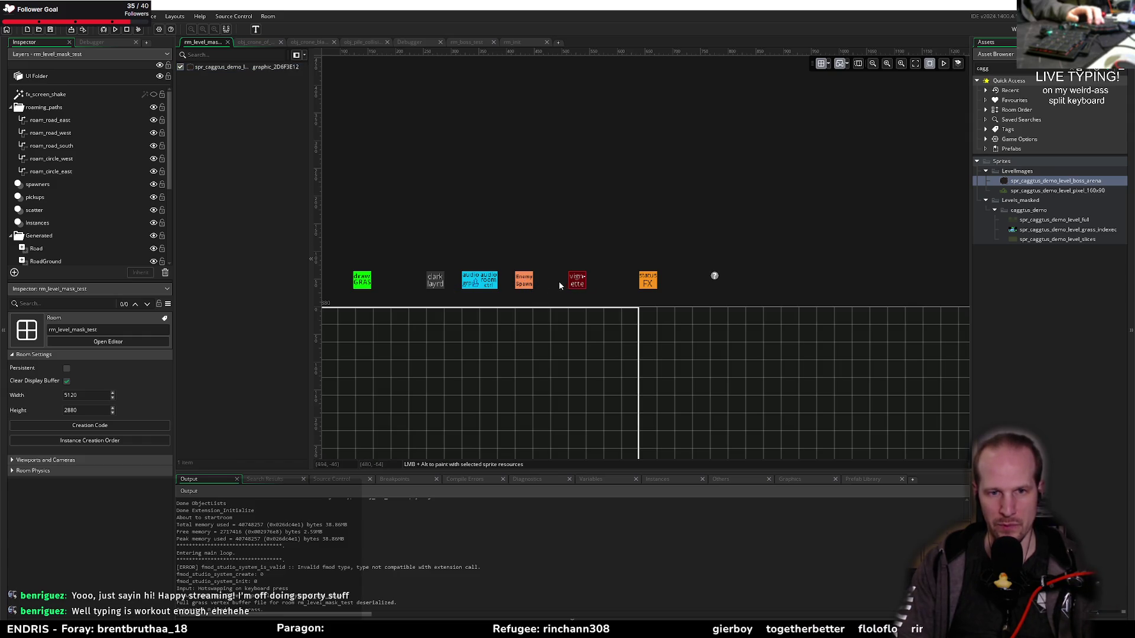
left_click(579, 285)
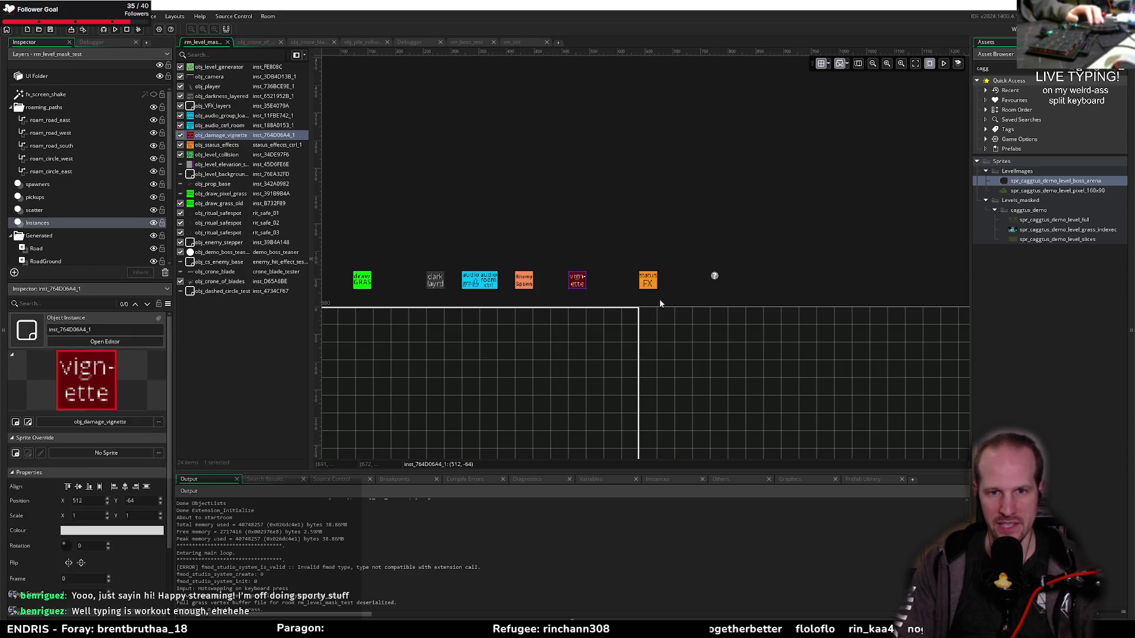
left_click(650, 284, "ctrl")
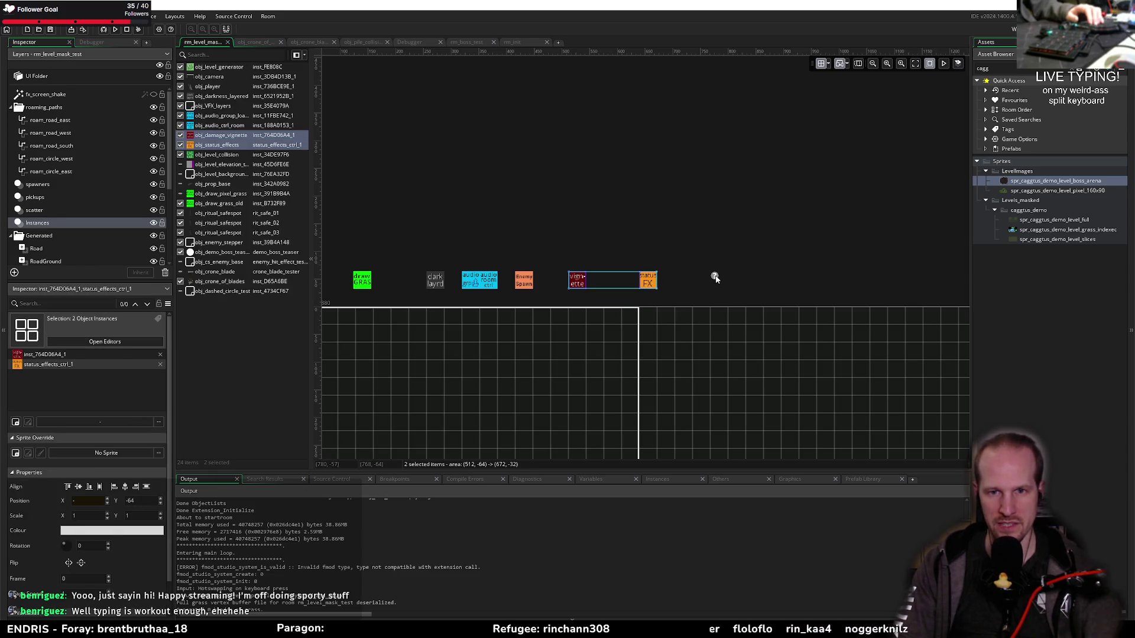
left_click(438, 282, "ctrl")
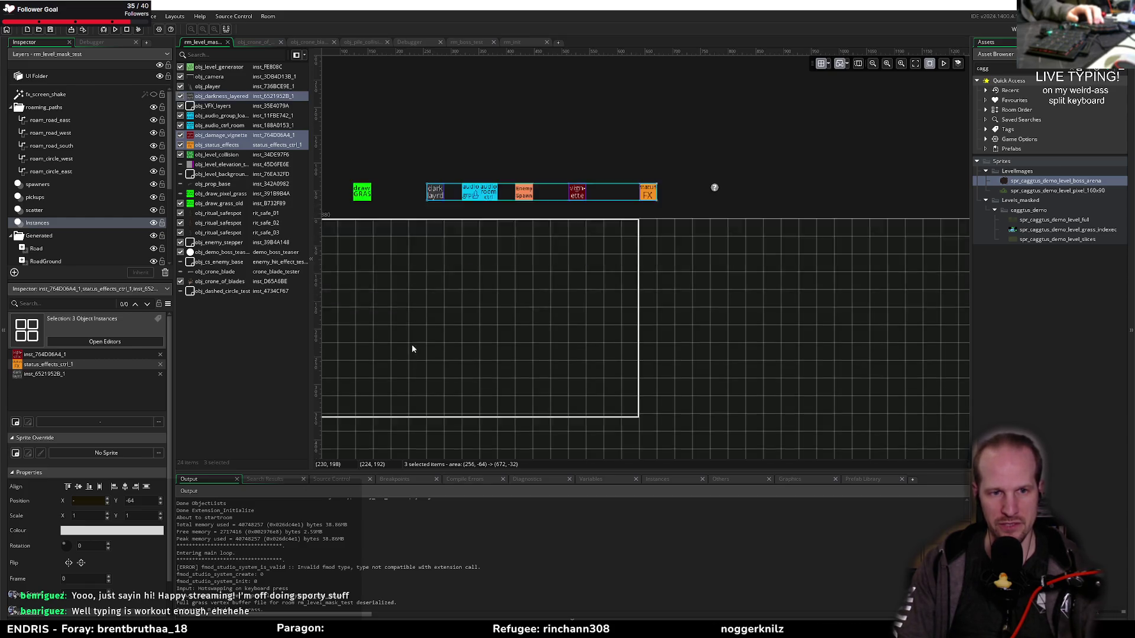
scroll(411, 344, "down", 5)
scroll(614, 294, "up", 8)
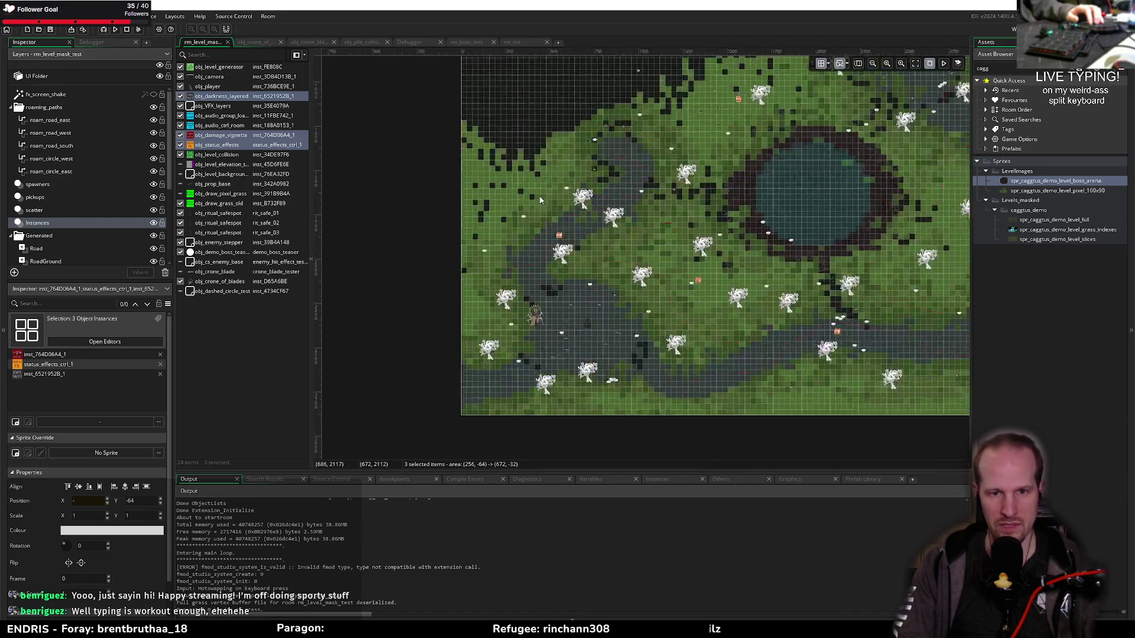
scroll(568, 267, "down", 6)
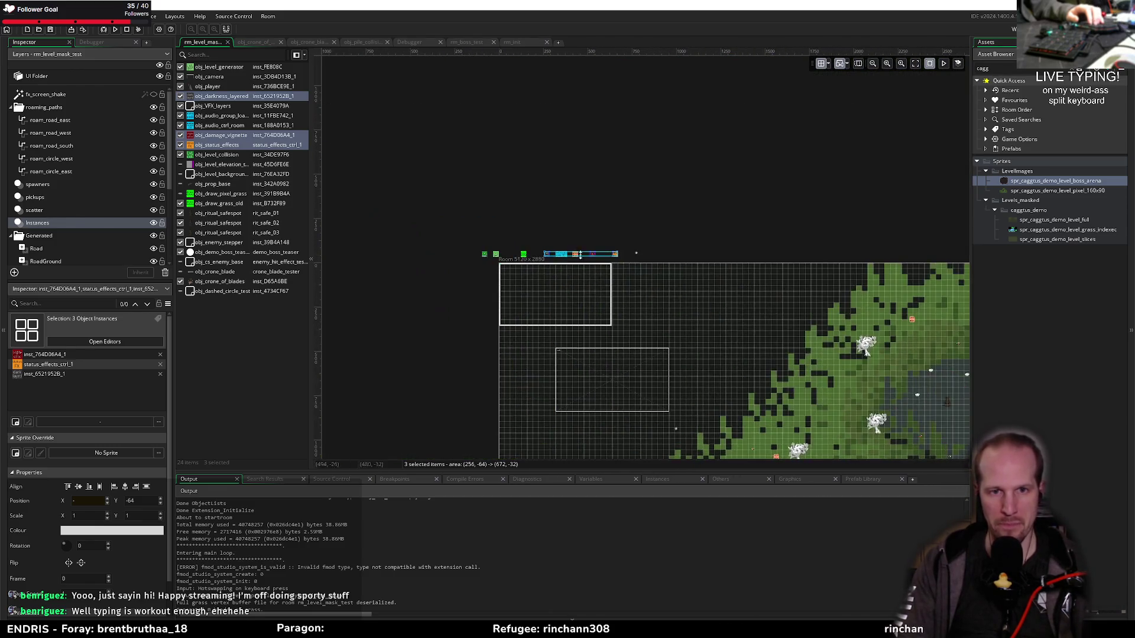
scroll(520, 331, "up", 5)
scroll(461, 377, "up", 1)
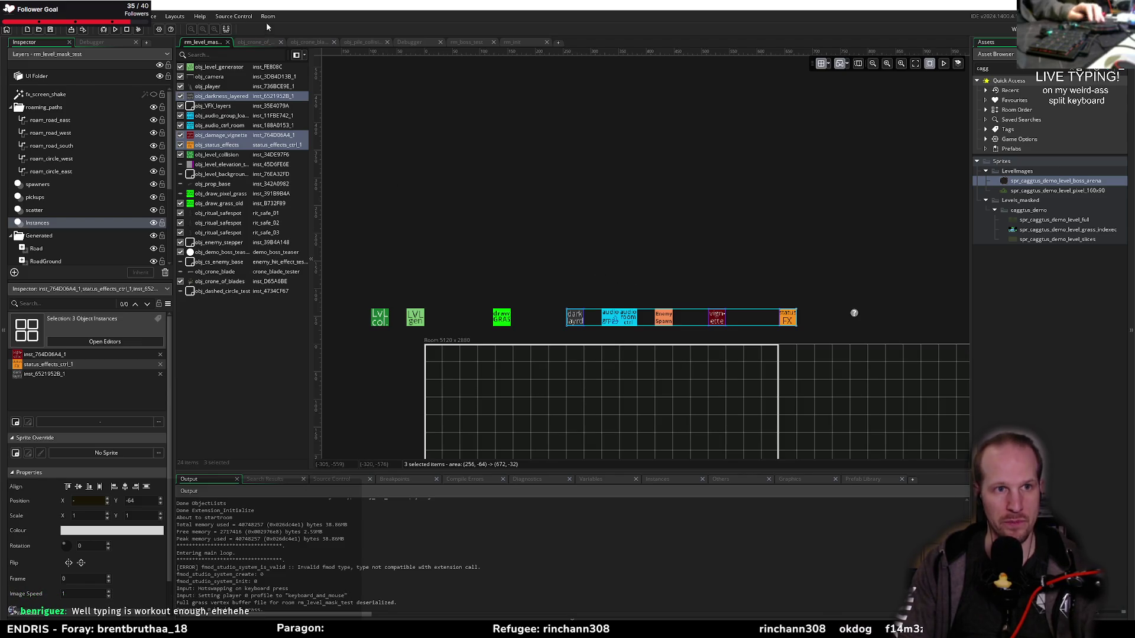
Paste the three debug instances into rm_boss_test's Instances layer and shift them left
left_click(462, 41)
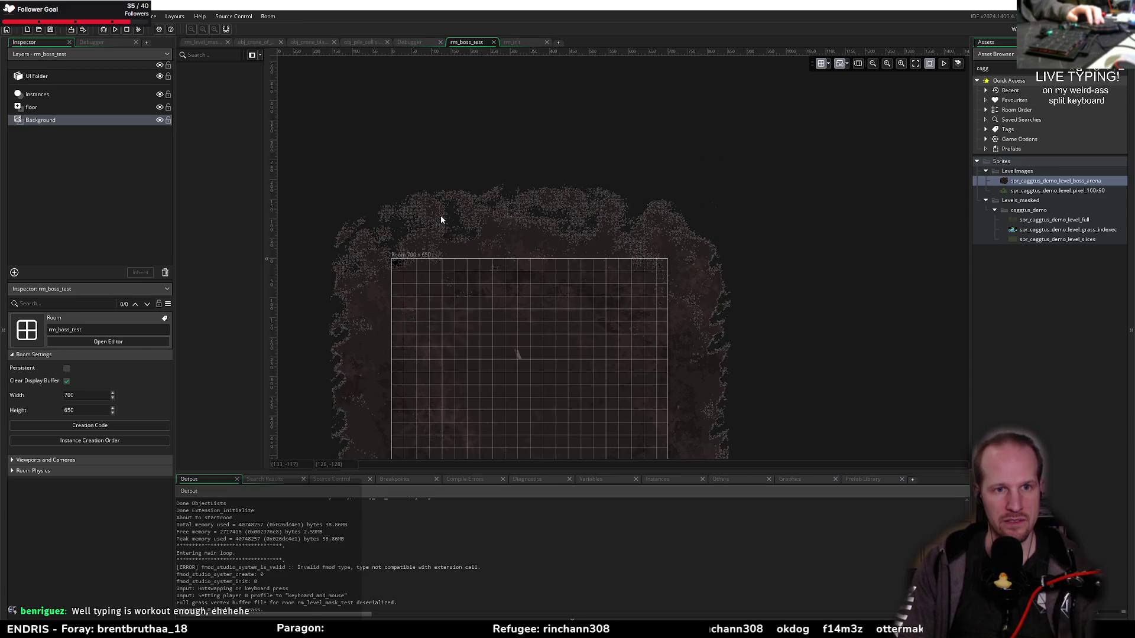
scroll(421, 261, "up", 2)
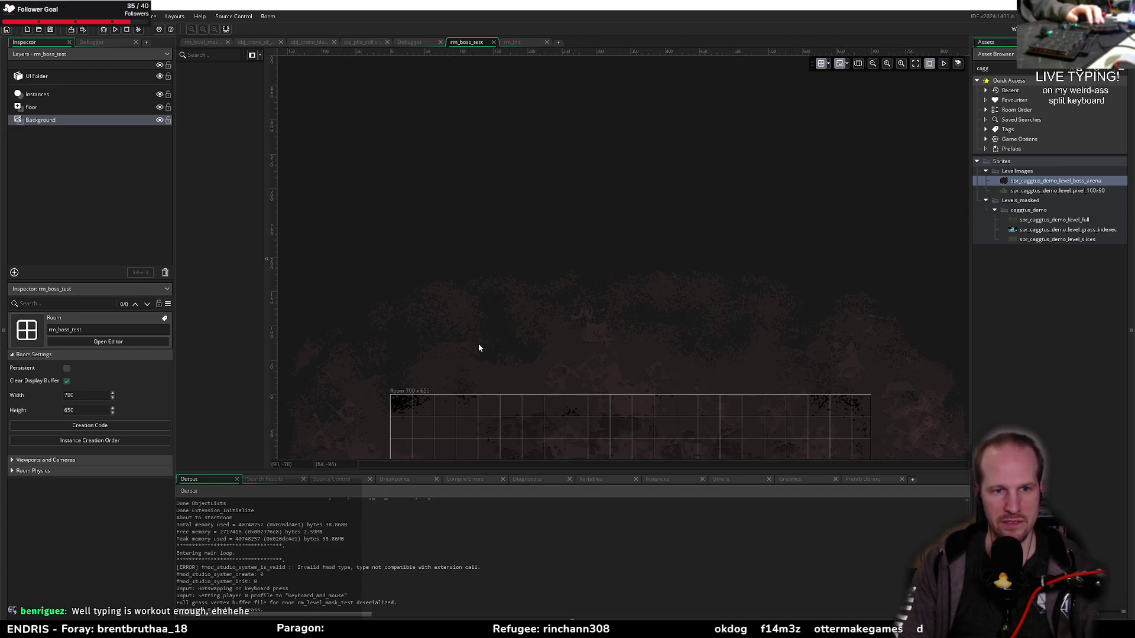
left_click(50, 93)
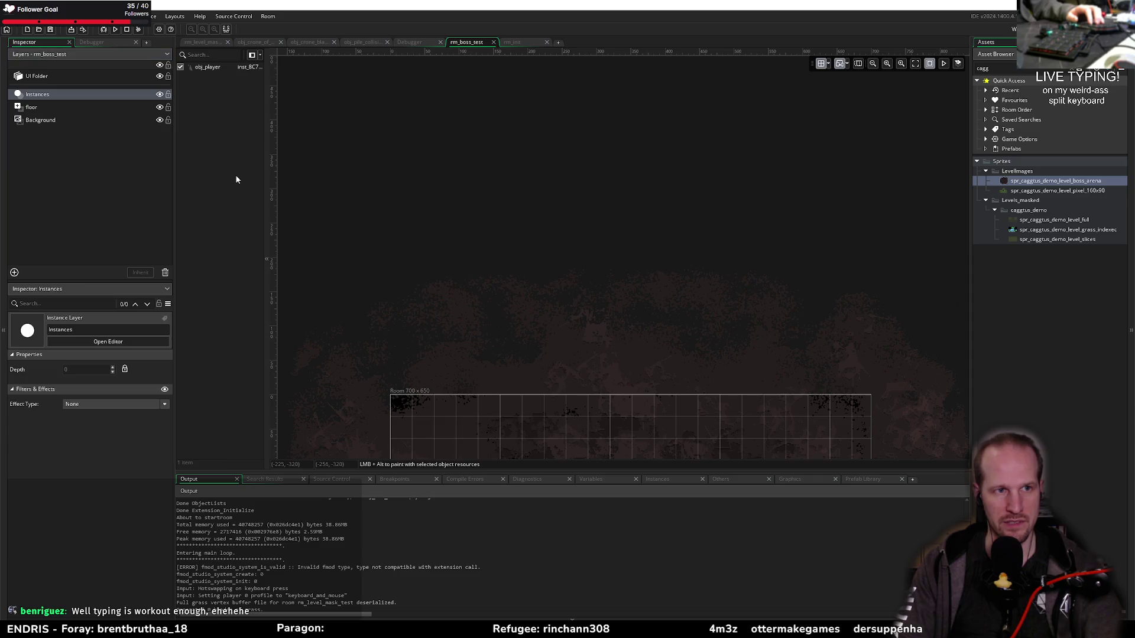
key("ctrl+a")
left_click_drag(647, 371, 472, 370)
left_click(555, 327)
scroll(496, 229, "down", 3)
scroll(476, 274, "down", 3)
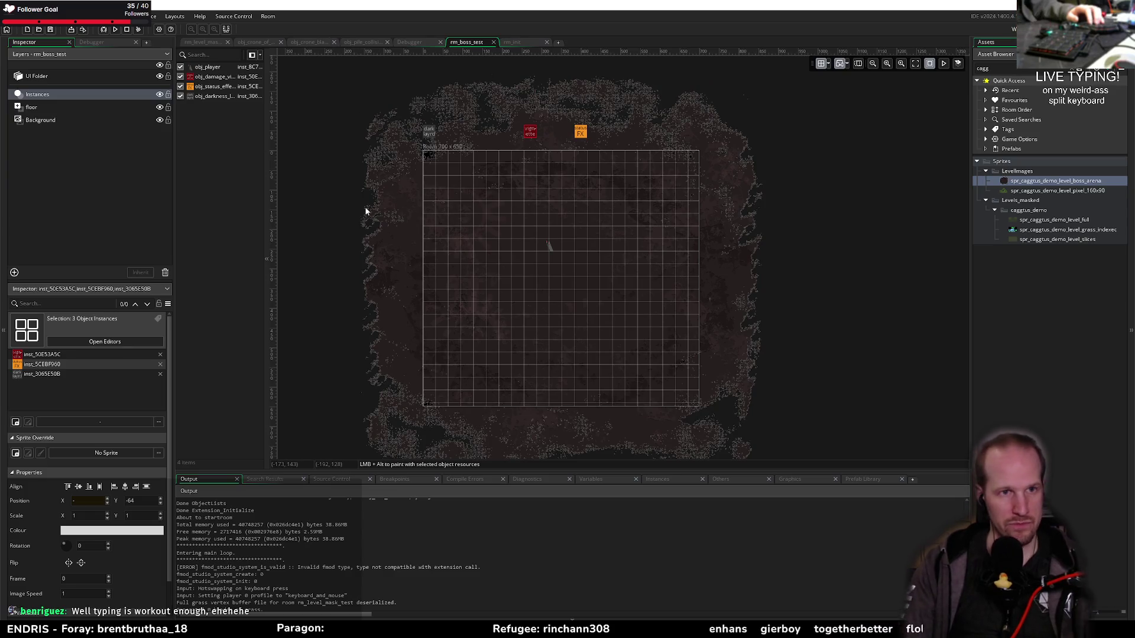
left_click(209, 40)
scroll(488, 208, "down", 5)
scroll(542, 337, "down", 2)
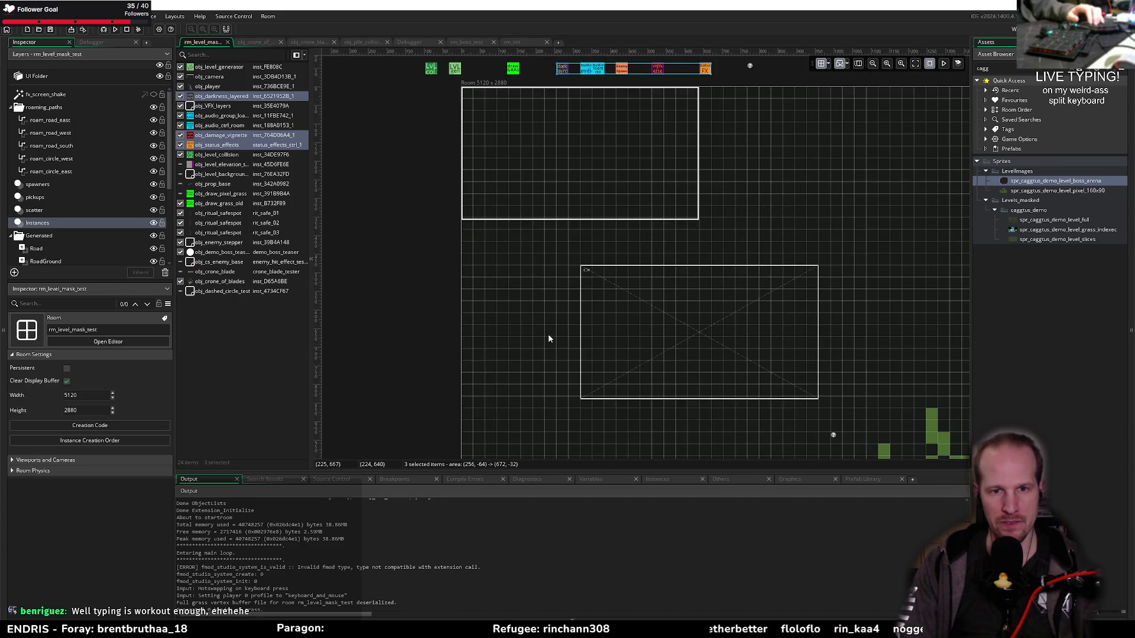
Select the obj_camera instance in rm_level_mask_test
left_click(620, 294)
scroll(497, 258, "right", 3)
scroll(497, 258, "up", 1)
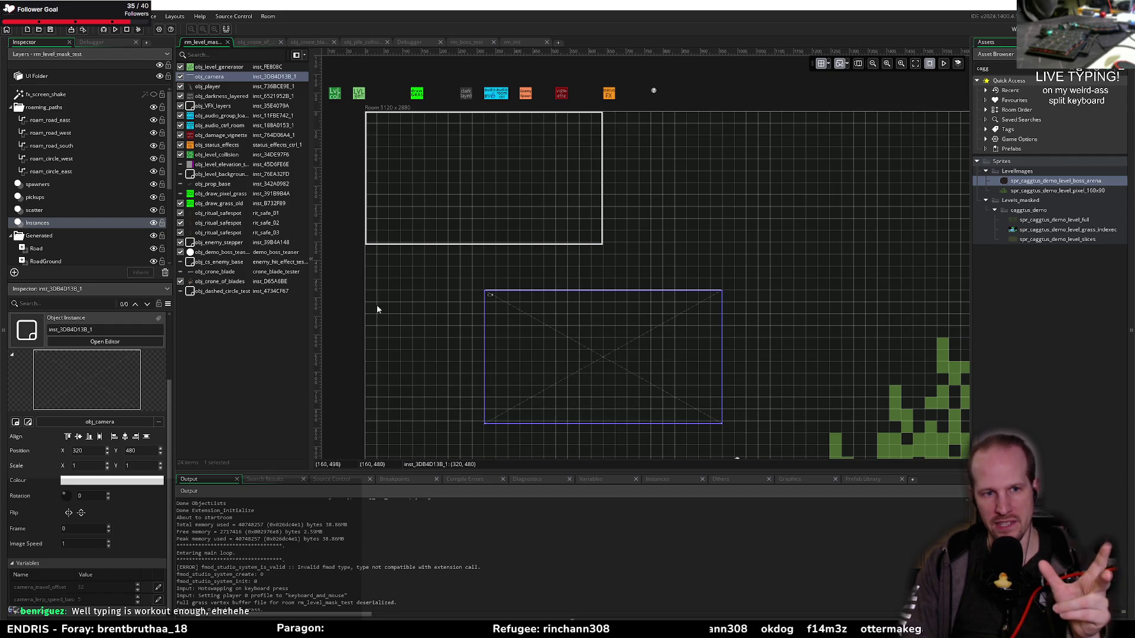
mouse_move(570, 347)
left_mouse_down()
mouse_move(519, 317)
mouse_move(621, 363)
mouse_move(842, 380)
mouse_move(527, 319)
mouse_move(603, 399)
left_mouse_up()
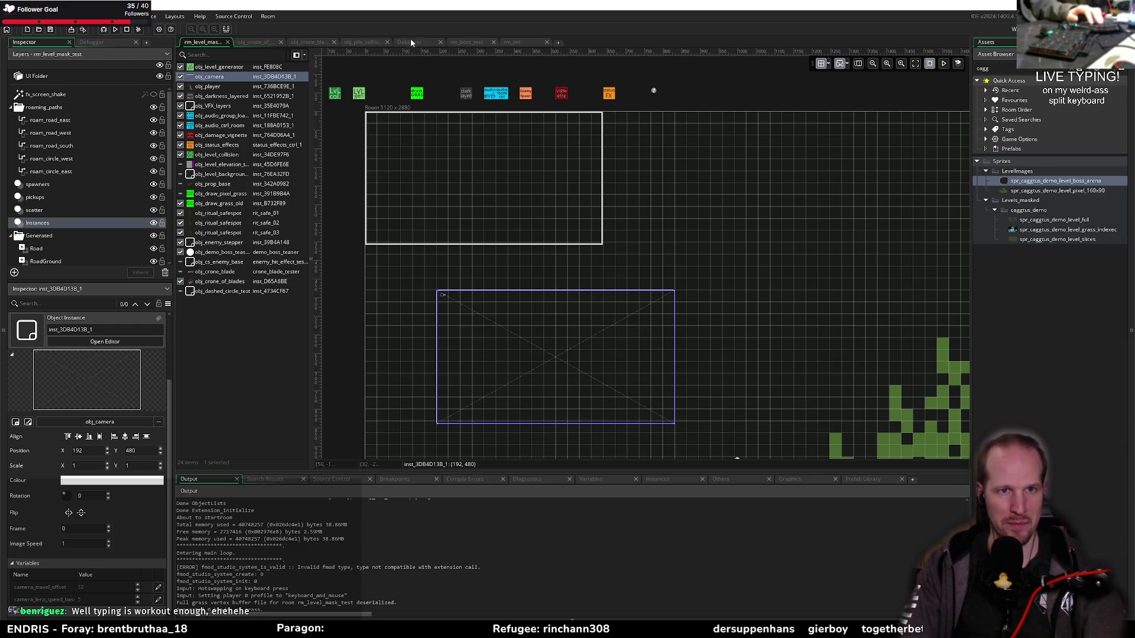
Paste the camera into rm_boss_test and move it to 32, 160
left_click(467, 42)
key("ctrl+v")
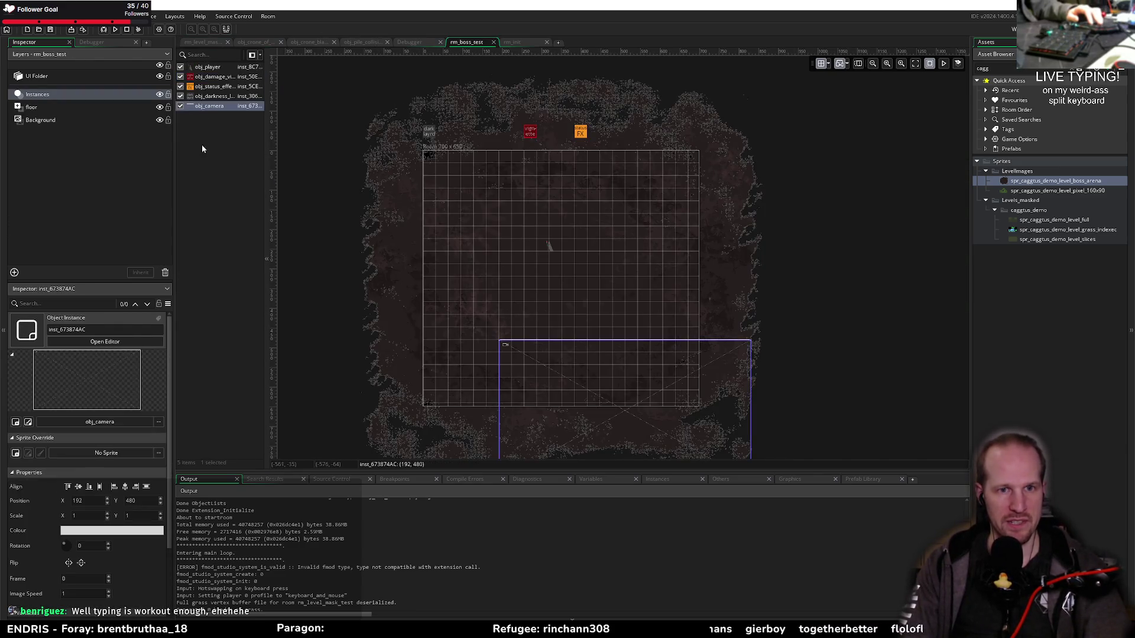
mouse_move(600, 364)
left_mouse_down()
mouse_move(547, 195)
mouse_move(537, 213)
mouse_move(546, 234)
left_mouse_up()
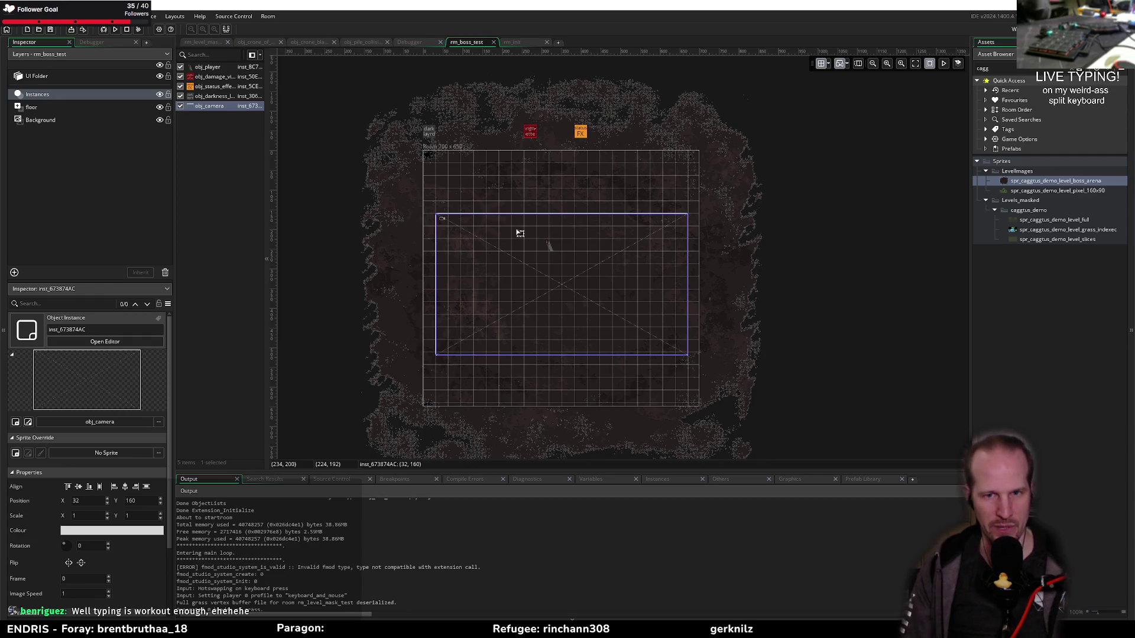
left_click(219, 272)
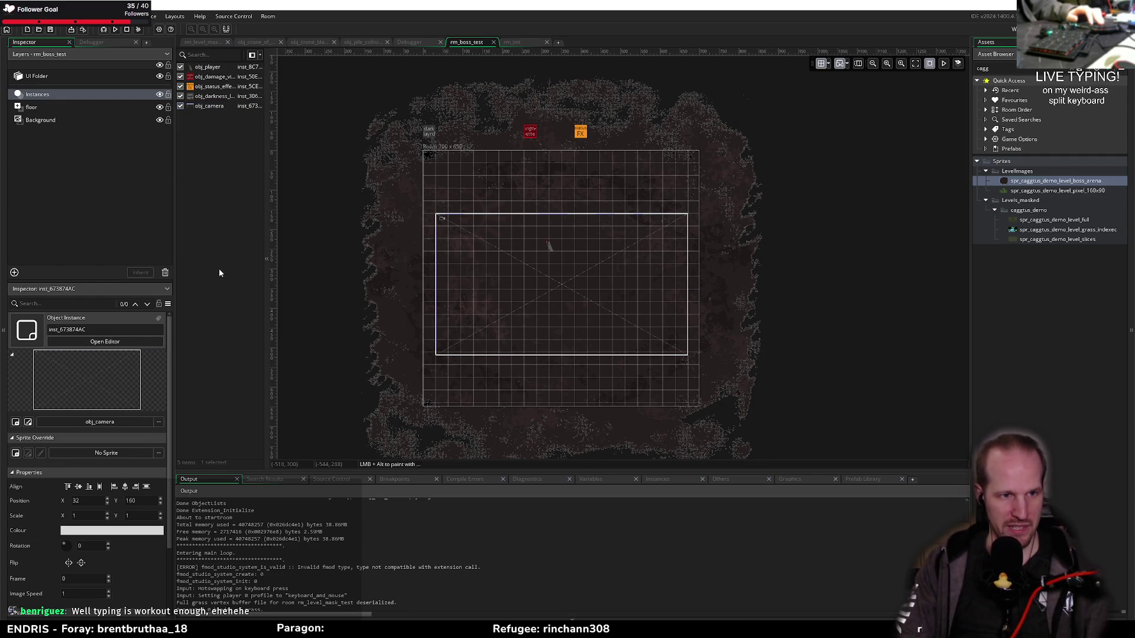
Set the rm_boss_test room width to 800
left_click(473, 46)
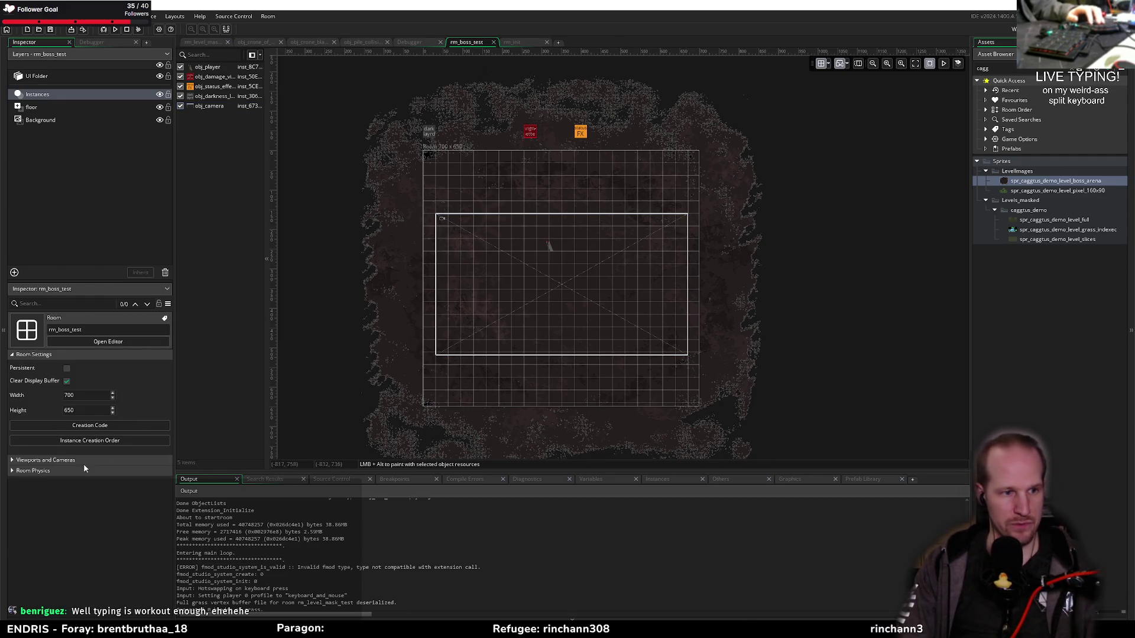
double_click(86, 395)
type("800")
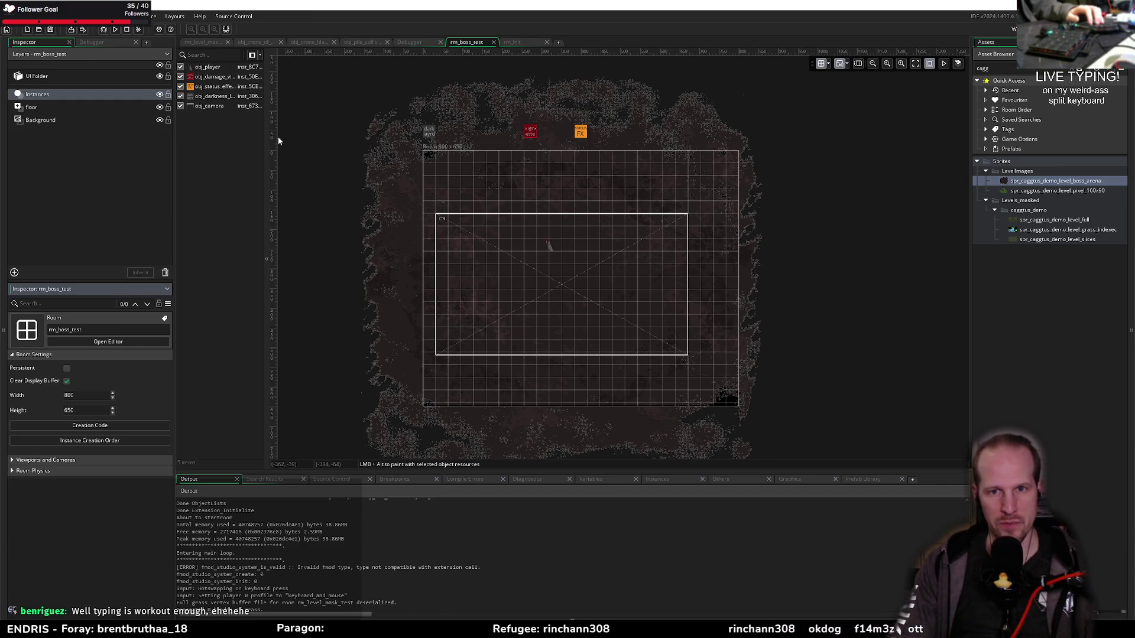
Shift the floor sprite right to X -128, then build and run the game
left_click(32, 107)
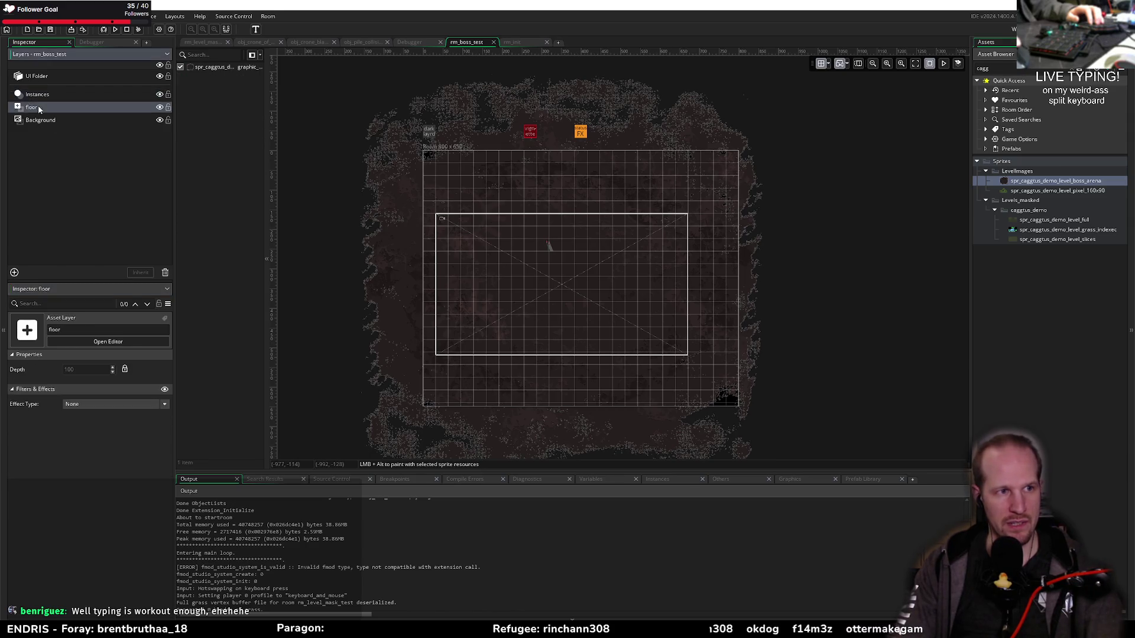
left_click(207, 67)
left_click_drag(552, 175, 568, 178)
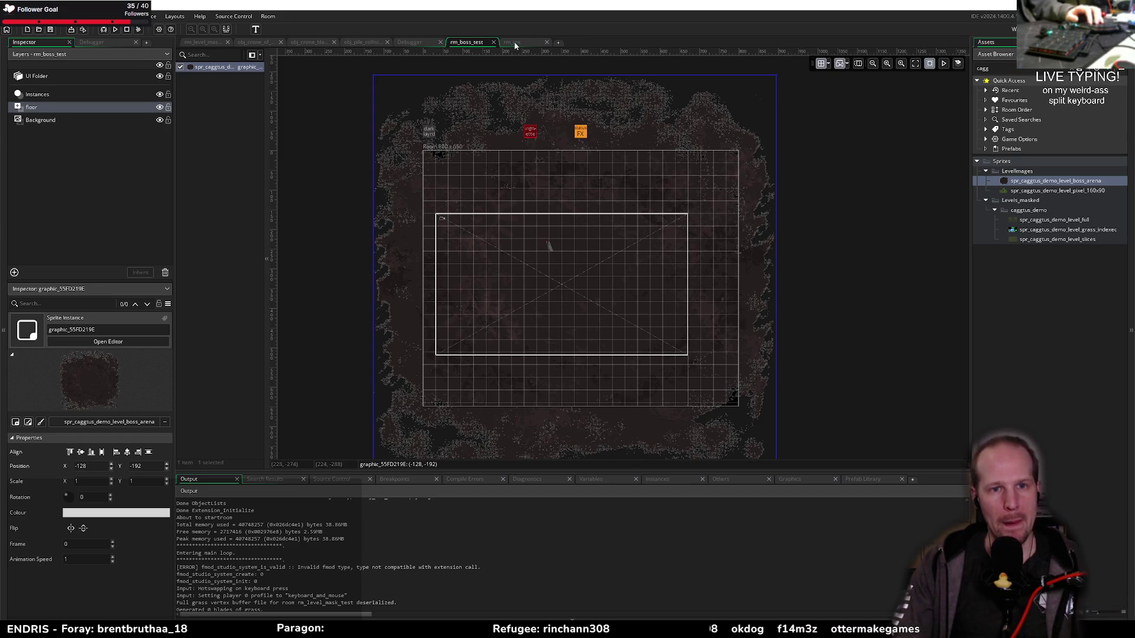
left_click_drag(515, 189, 509, 200)
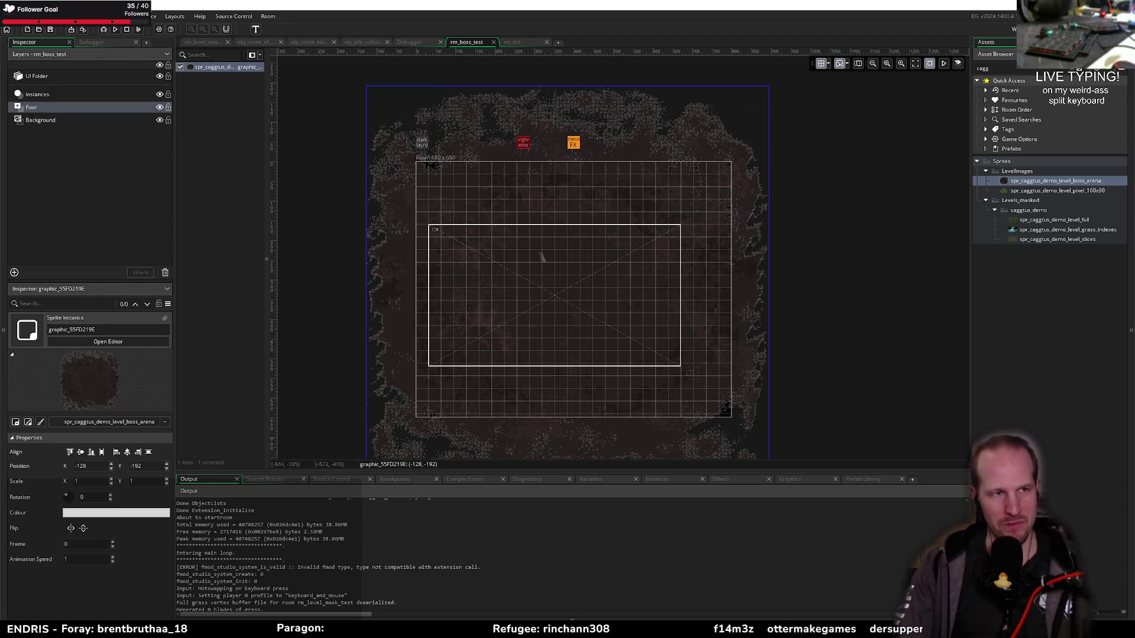
left_click(118, 30)
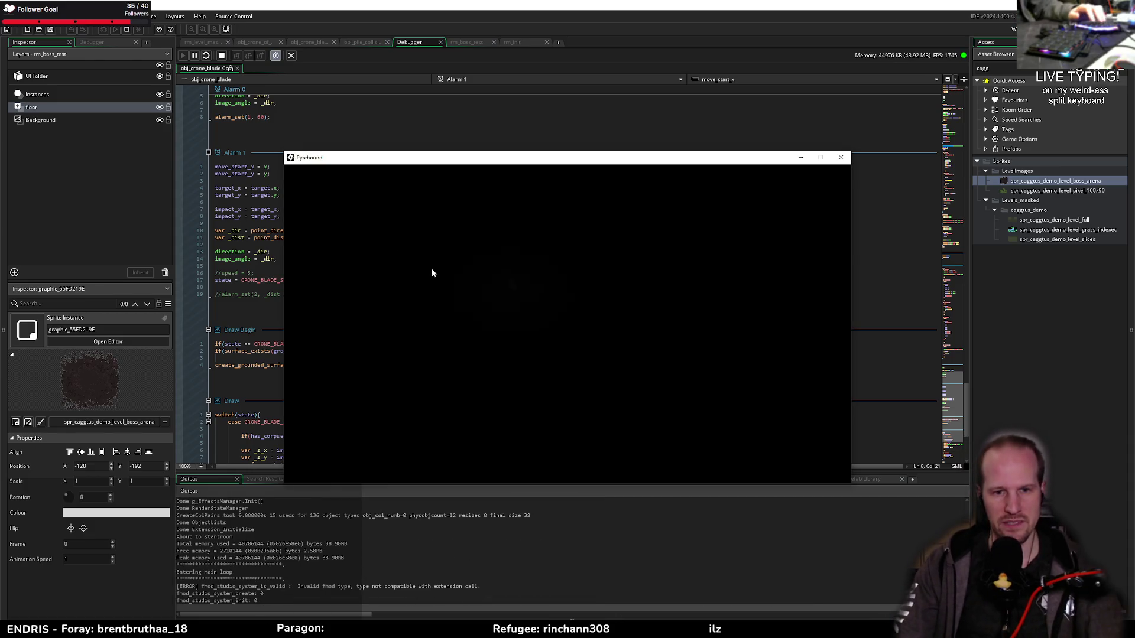
Walk the player right, down and left around the boss arena, then close the game window
key("d")
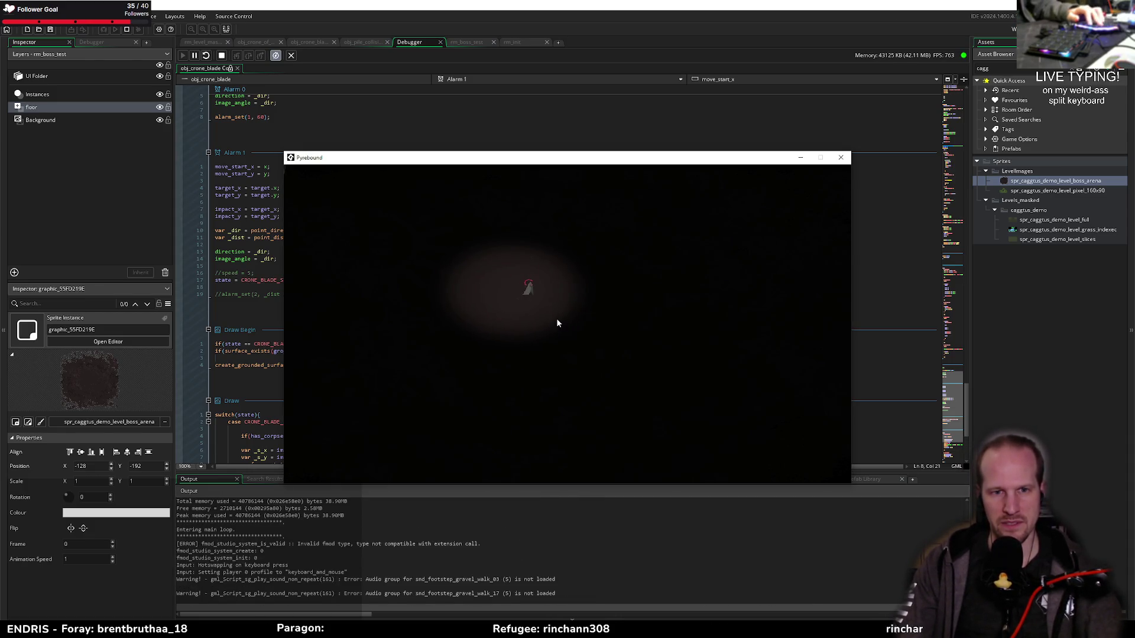
key("s")
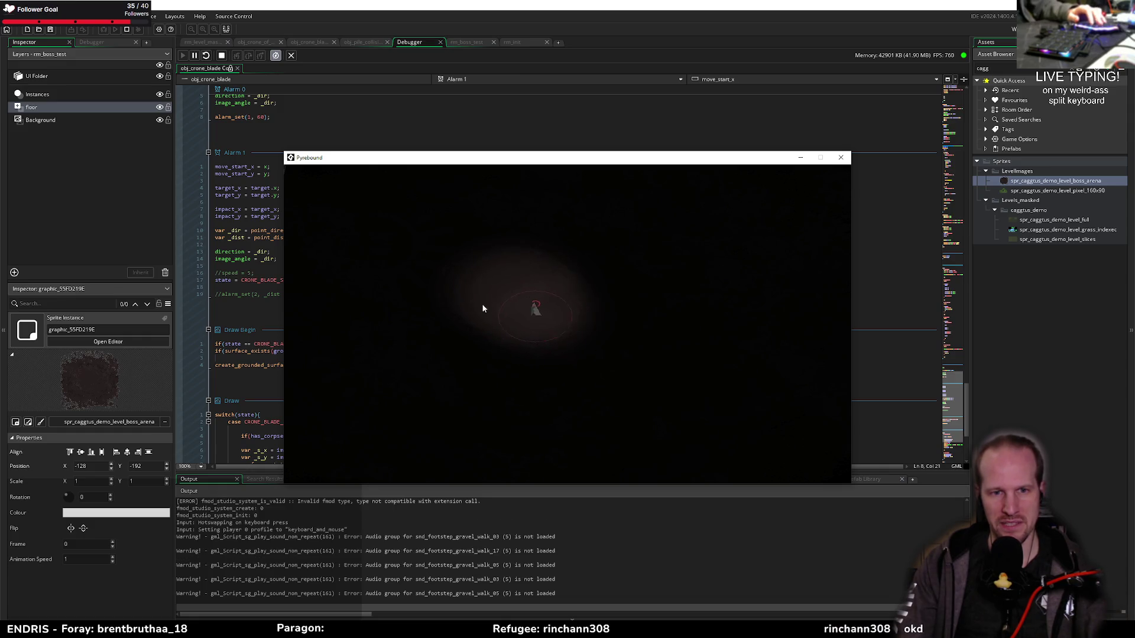
key("a")
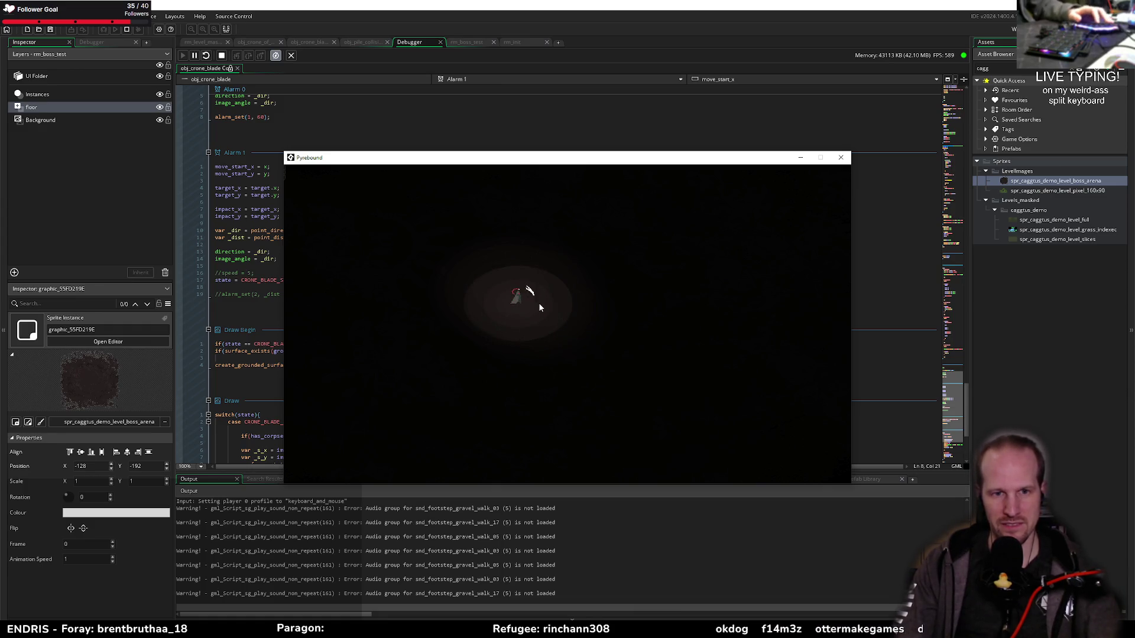
key("d")
key("a")
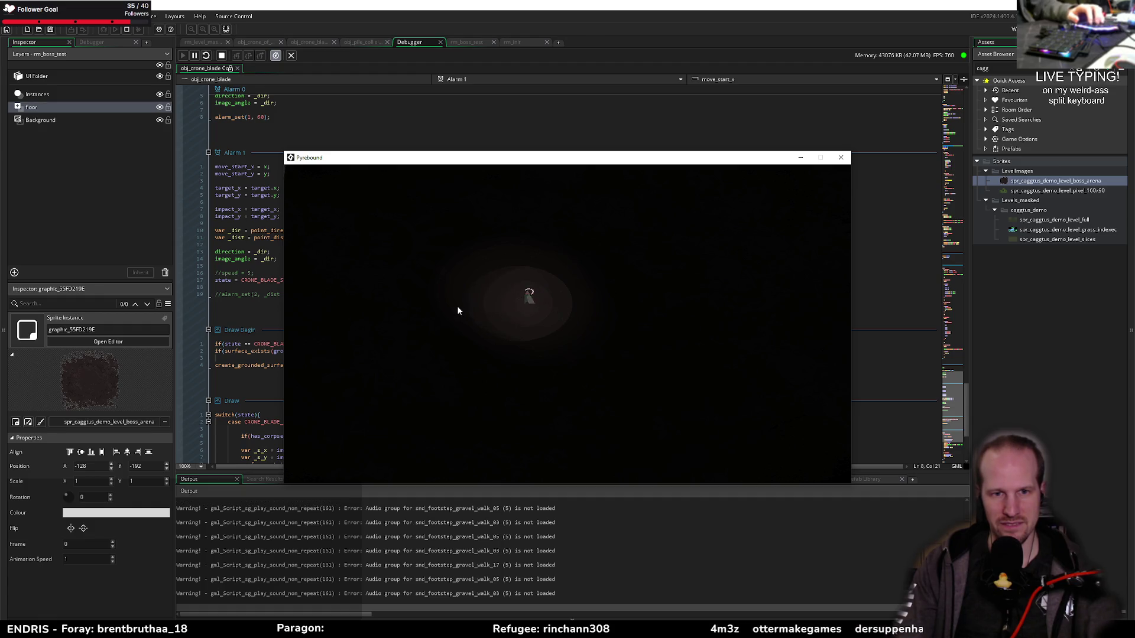
left_click(840, 157)
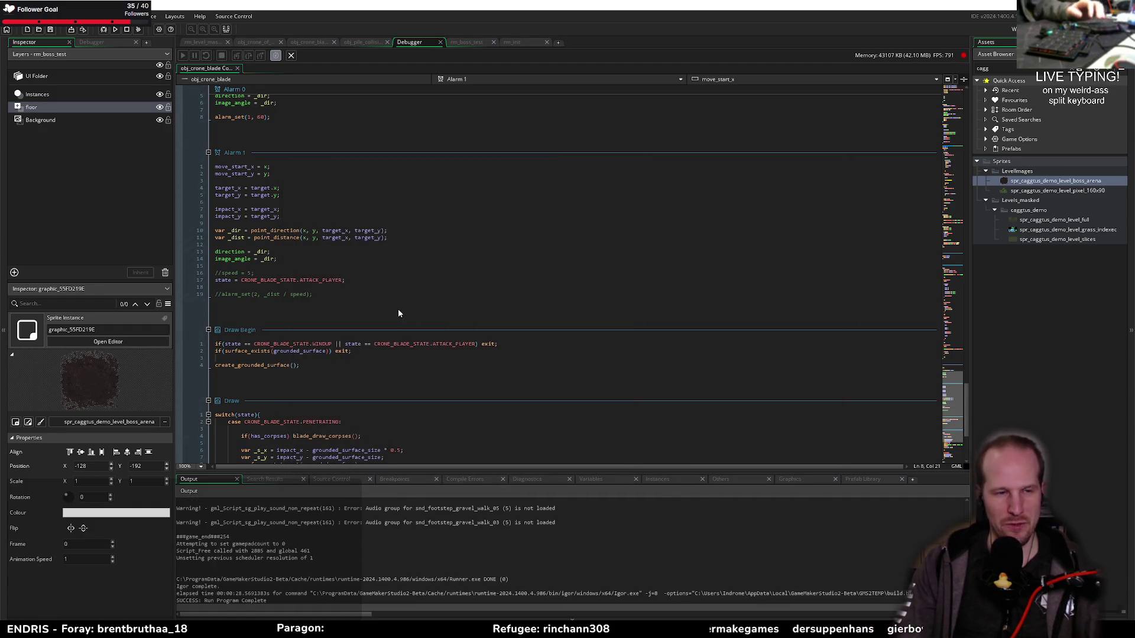
From obj_crone_blade's Alarm 1 code, bring up the asset search and enter 'obj_camera'
left_click(306, 232)
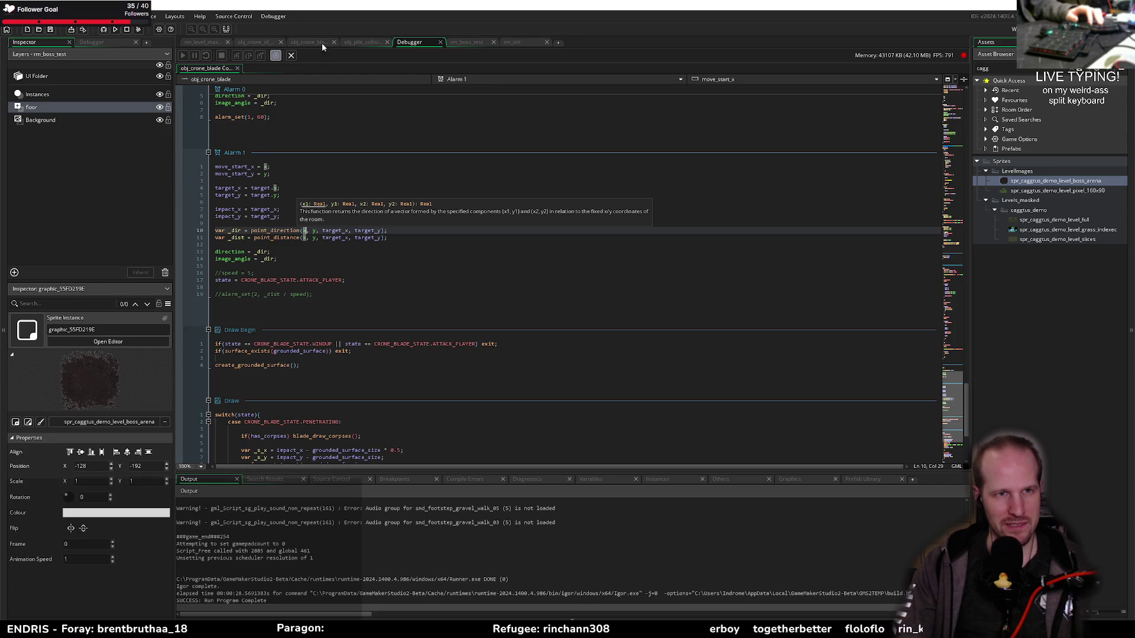
left_click(389, 313)
key("ctrl+t")
type("obj")
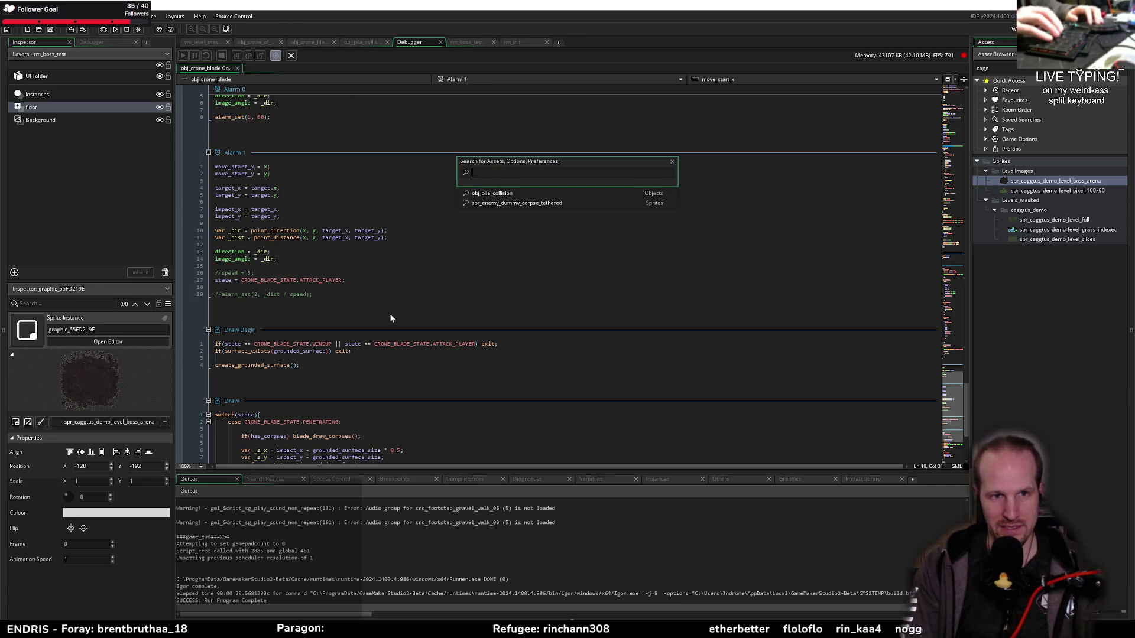
type("_camera")
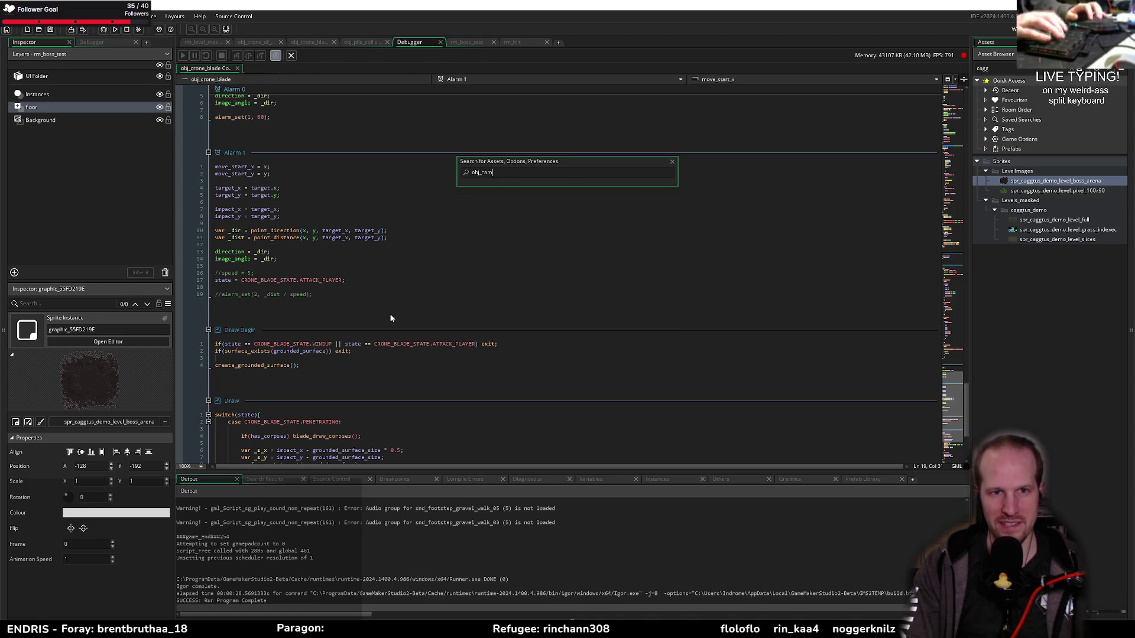
Open obj_camera, read its Create and End Step code, then go back to rm_boss_test
left_click(533, 194)
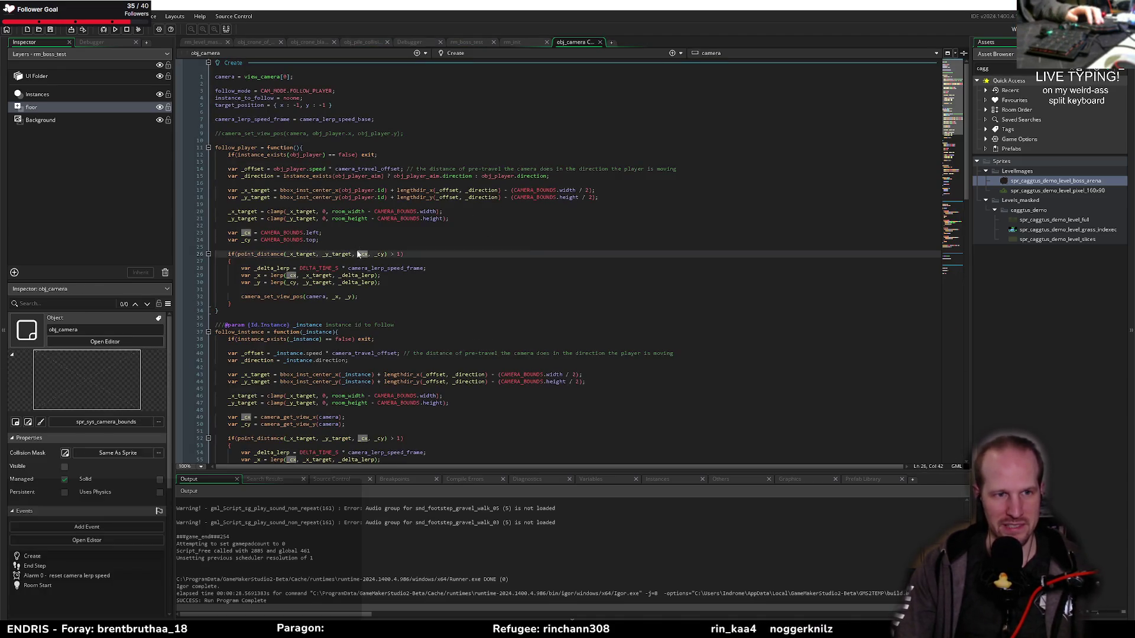
left_click(454, 270)
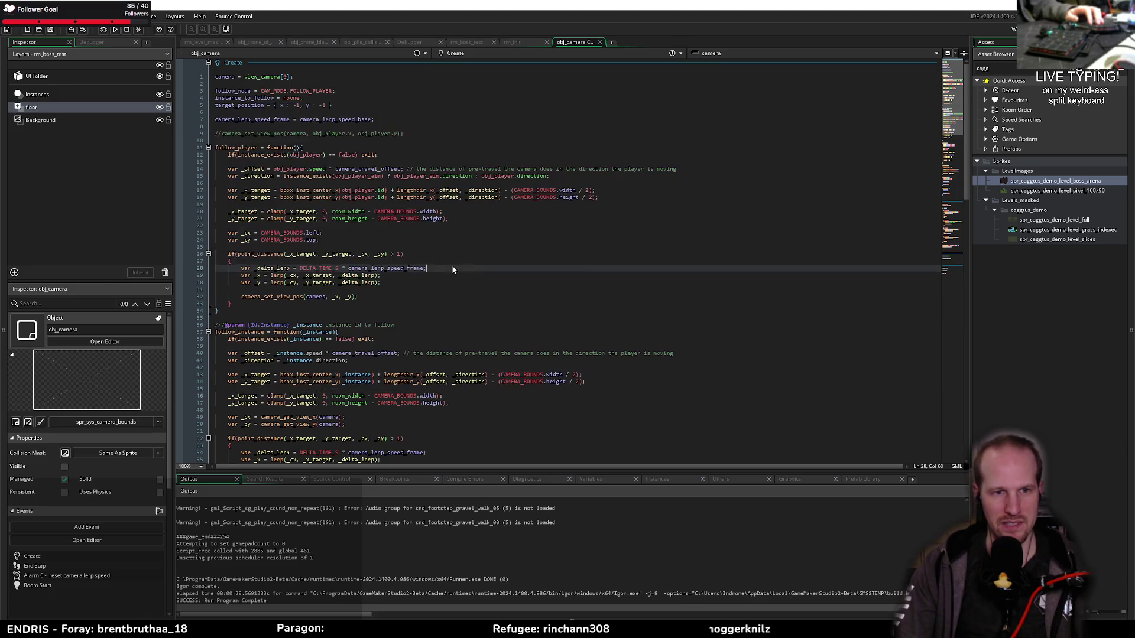
scroll(344, 155, "down", 20)
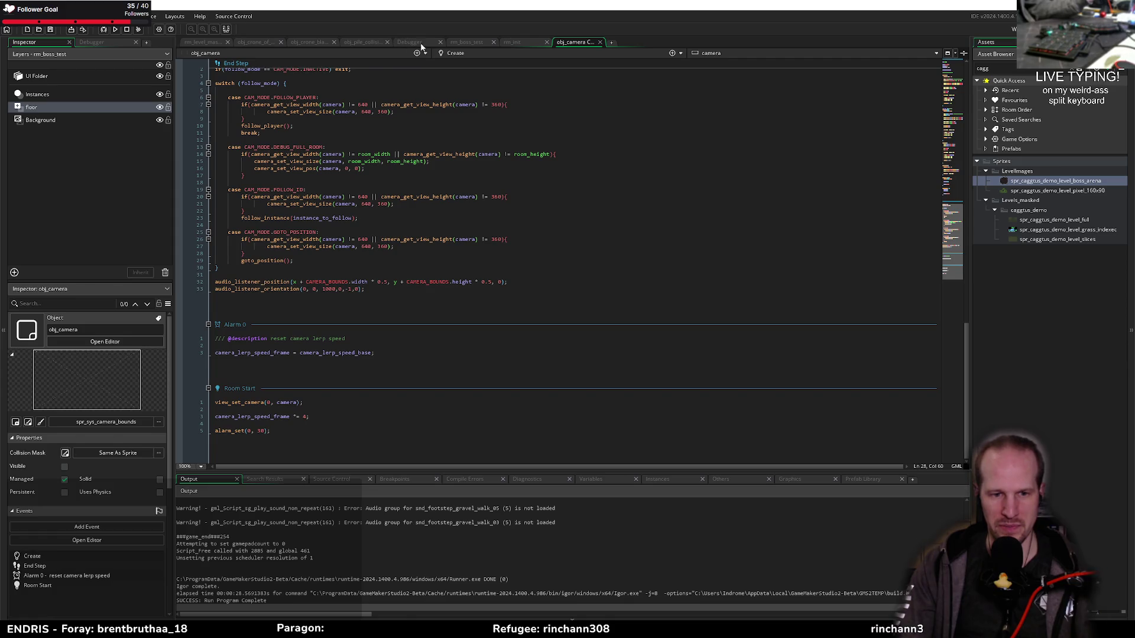
left_click(470, 42)
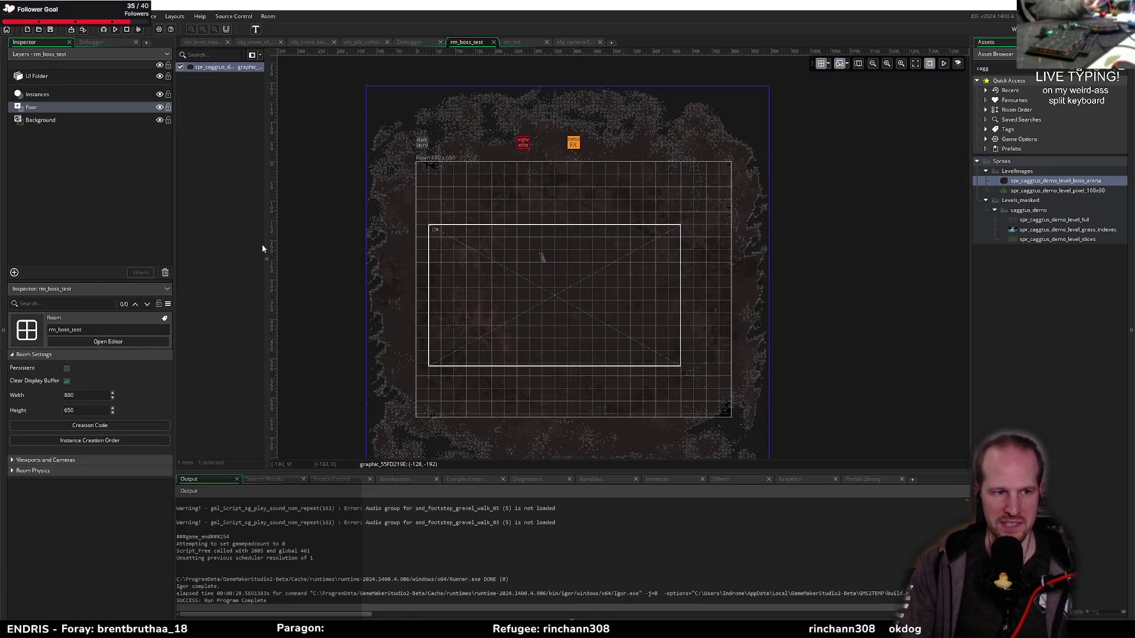
Enable viewports in rm_boss_test and make Viewport 0 visible
left_click(48, 460)
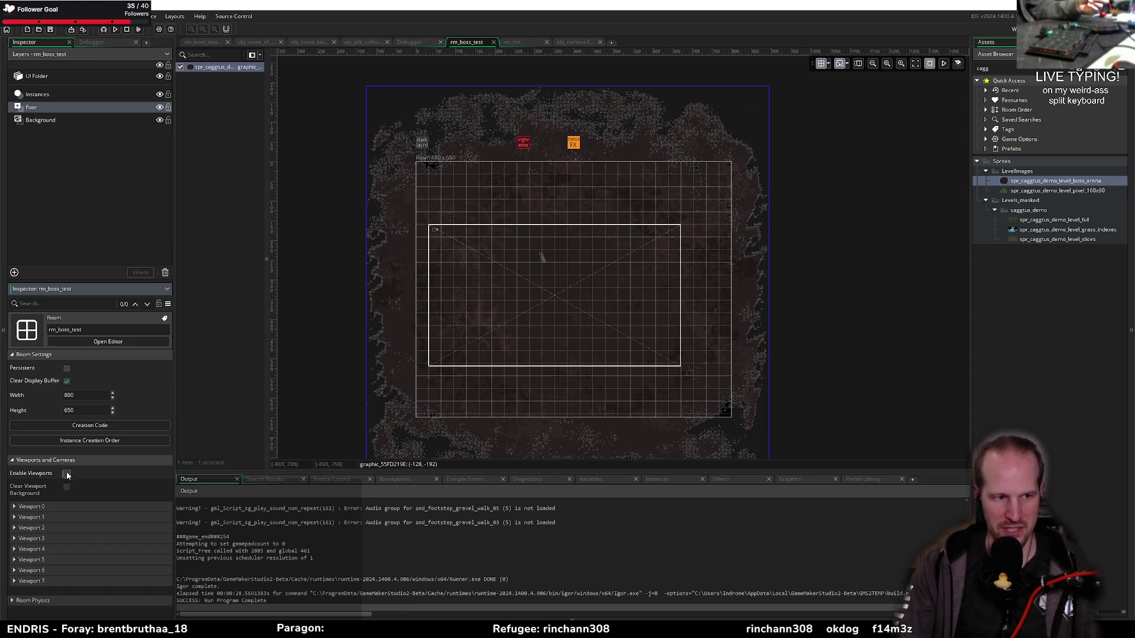
left_click(67, 474)
left_click(32, 507)
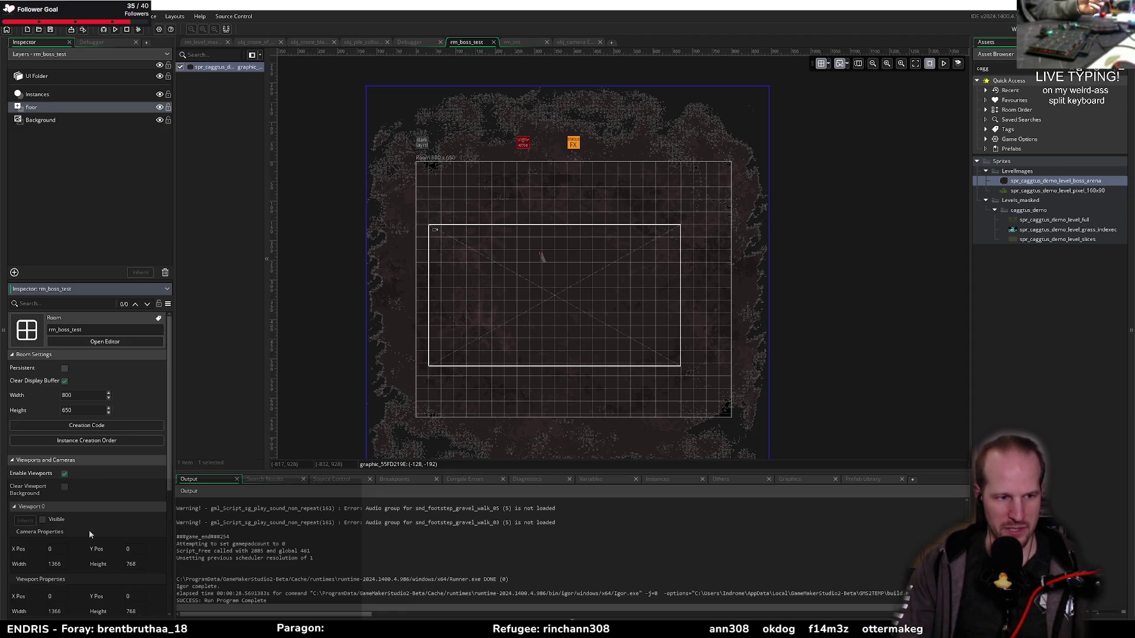
left_click(42, 520)
scroll(75, 522, "down", 2)
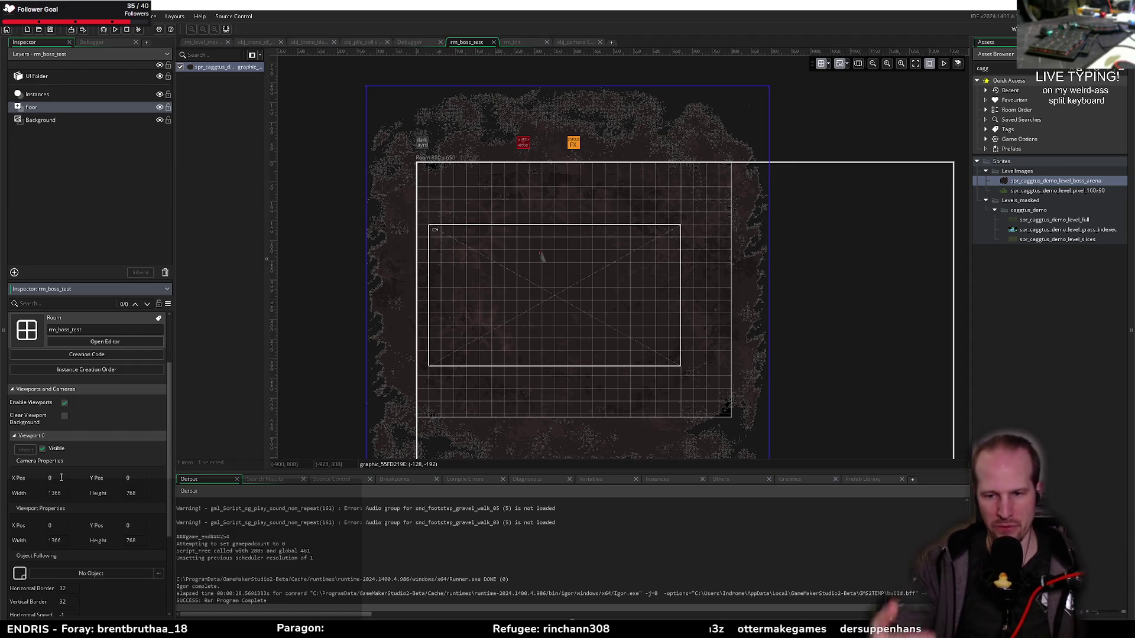
Set Viewport 0's camera to 640x360 and its port to 1280x720
left_click(65, 493)
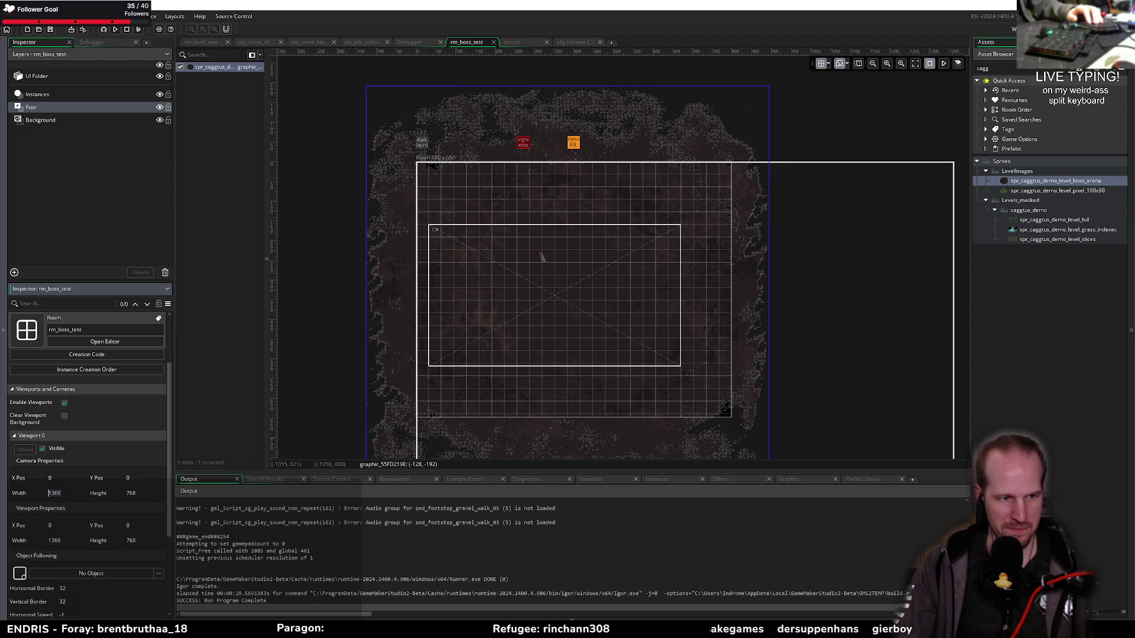
type("640")
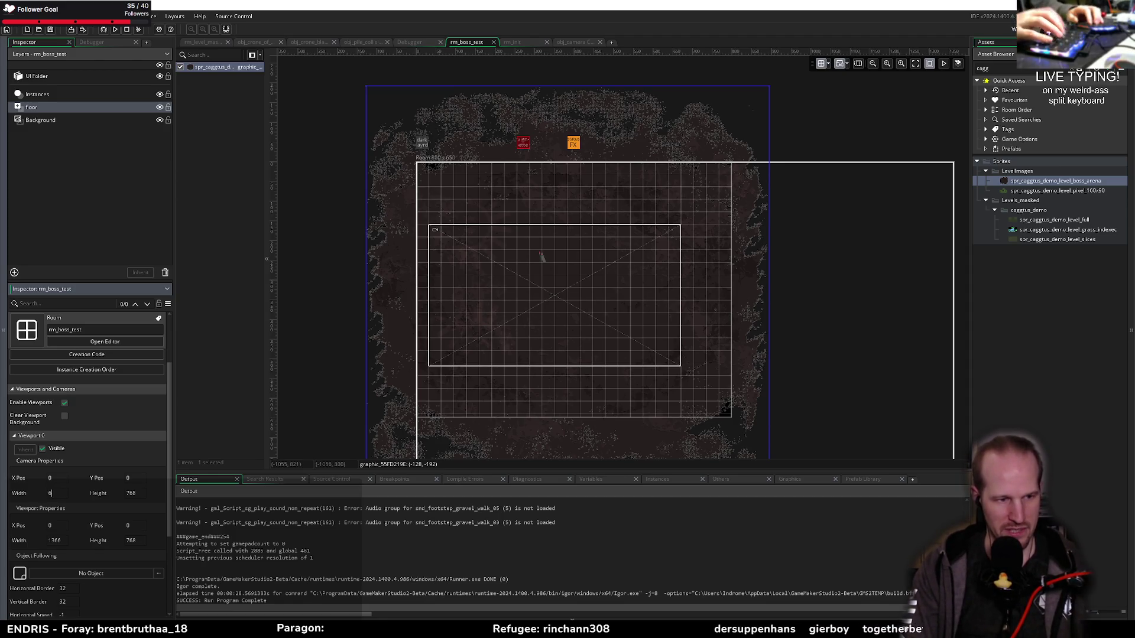
key("Tab")
type("360")
key("Tab")
key("Tab")
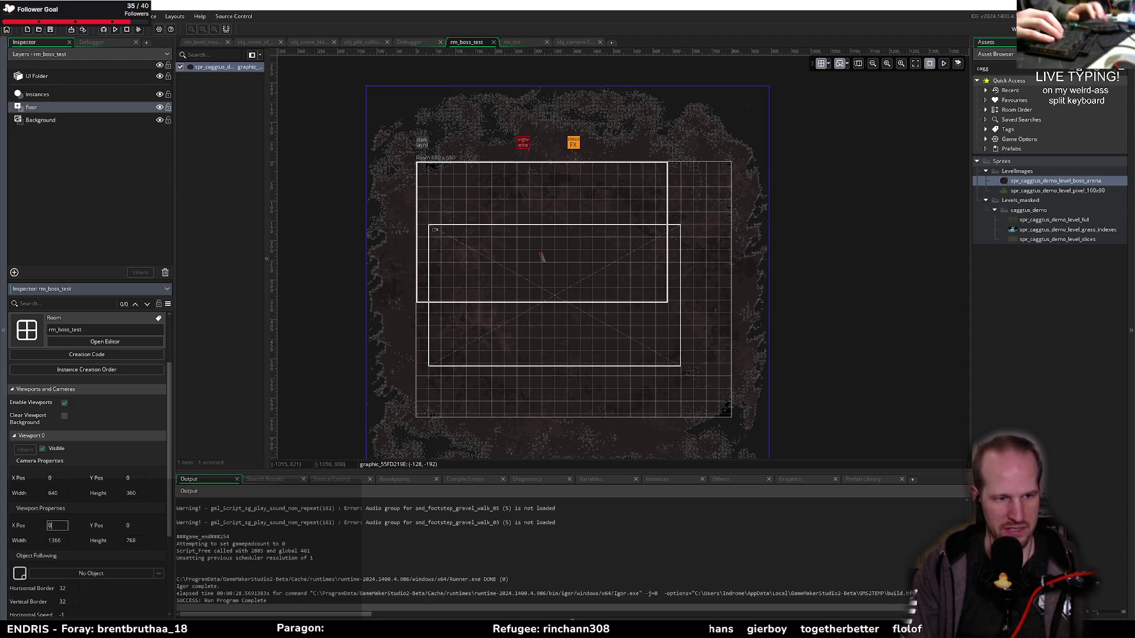
type("1280")
key("Tab")
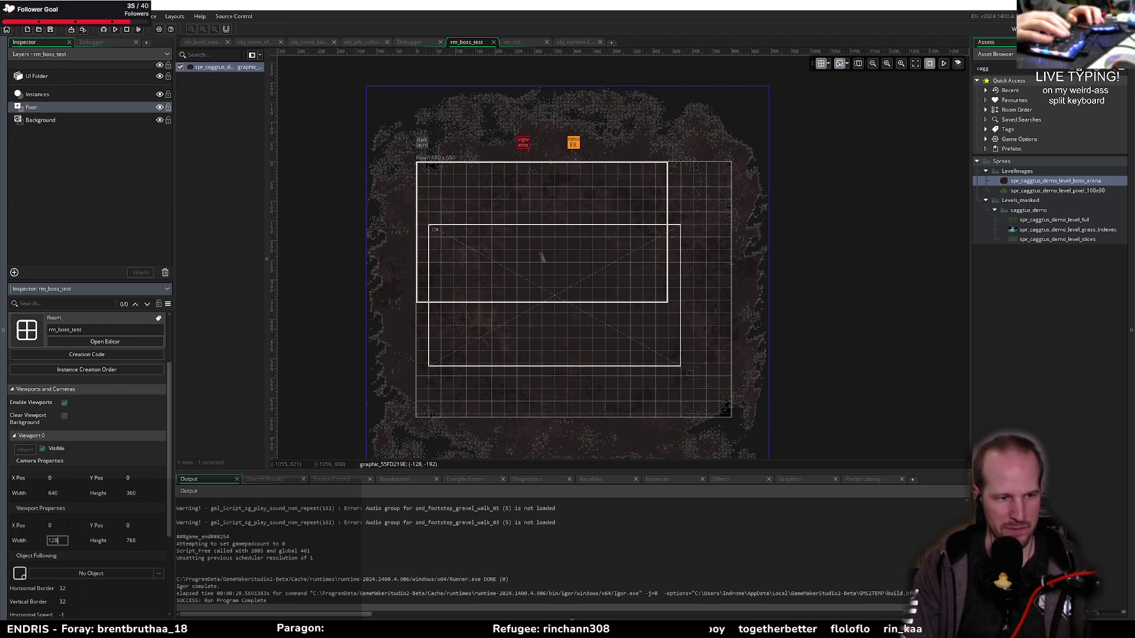
type("720")
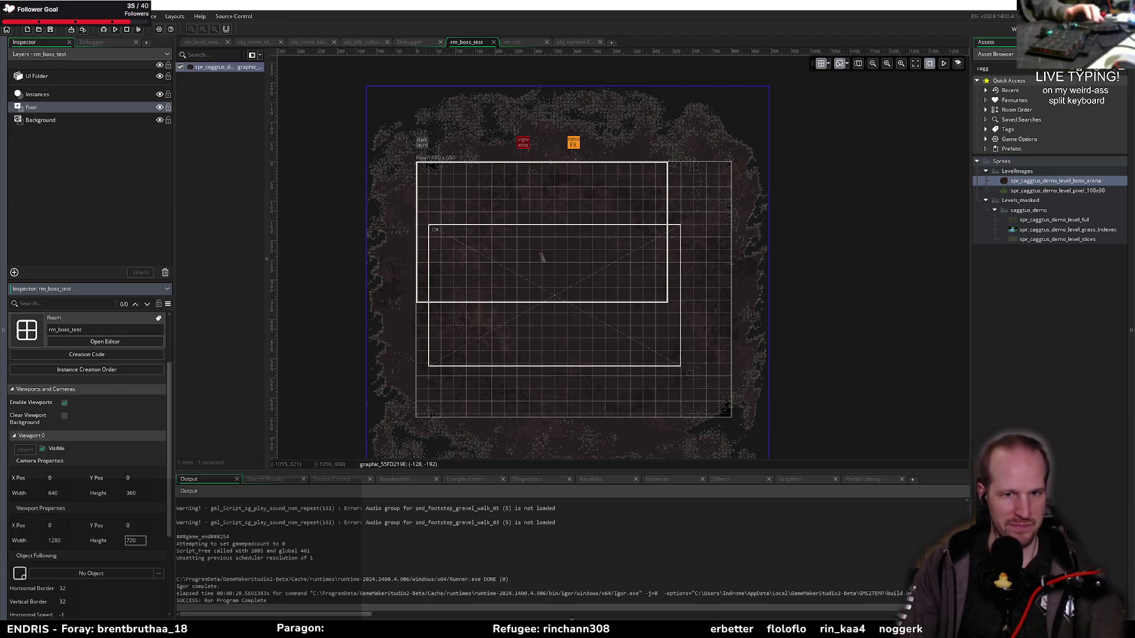
Drag the camera instance toward the room's top-left (128, 128) and start a debug run
left_click_drag(574, 308, 524, 288)
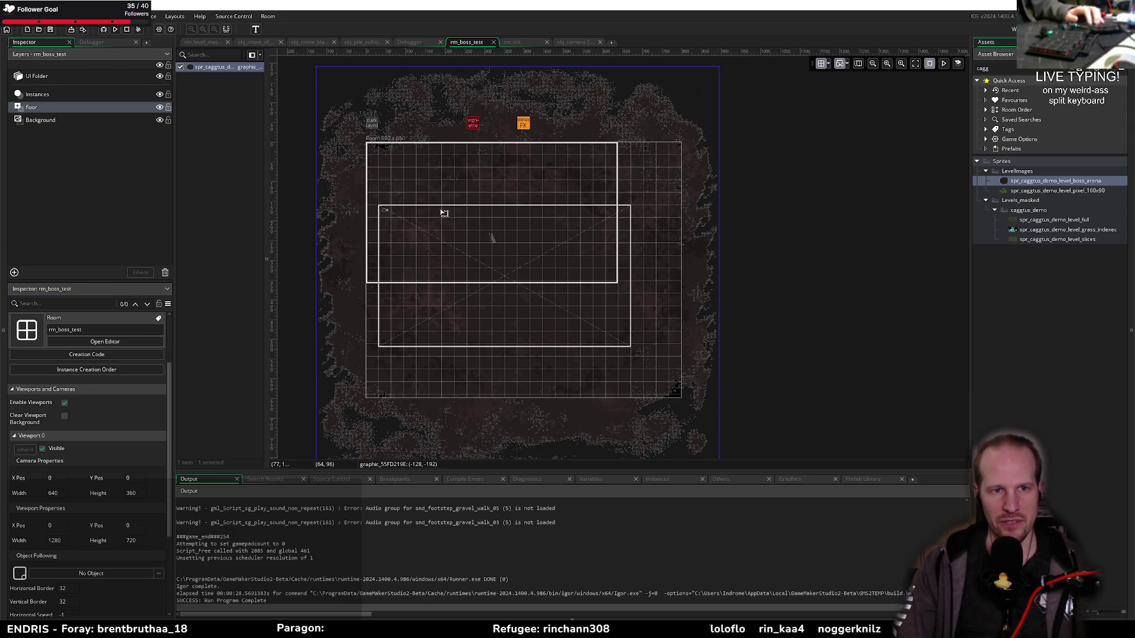
left_click(539, 327)
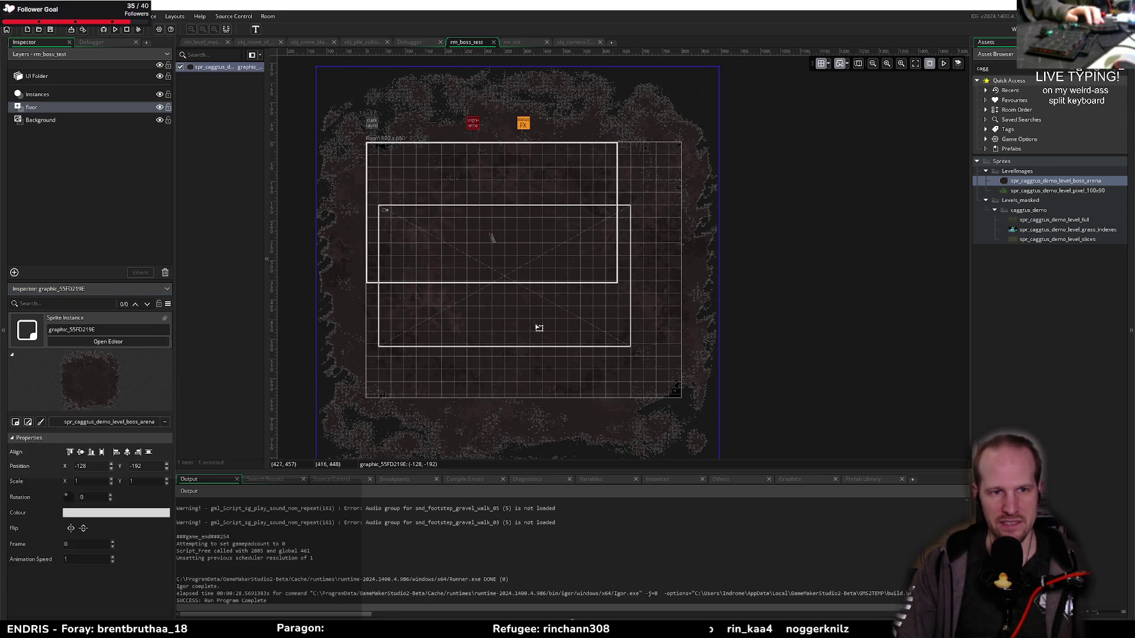
left_click(463, 316)
mouse_move(527, 335)
left_mouse_down()
mouse_move(499, 269)
mouse_move(556, 328)
mouse_move(541, 341)
left_mouse_up()
left_click(105, 30)
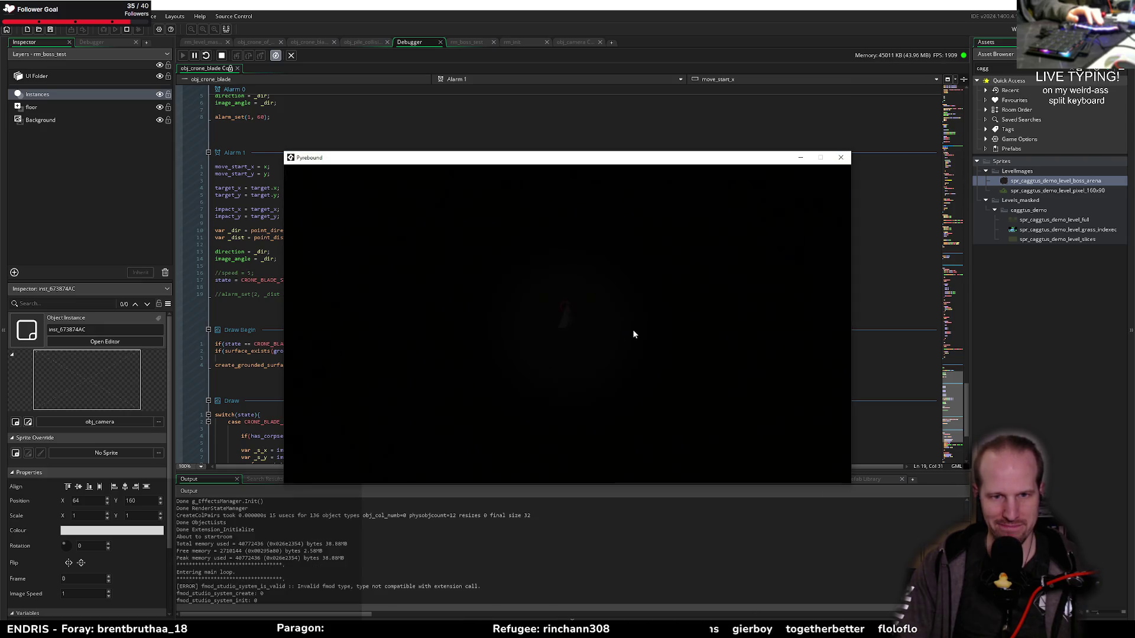
Walk the player right and left in the dark arena, then quit the game with Escape
left_click(586, 328)
key("d")
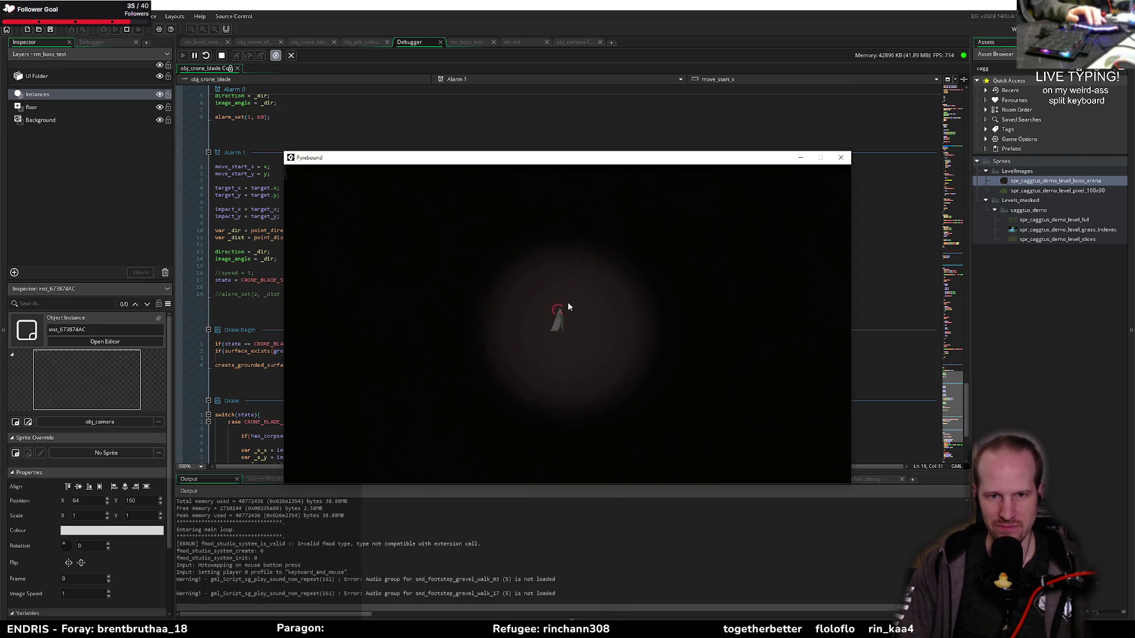
key("a")
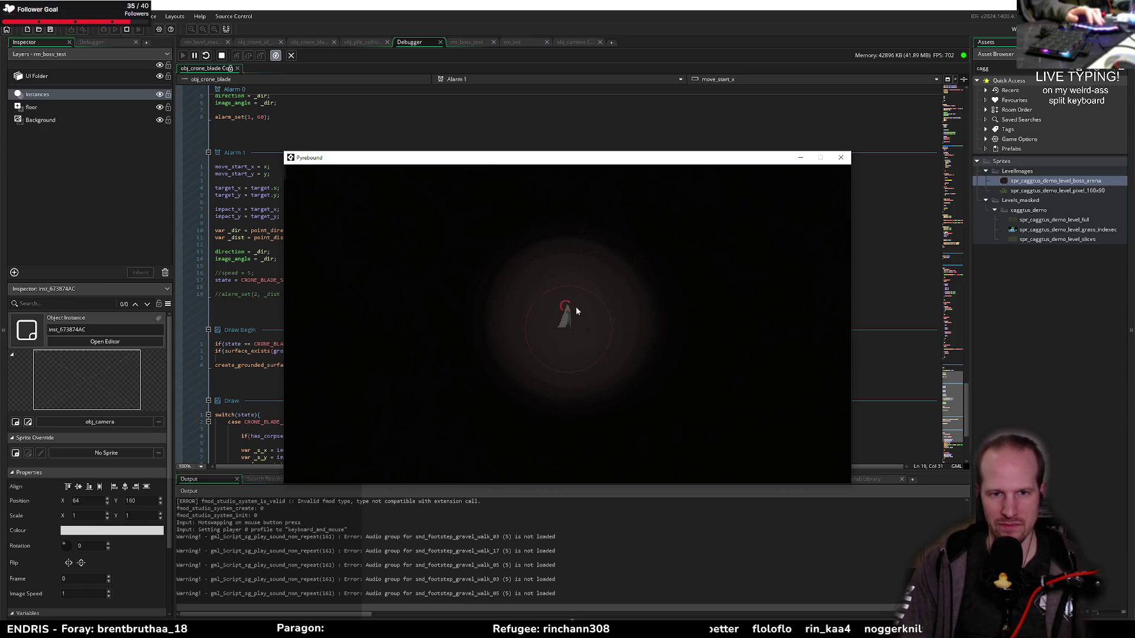
key("Escape")
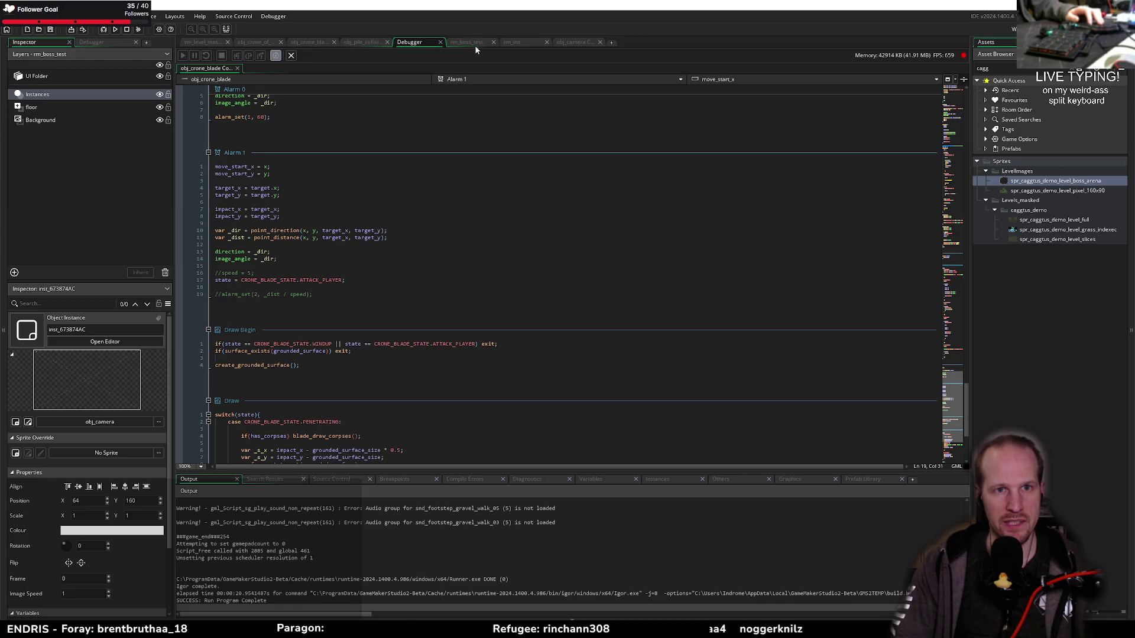
Switch to rm_level_mask_test and inspect its obj_VFX_layers, obj_level_collision and obj_cs_enemy_base instances
left_click(362, 43)
left_click(309, 43)
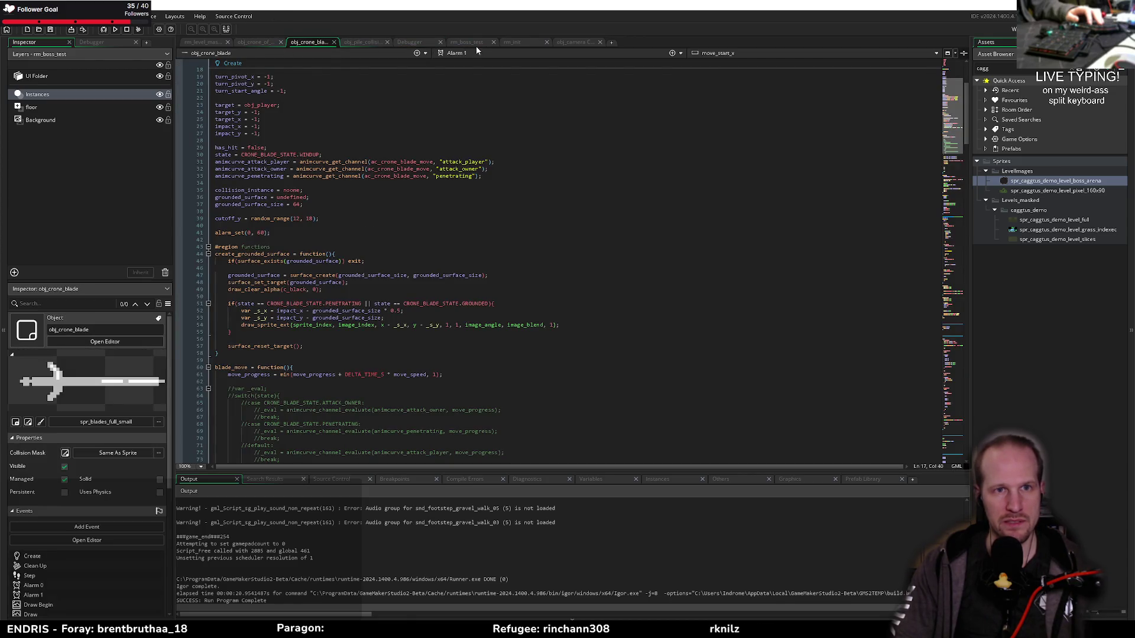
left_click(470, 42)
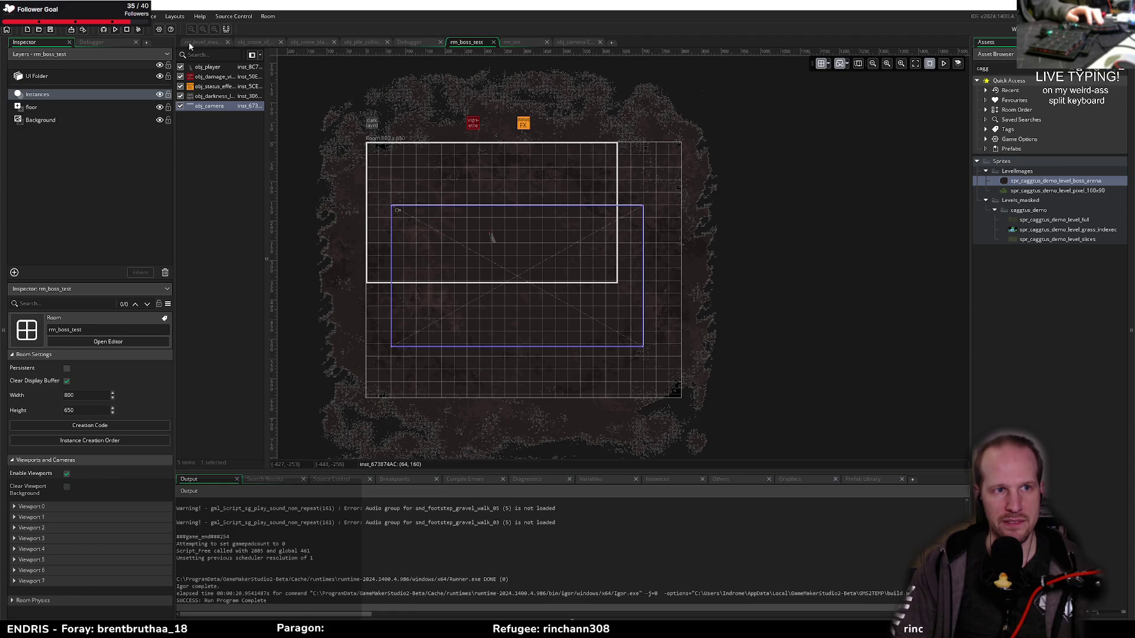
left_click(190, 43)
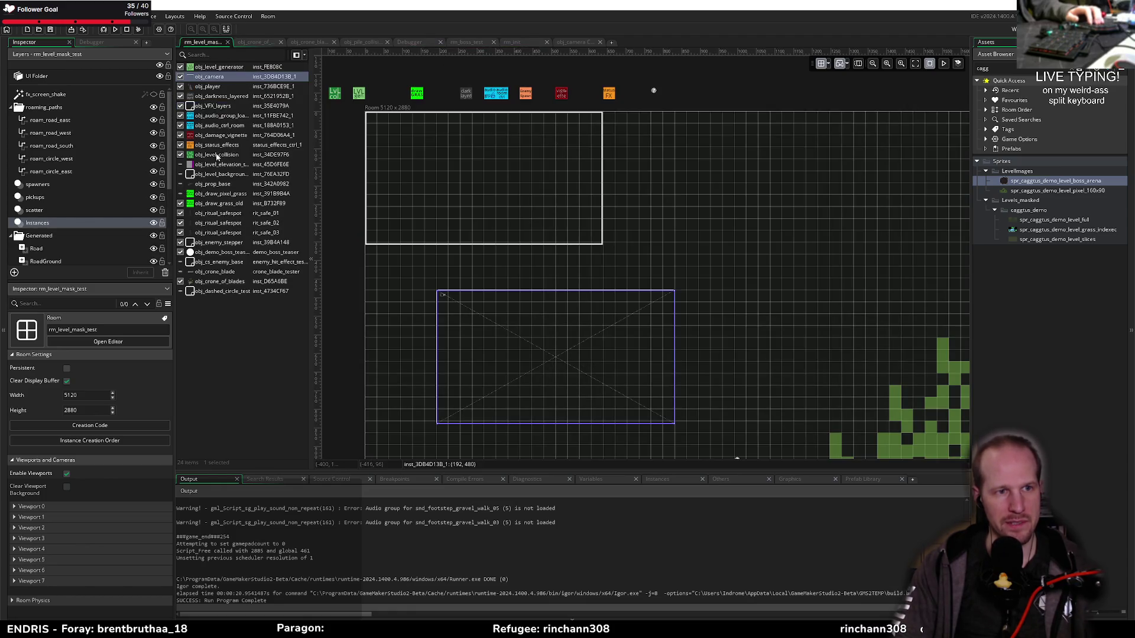
left_click(654, 93)
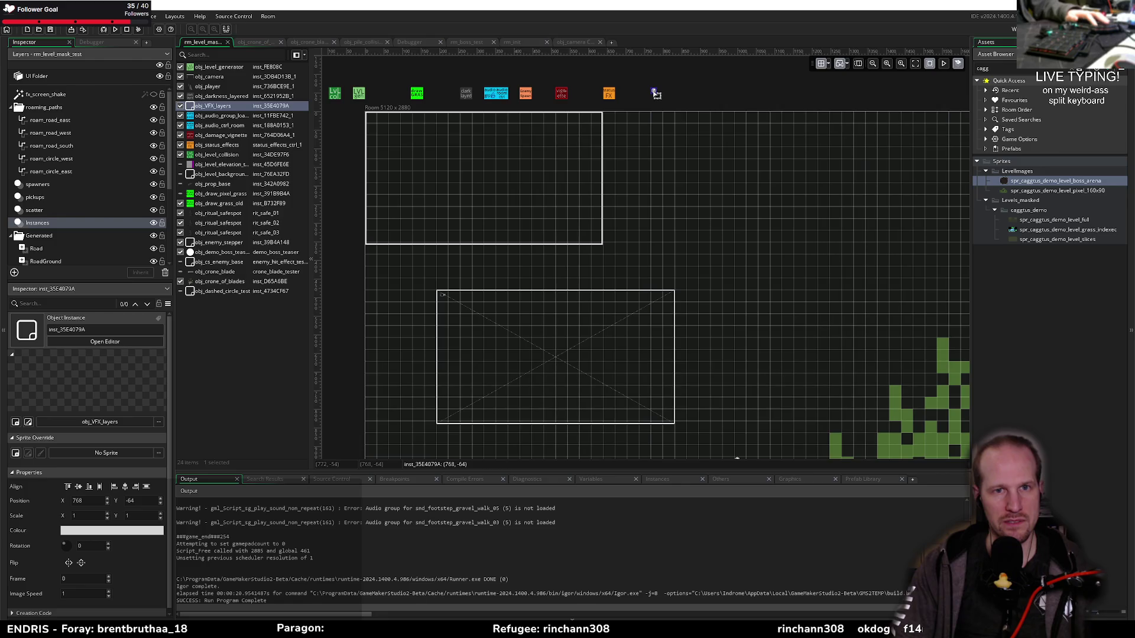
left_click(679, 100)
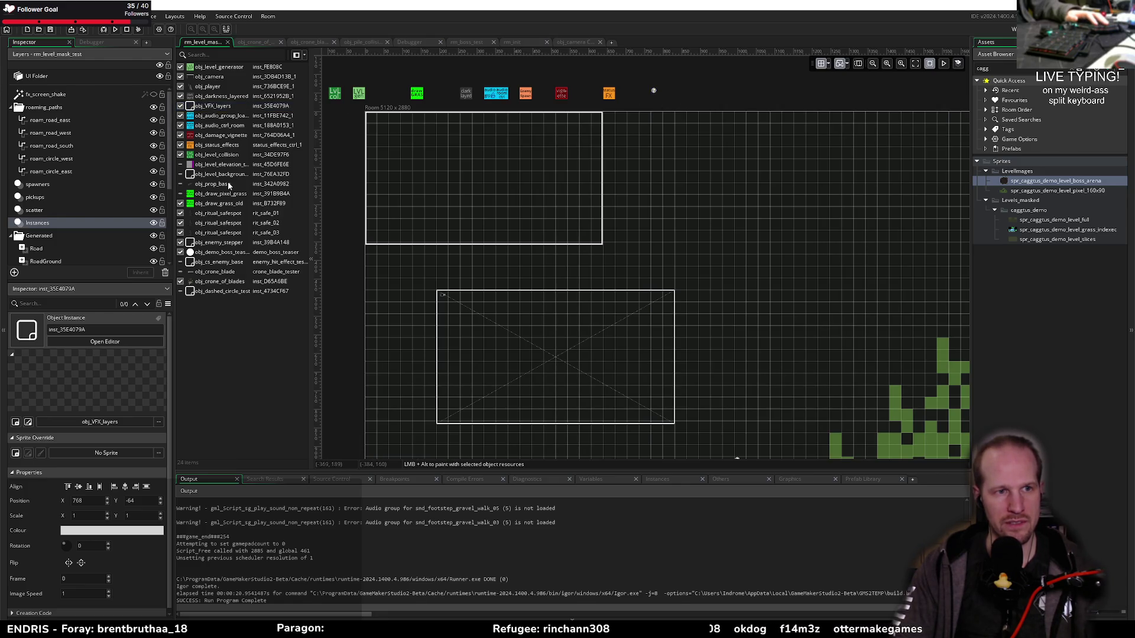
left_click(225, 155)
left_click(220, 262)
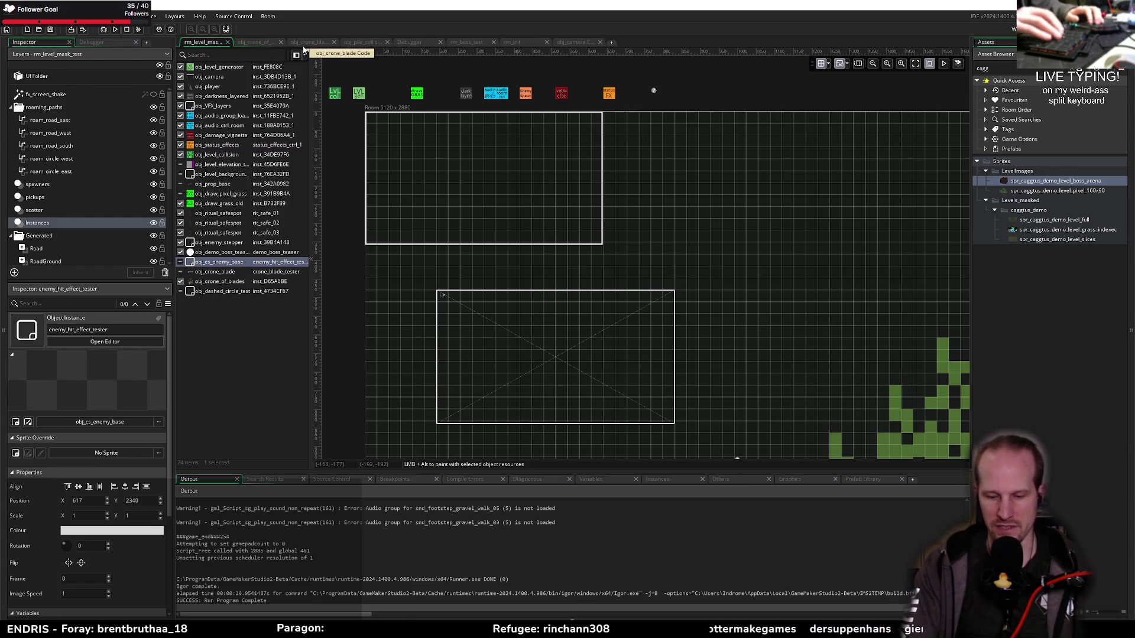
Search the assets for 'menu' and browse the results
key("ctrl+t")
type("menu")
key("Down")
key("Down")
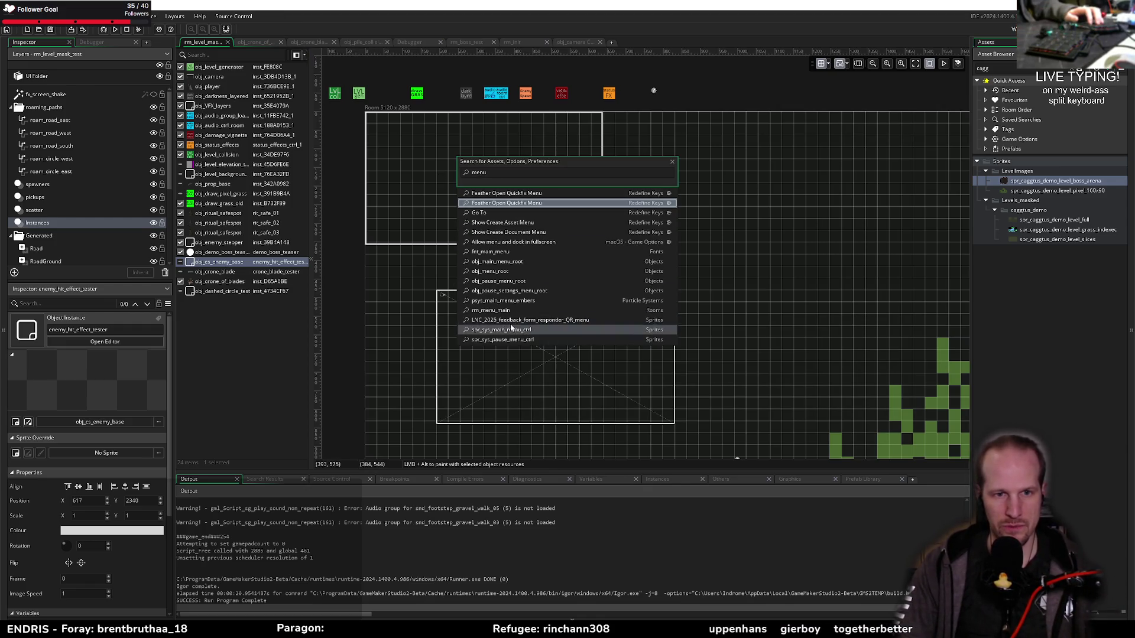
Open rm_menu_main and cut the sys_debug_control and sys_debug_shortcuts instances out of it
left_click(497, 311)
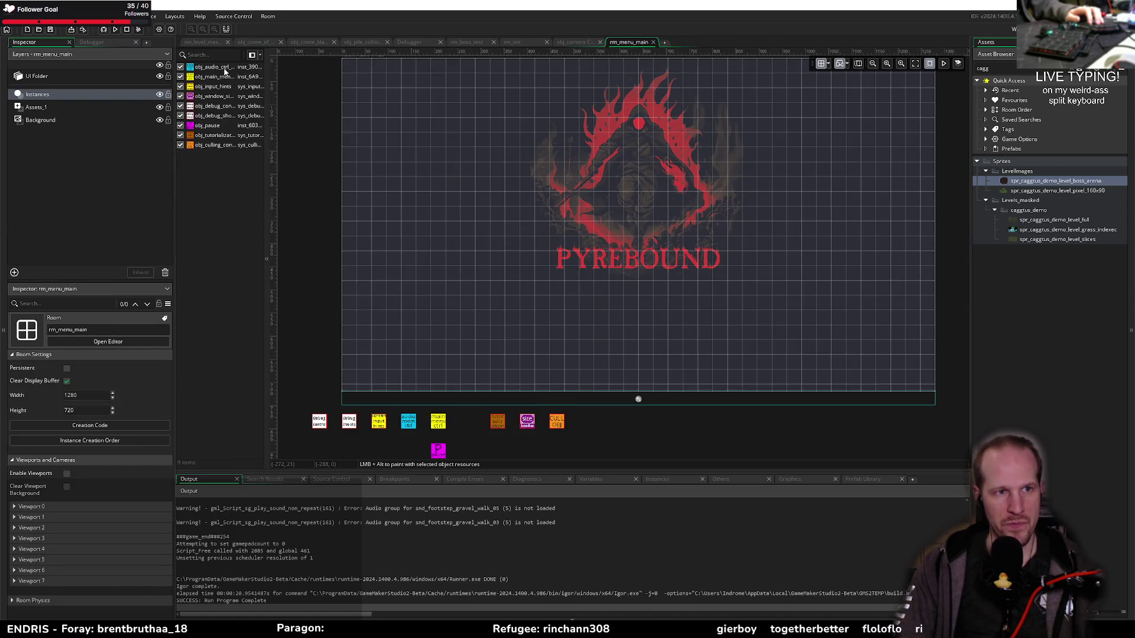
left_click_drag(489, 434, 534, 362)
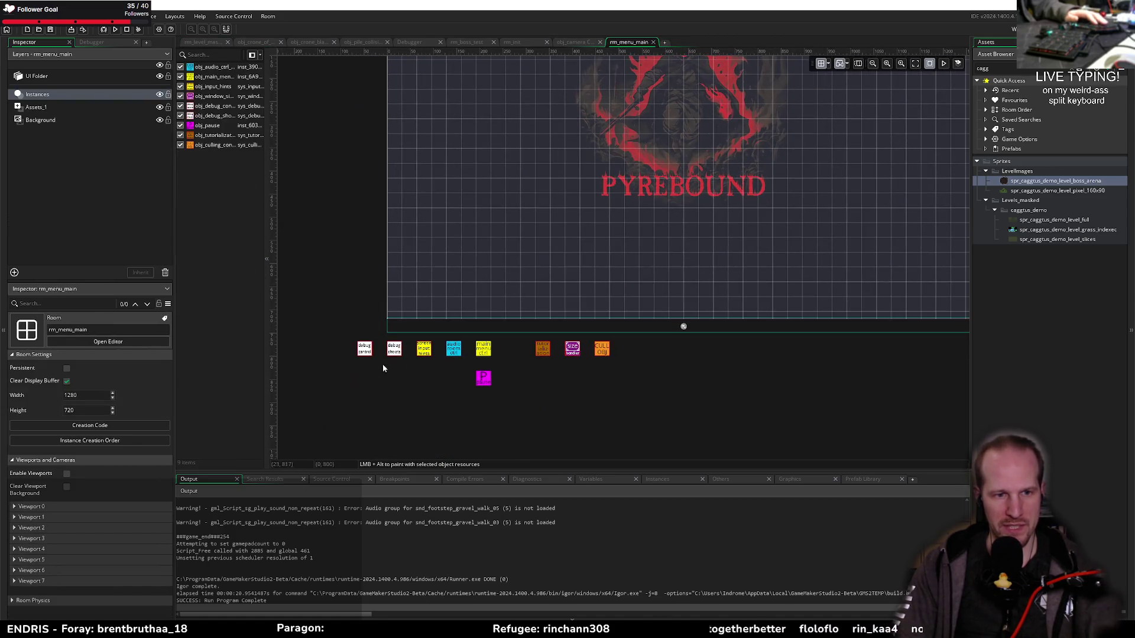
left_click(365, 348)
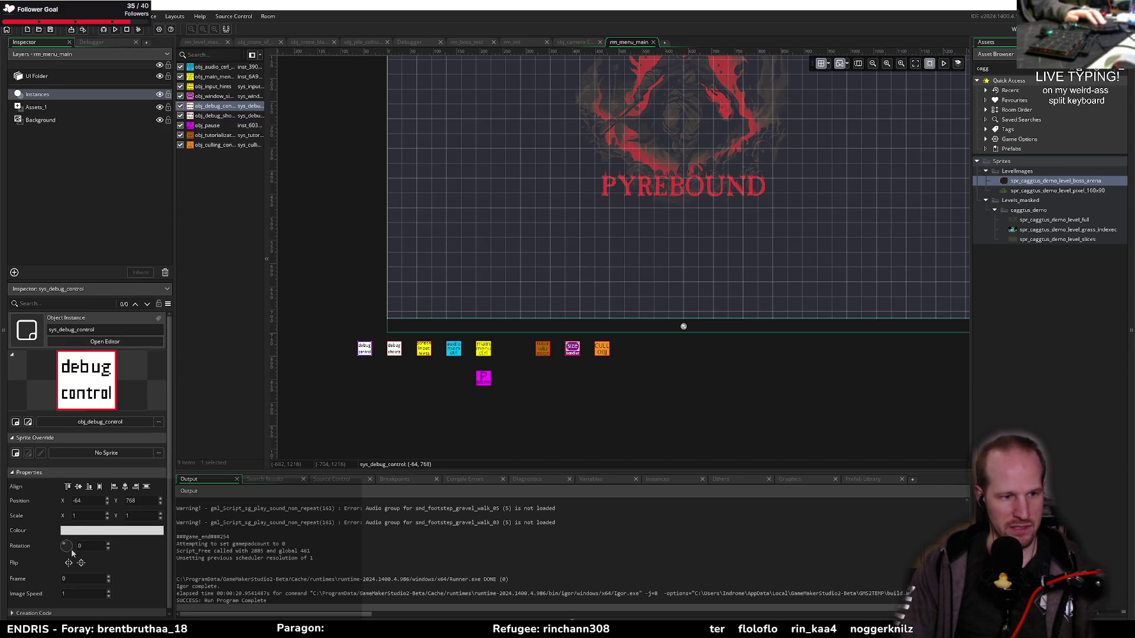
scroll(51, 575, "down", 1)
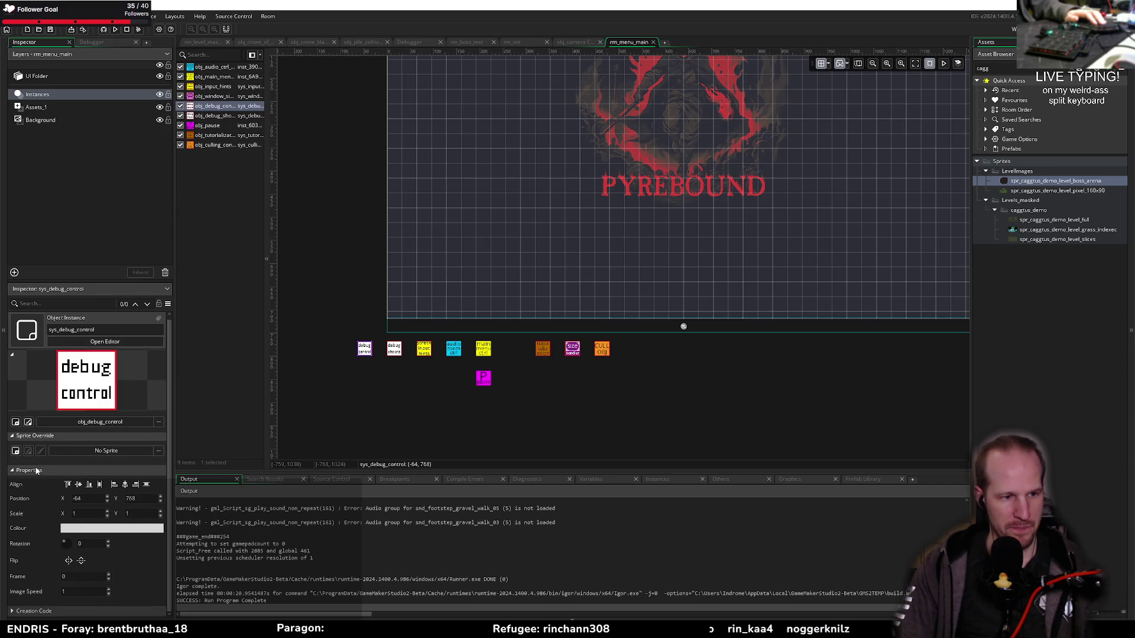
scroll(36, 450, "up", 1)
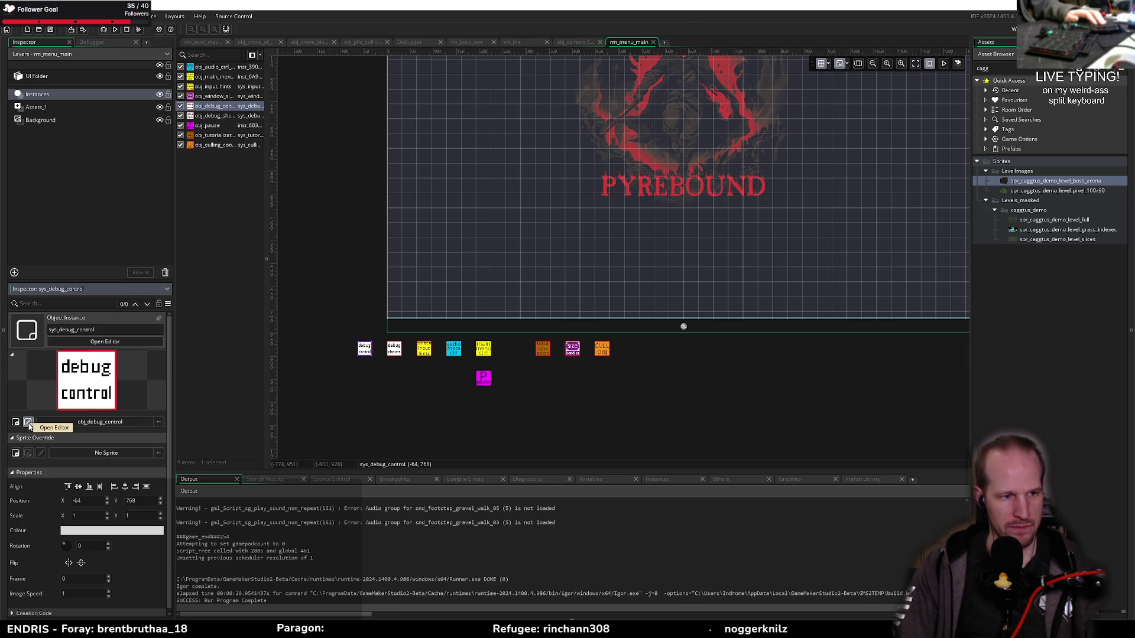
left_click(28, 422)
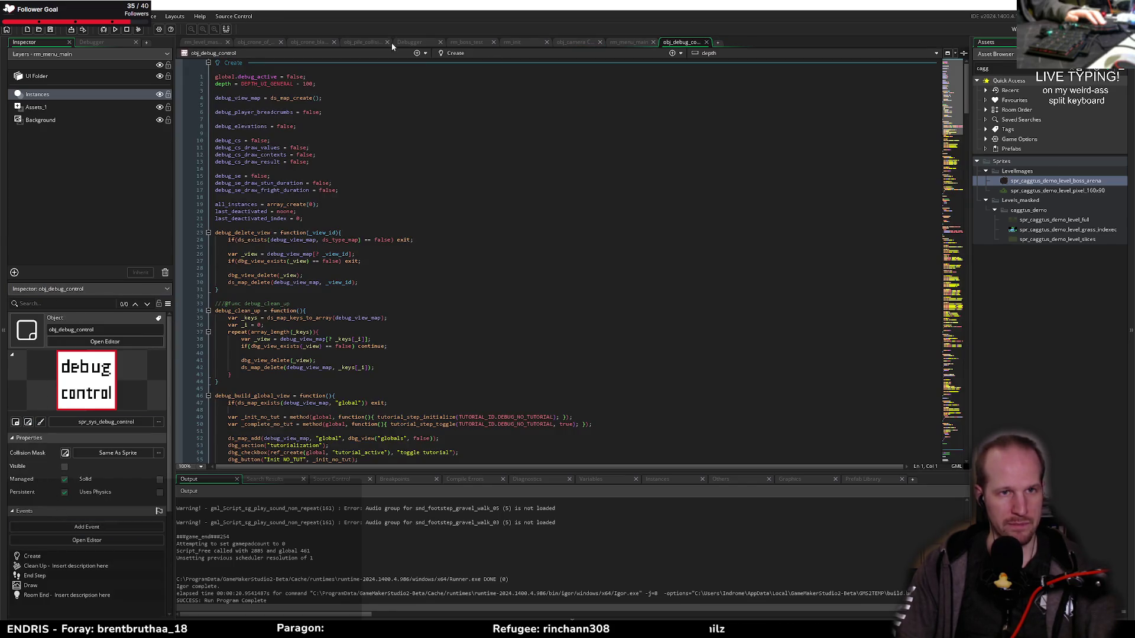
left_click(706, 42)
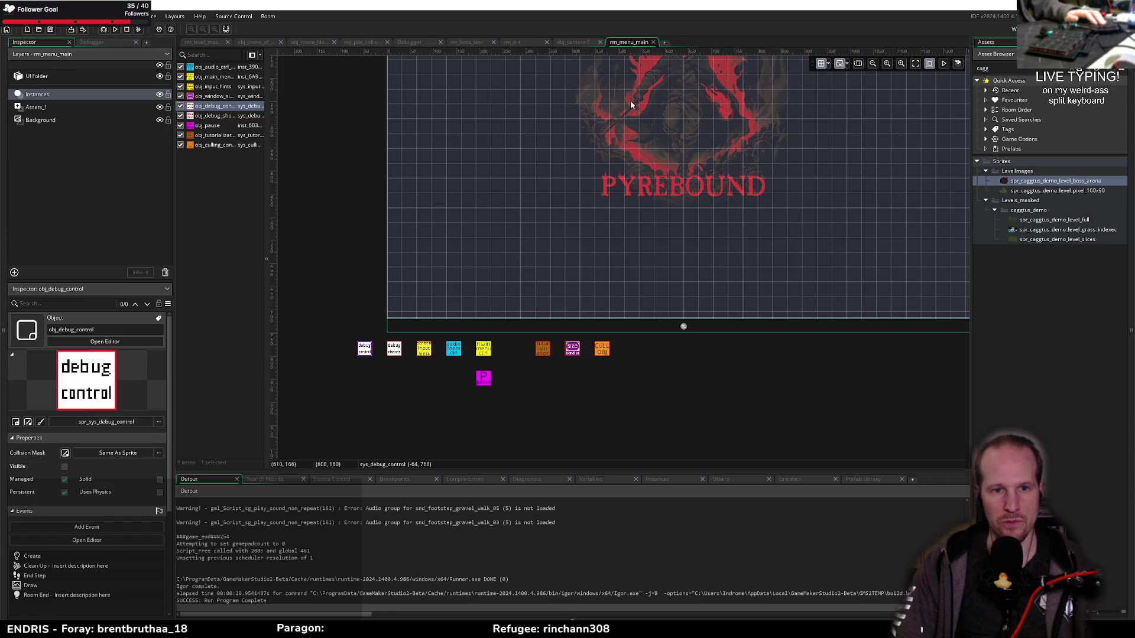
left_click(391, 353)
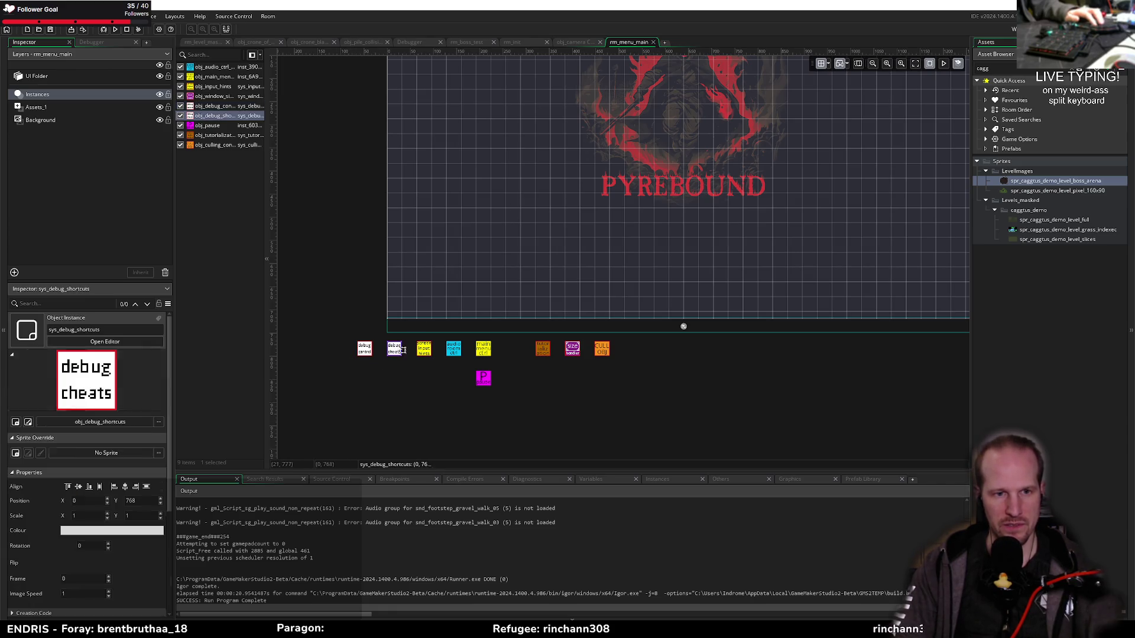
left_click(365, 350)
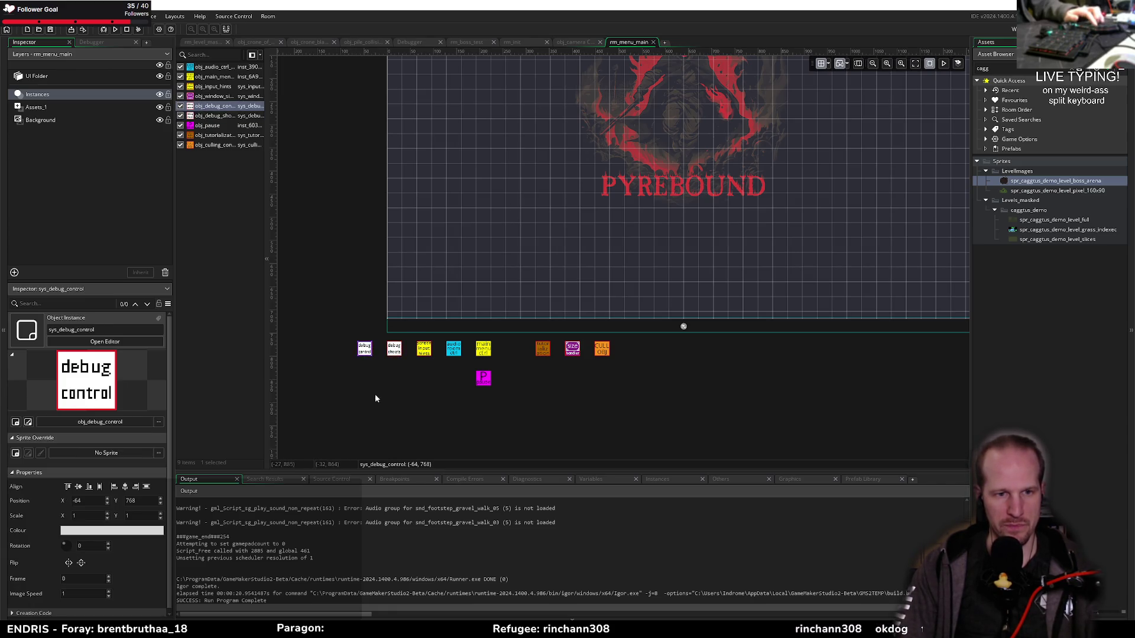
left_click(394, 350, "ctrl")
key("Delete")
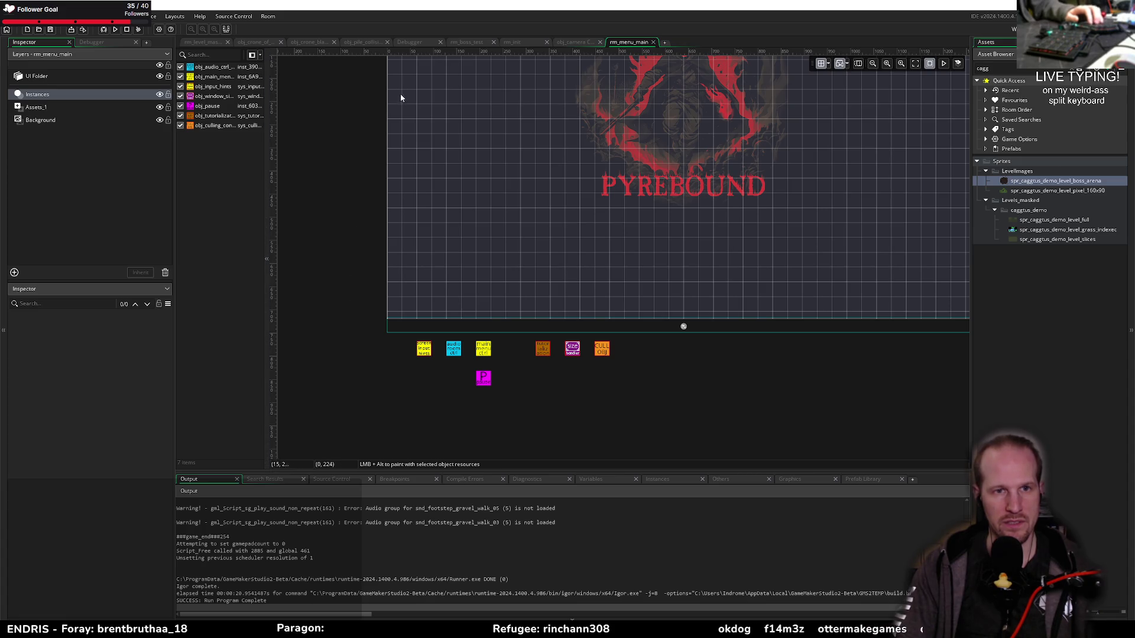
Place both debug instances just above rm_init, then start a debug run with F6
left_click(535, 42)
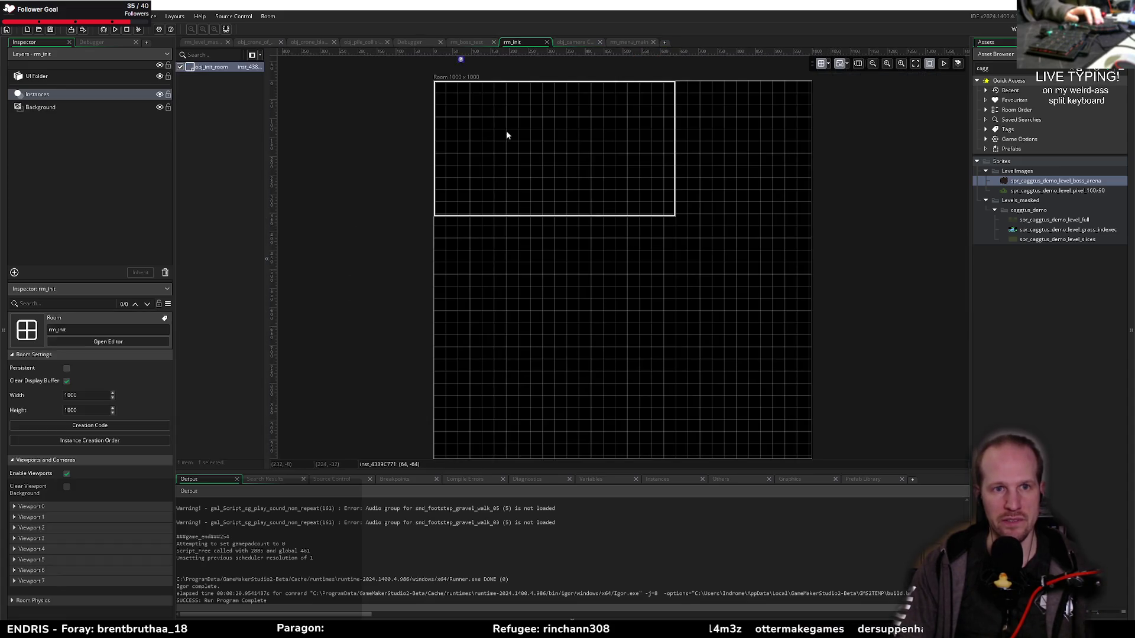
scroll(384, 225, "up", 3)
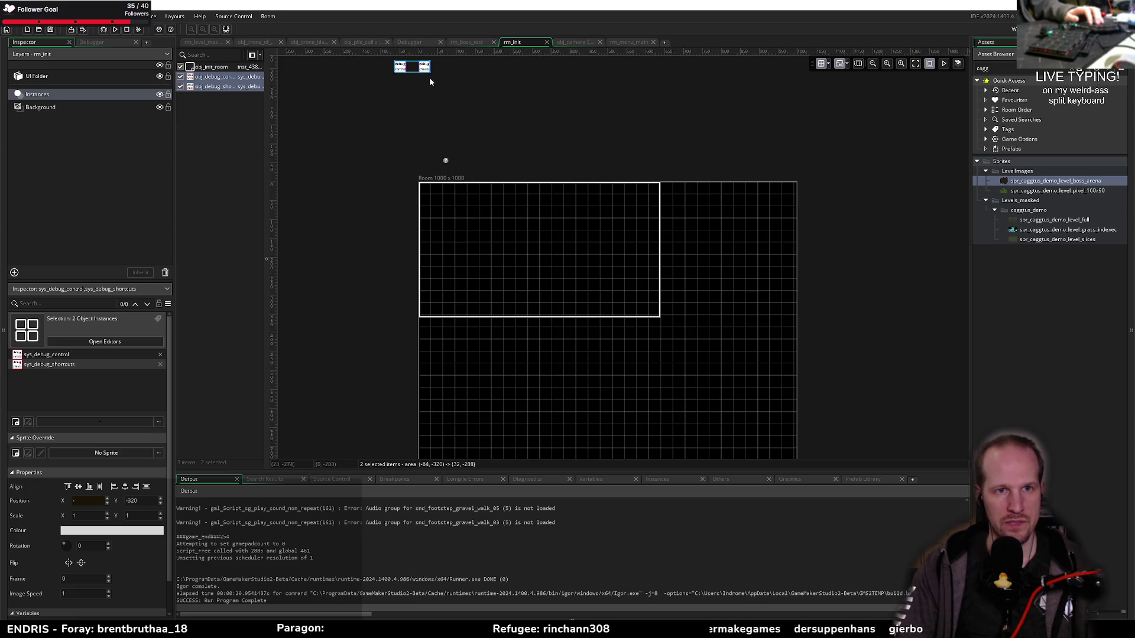
left_click_drag(437, 82, 519, 170)
left_click(587, 142)
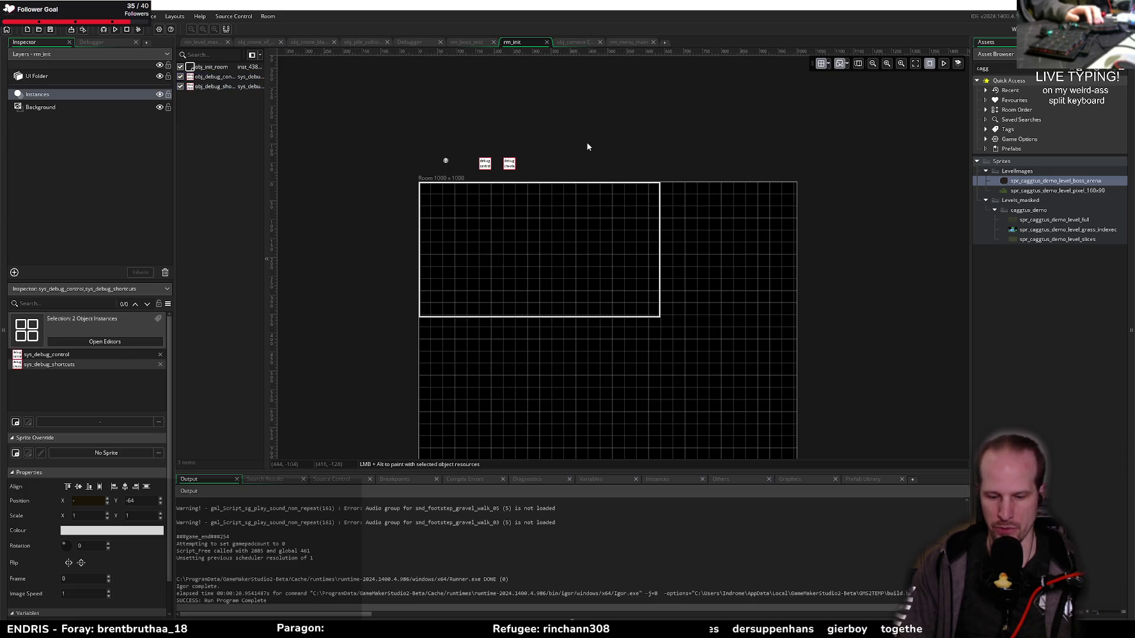
key("F6")
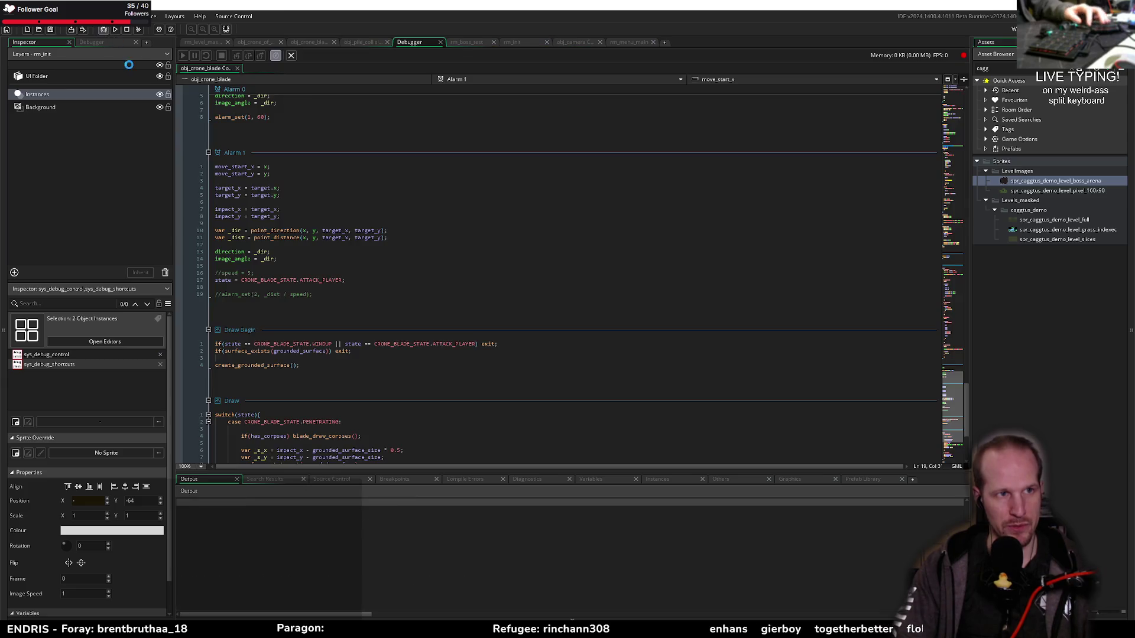
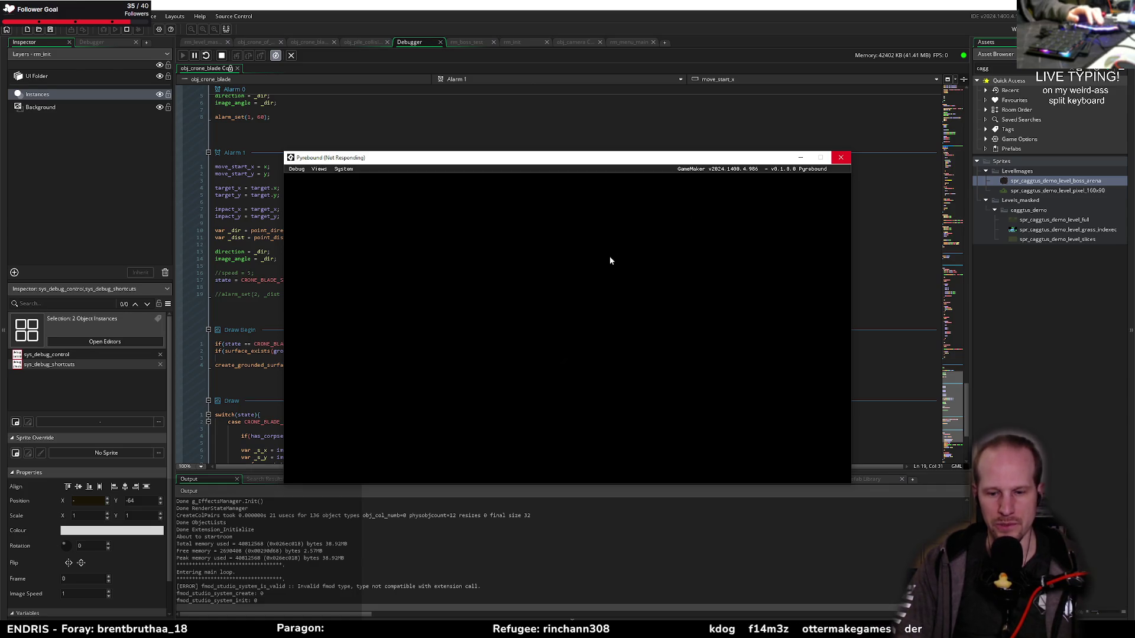
Close the frozen Pyrebound window and start a fresh debug run
mouse_move(487, 157)
left_mouse_down()
mouse_move(524, 411)
mouse_move(557, 207)
left_mouse_up()
left_click(907, 215)
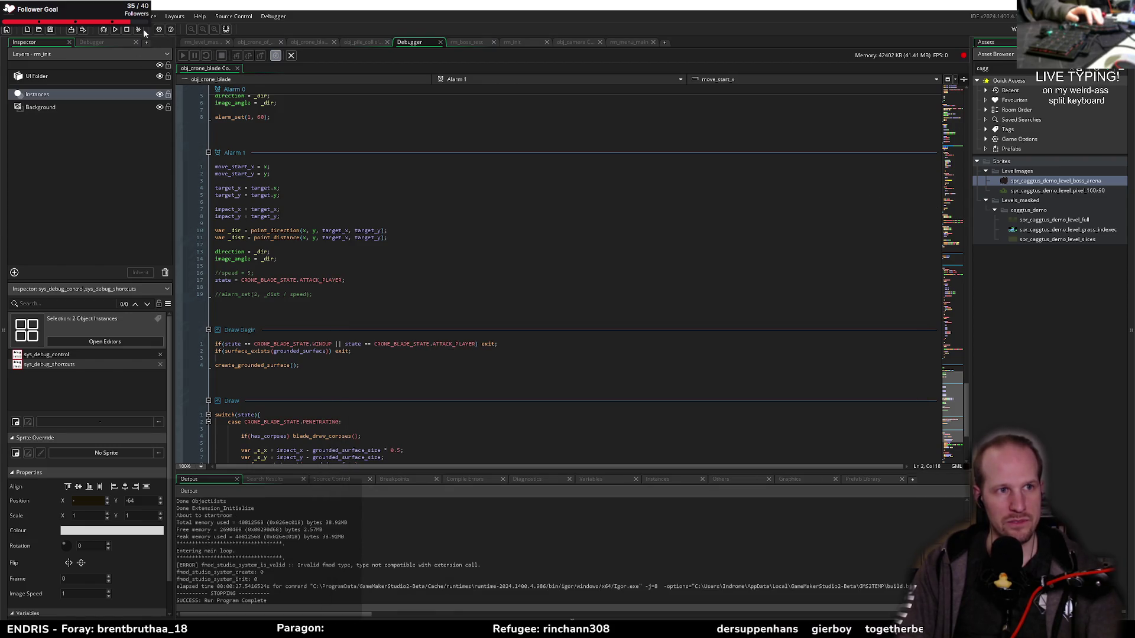
left_click(106, 28)
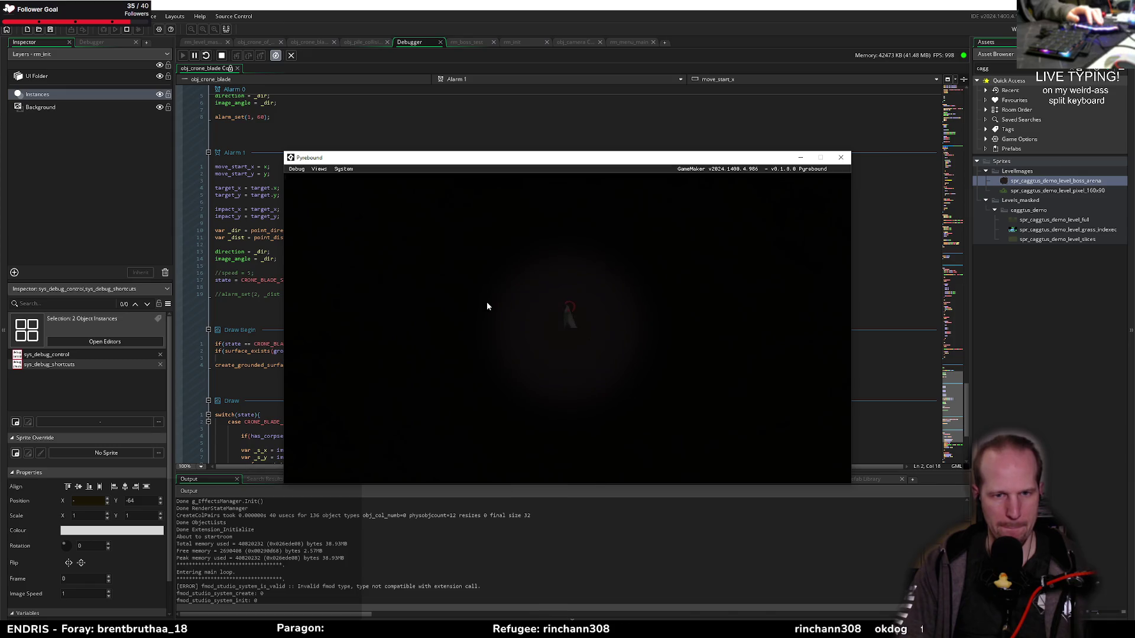
Play-test walking, full-level lighting (F1/F2), corpse tethering and attacking, then quit the game
left_click(584, 328)
key("a")
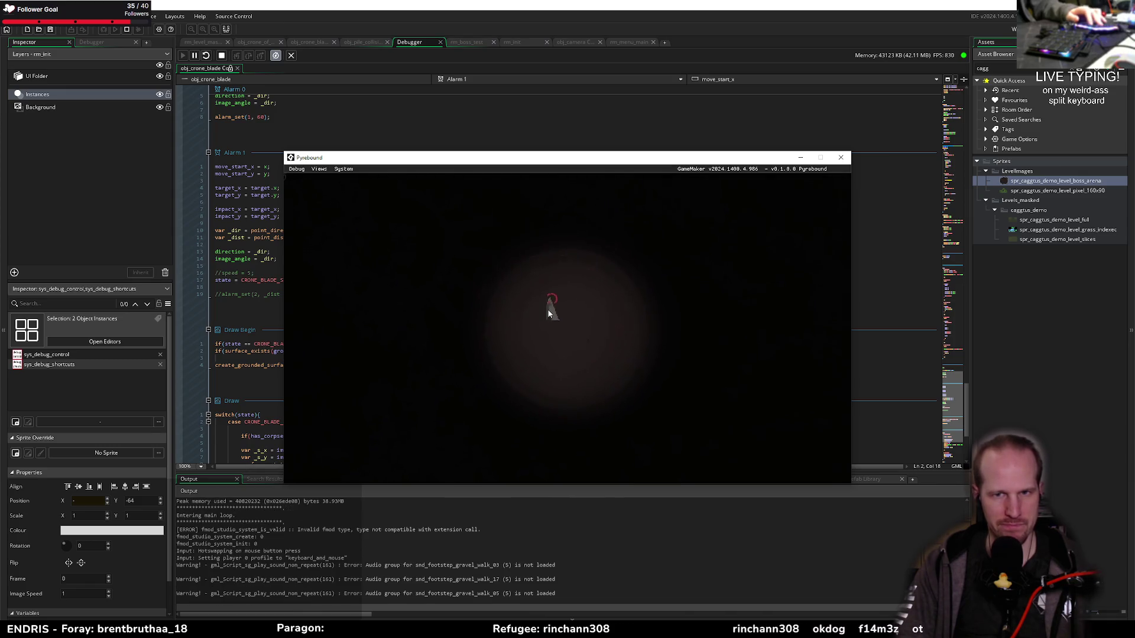
key("d")
key("F1")
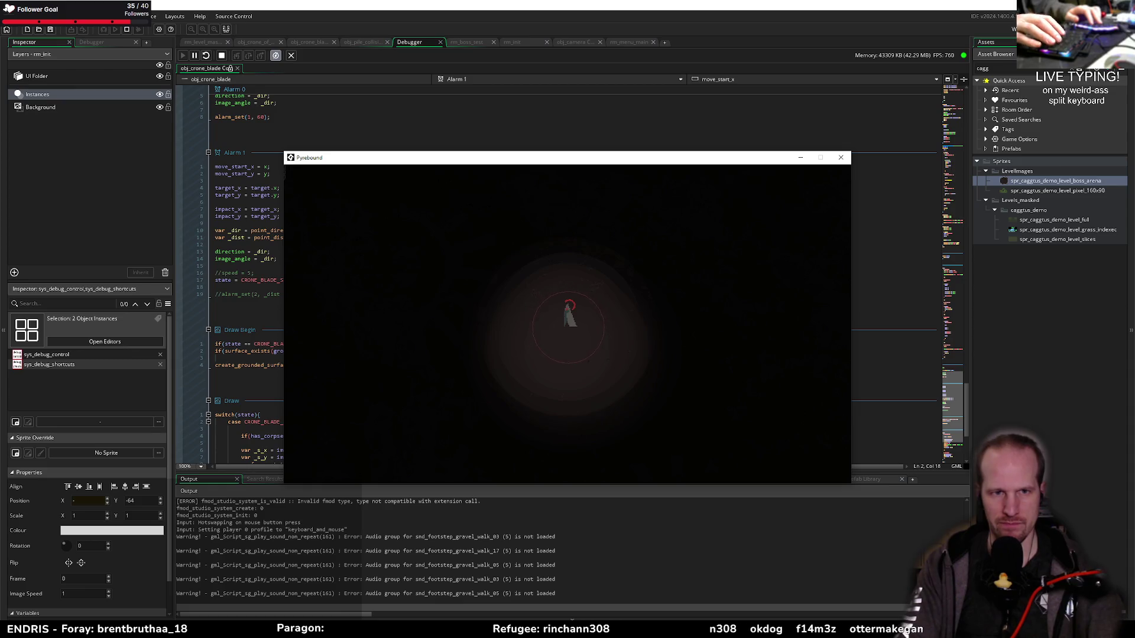
key("F2")
key("a")
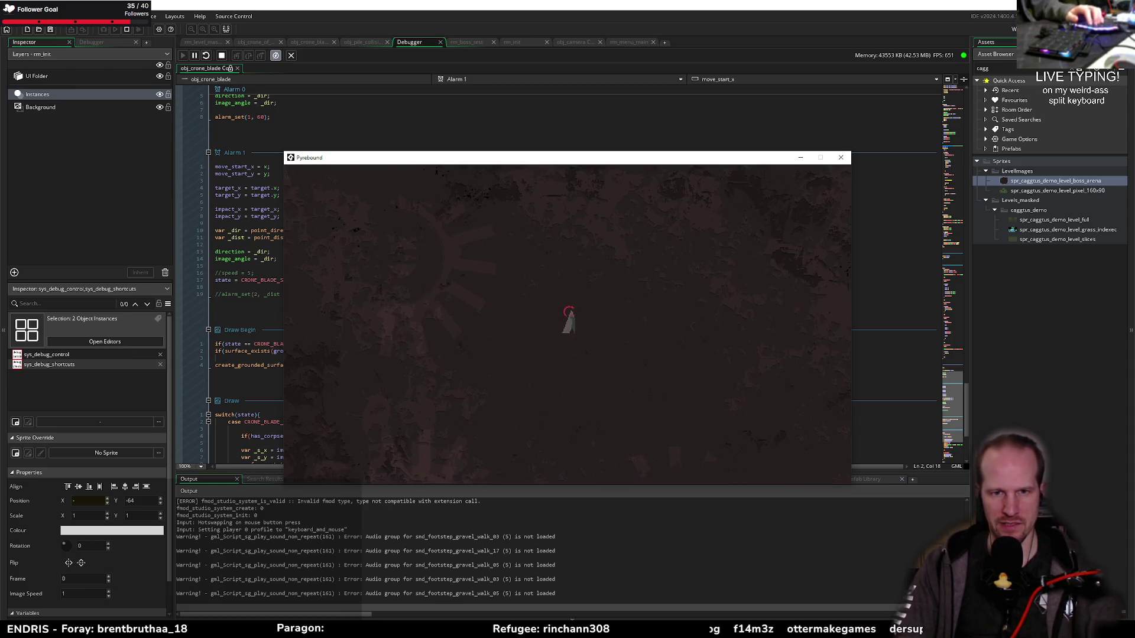
key("w")
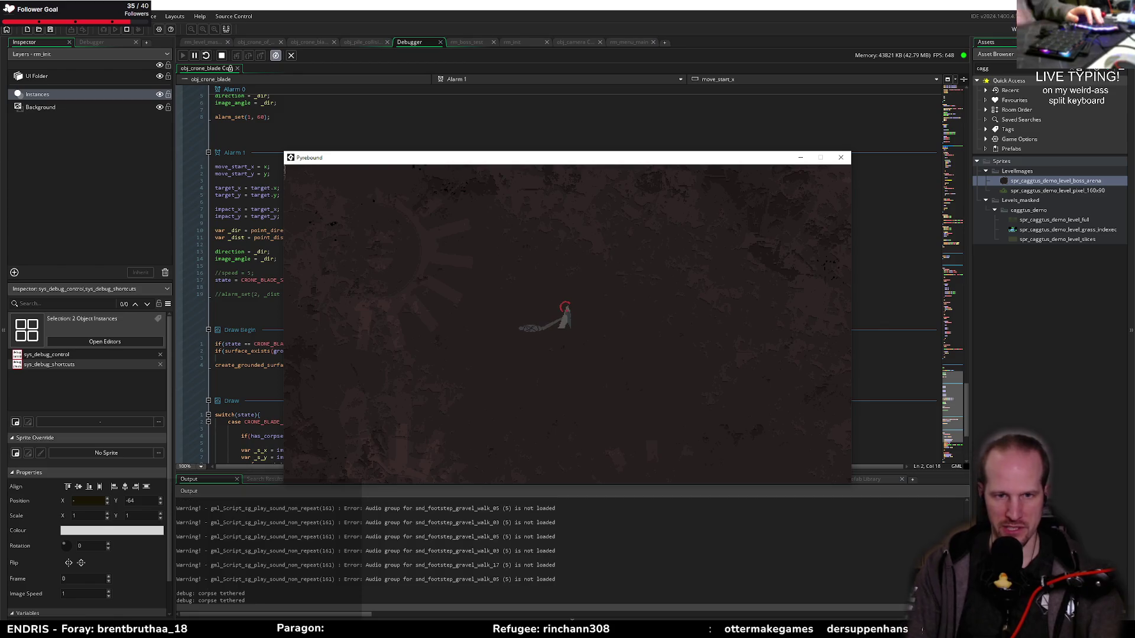
key("e")
key("d")
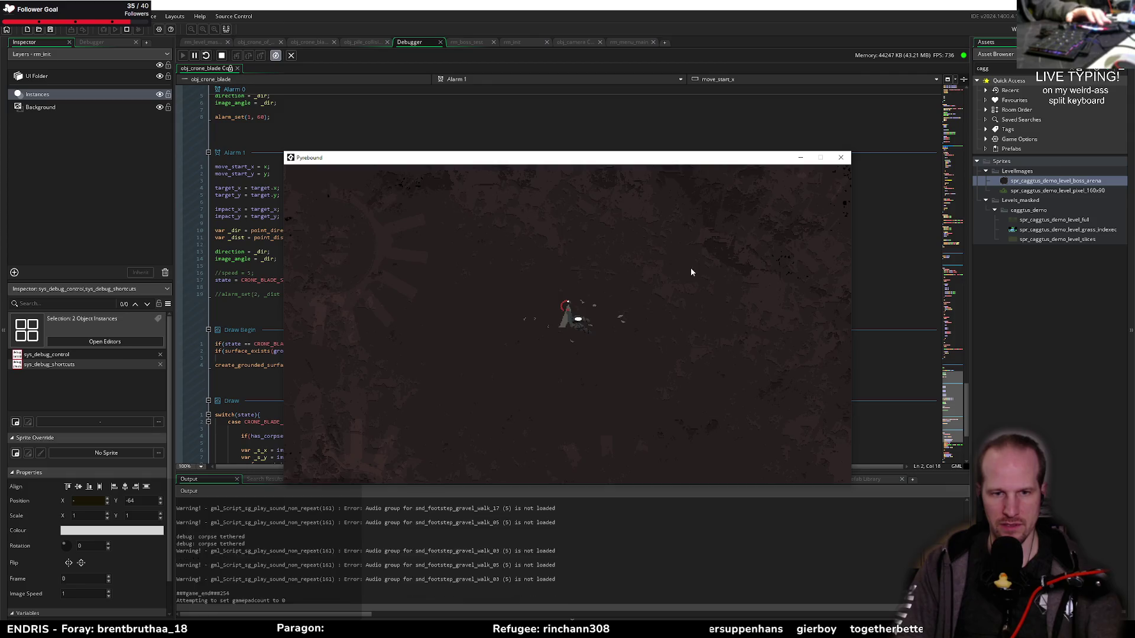
key("Escape")
left_click(358, 160)
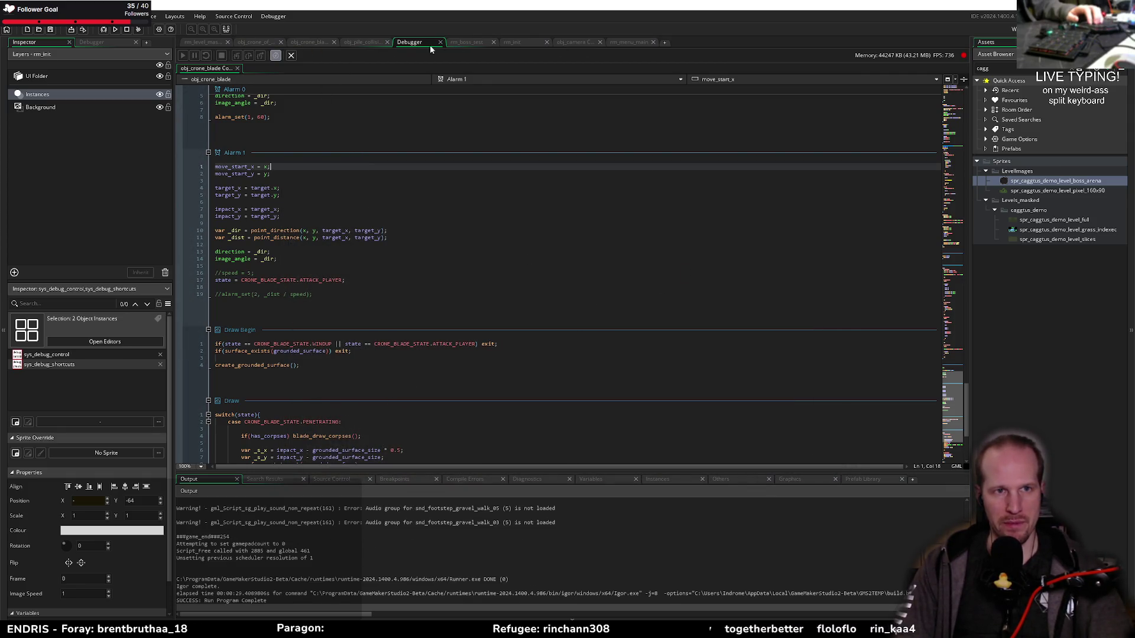
Find obj_player with Ctrl+T and open its Create event code
key("ctrl+t")
type("obj")
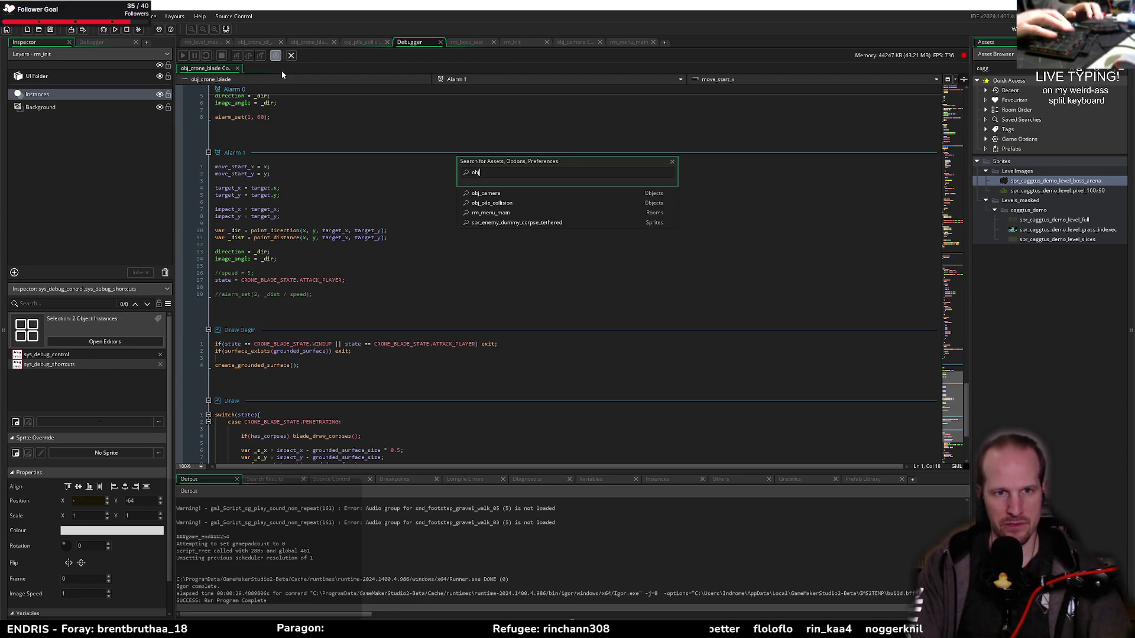
key("Down")
key("Down")
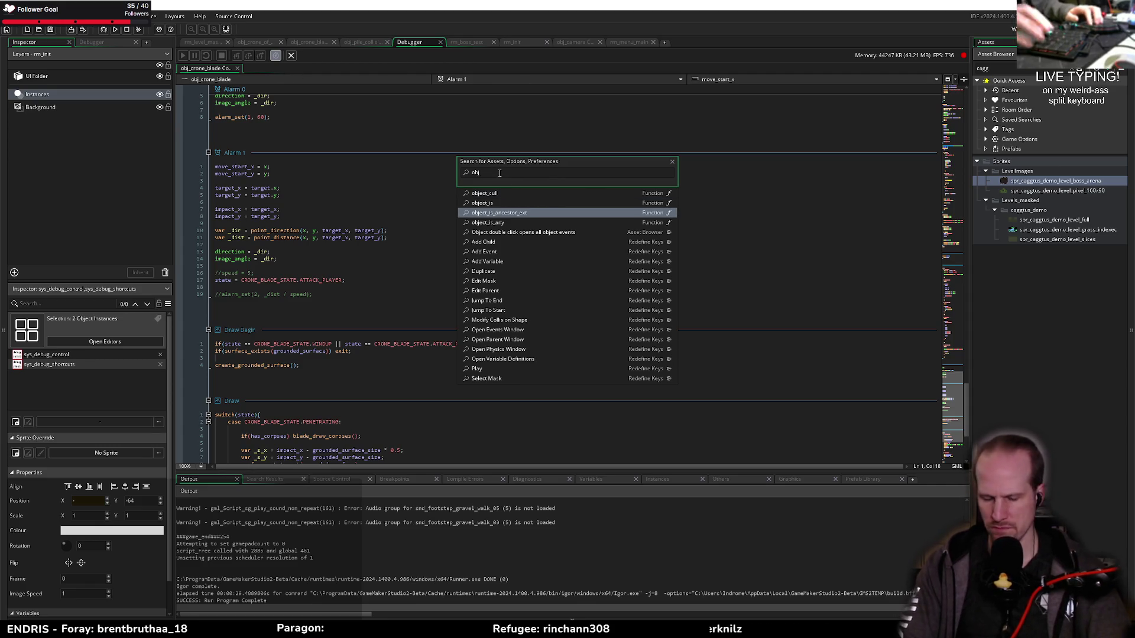
type("_player")
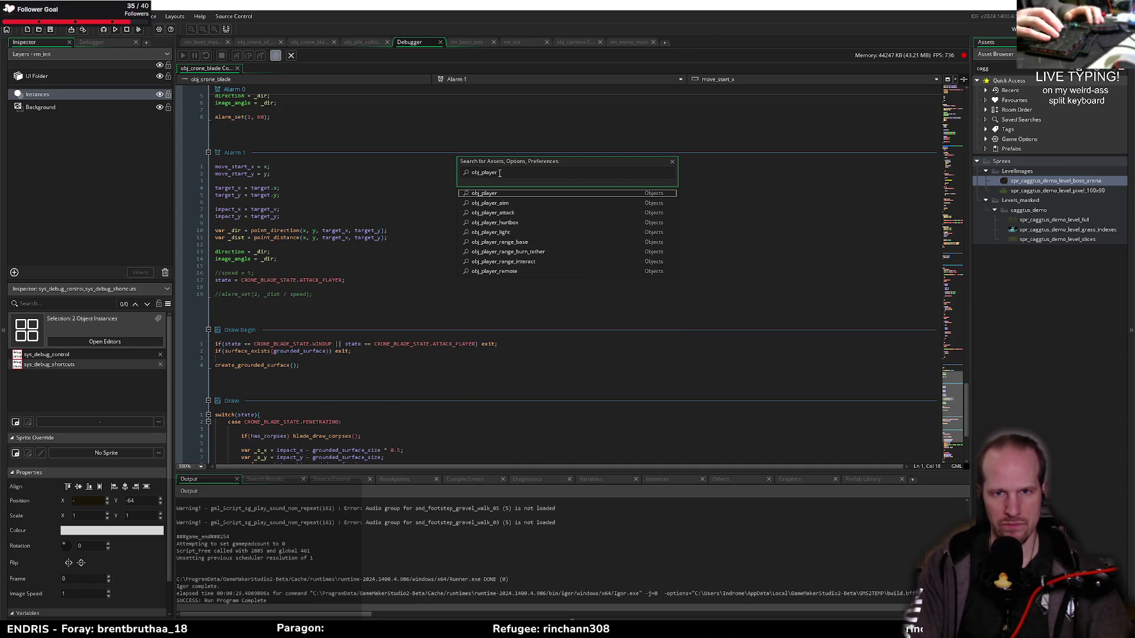
key("Return")
left_click(291, 197)
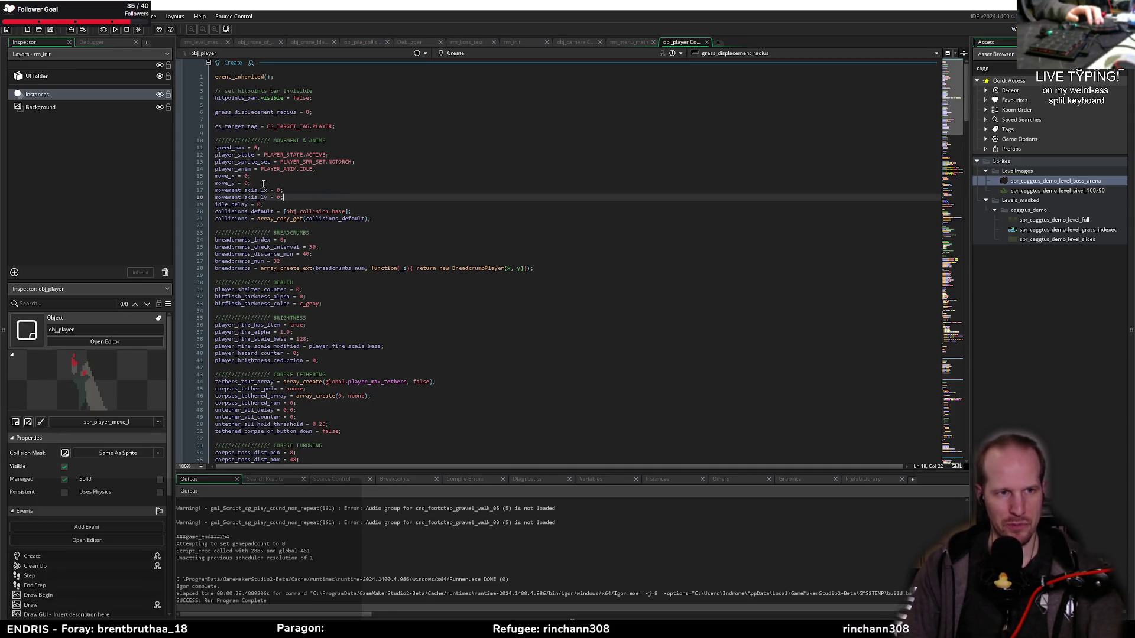
Look over the opening lines of obj_player's Create code
left_click(299, 187)
left_click(287, 145)
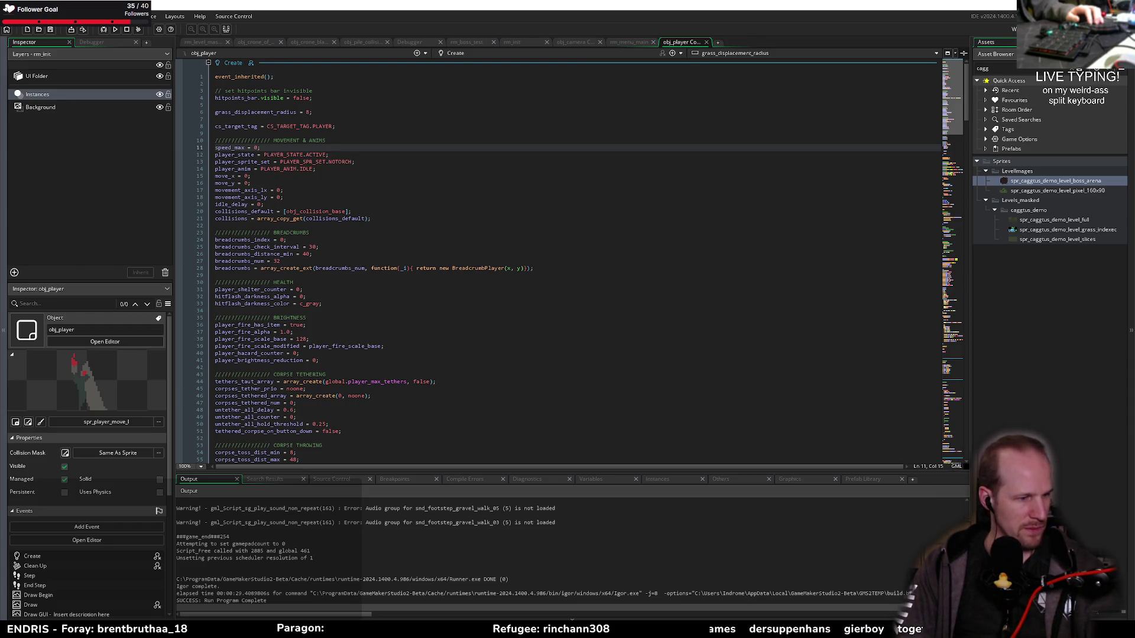
key("Down")
key("Down")
key("Down")
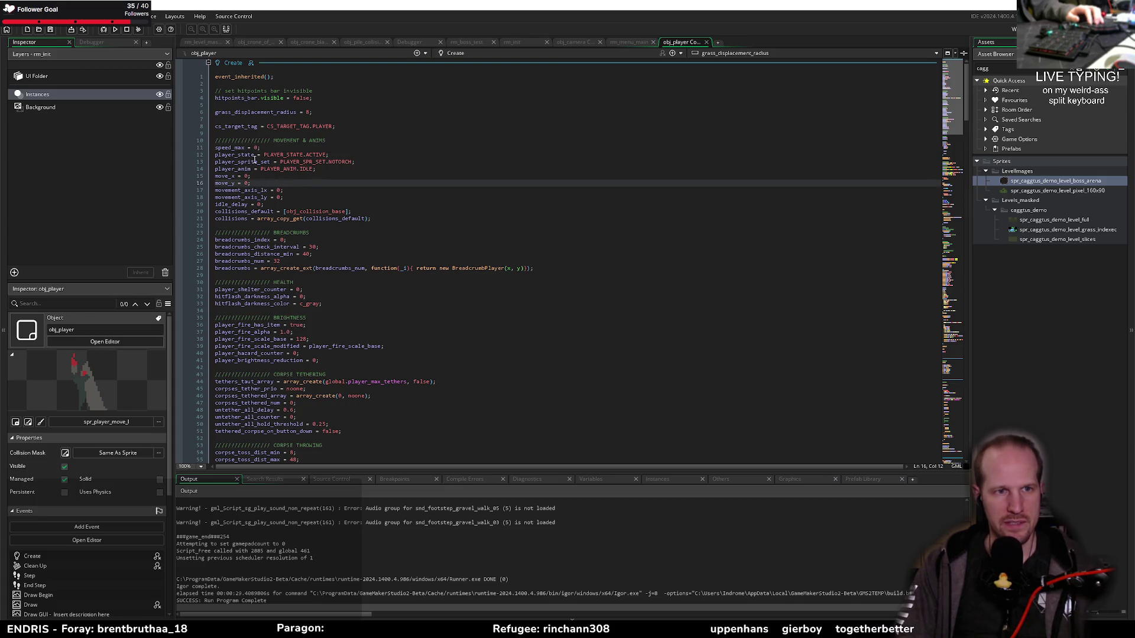
left_click(274, 126)
scroll(225, 253, "down", 5)
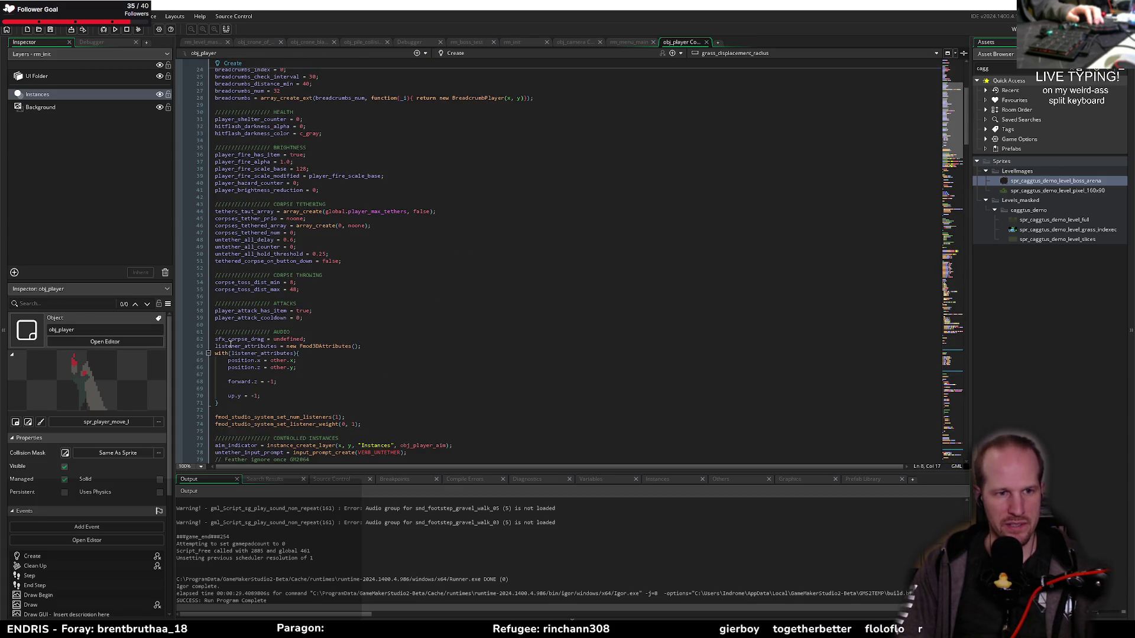
scroll(241, 191, "up", 5)
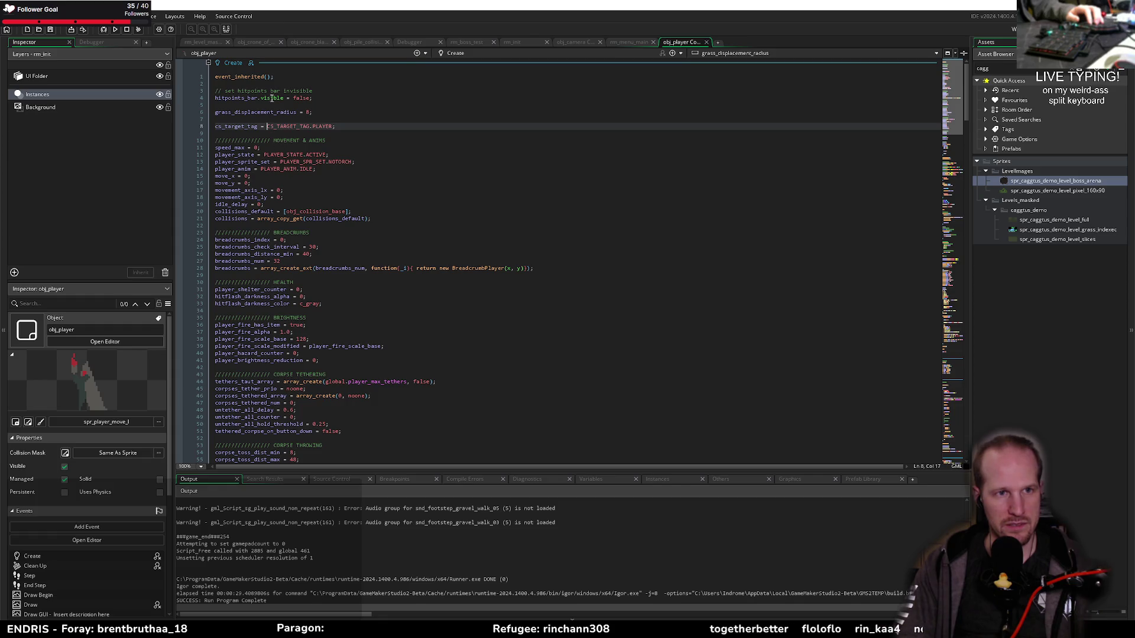
scroll(241, 282, "down", 12)
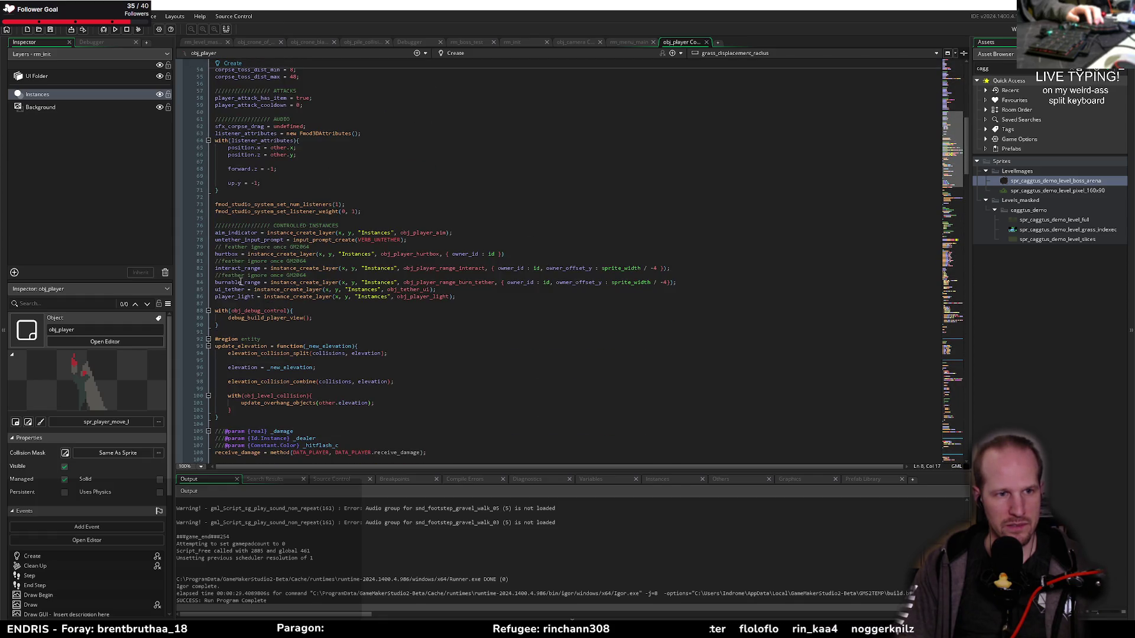
Set a breakpoint on the line 77 aim_indicator creation and start a debug run
double_click(331, 226)
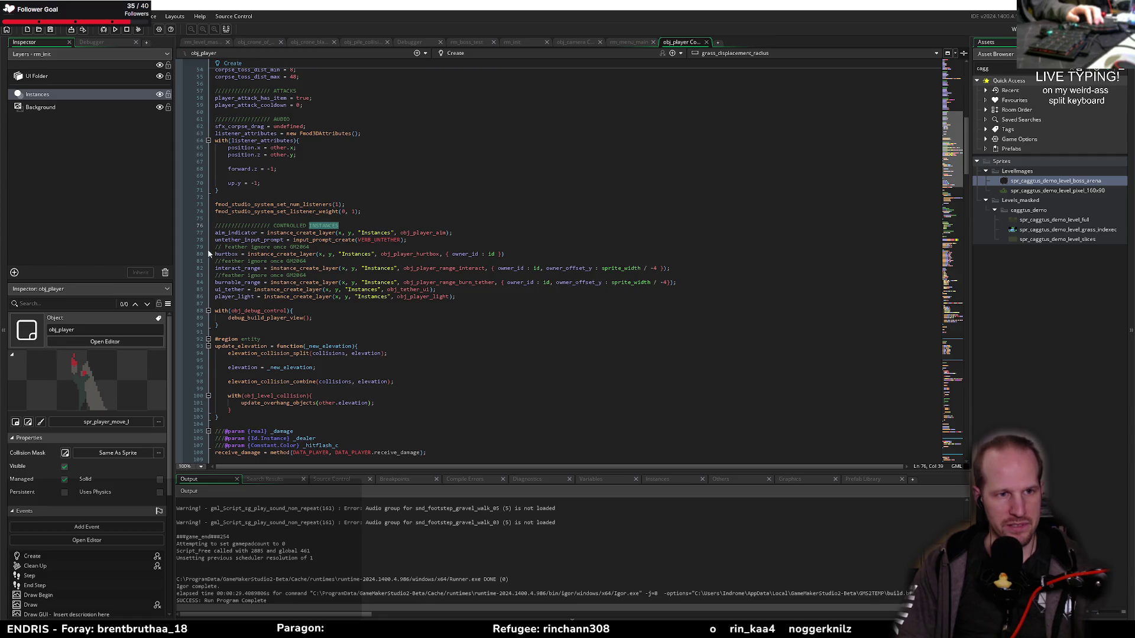
double_click(233, 234)
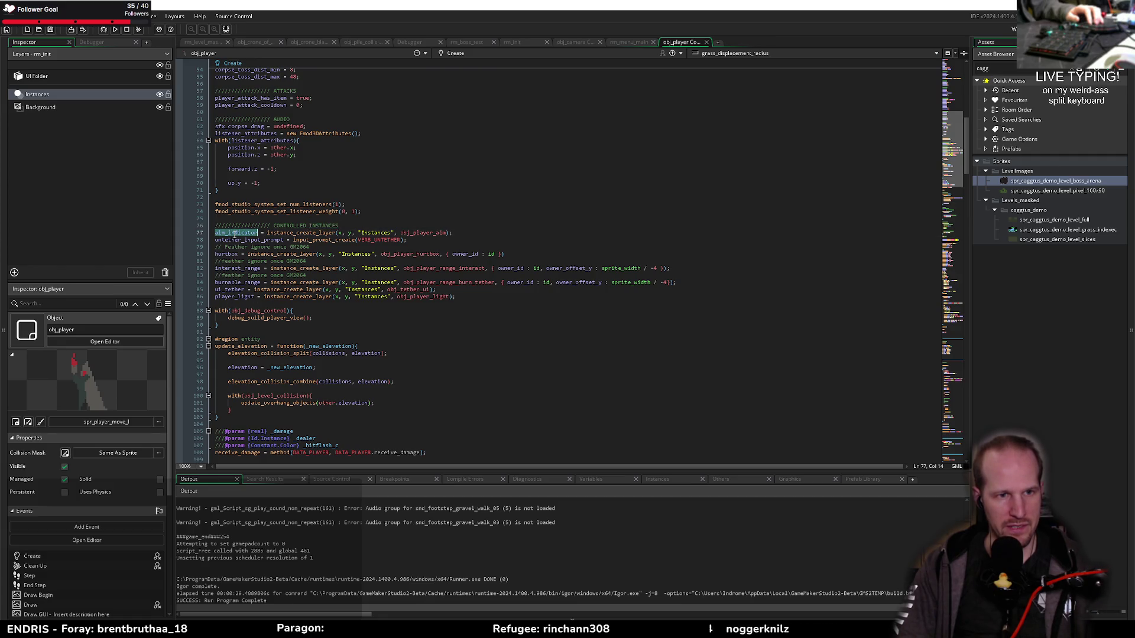
double_click(426, 233)
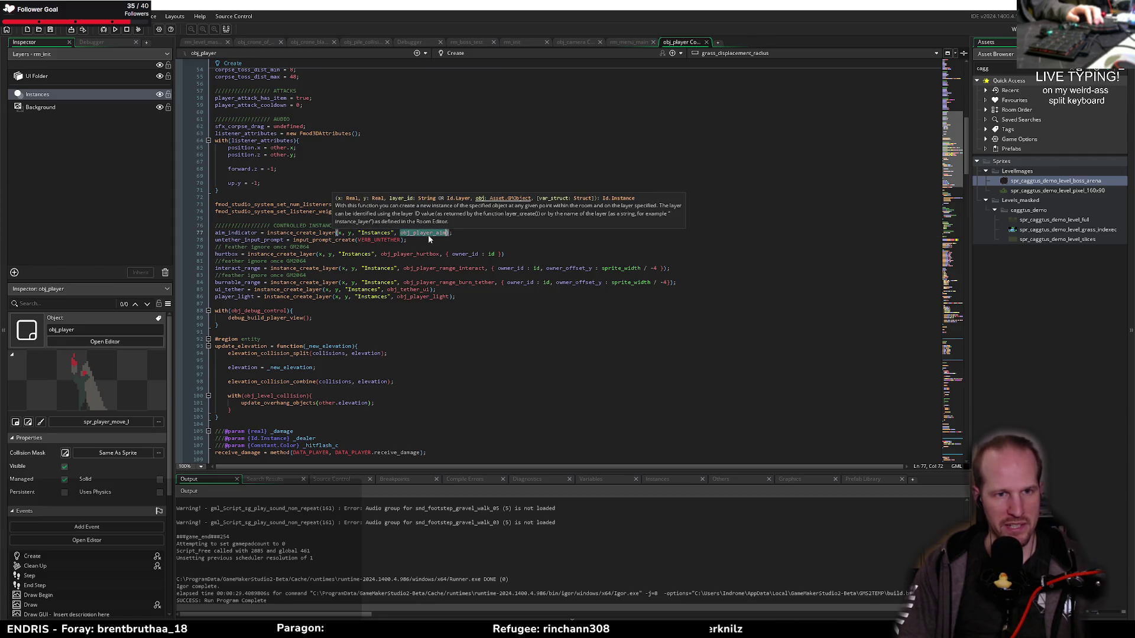
triple_click(246, 249)
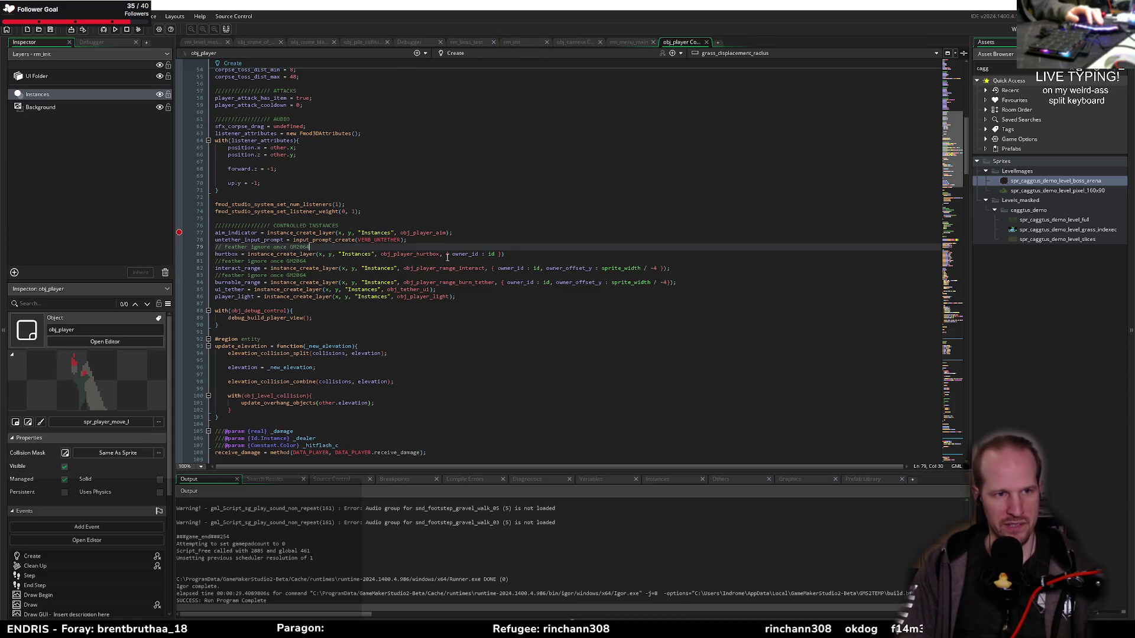
key("F6")
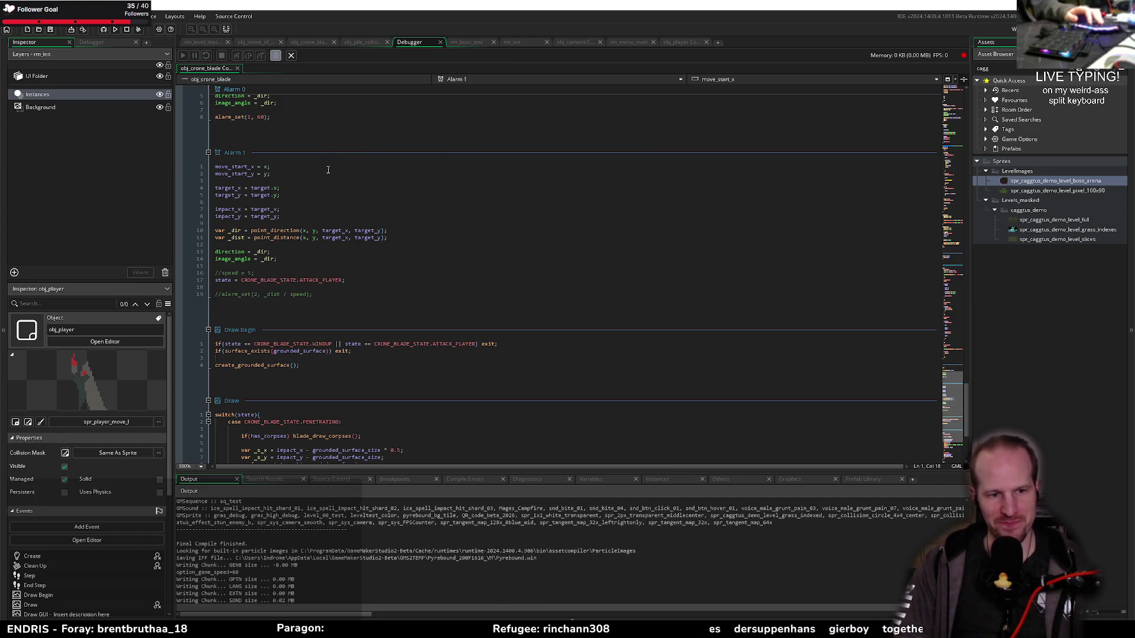
Step past the aim_indicator line and resume the game
left_click(281, 245)
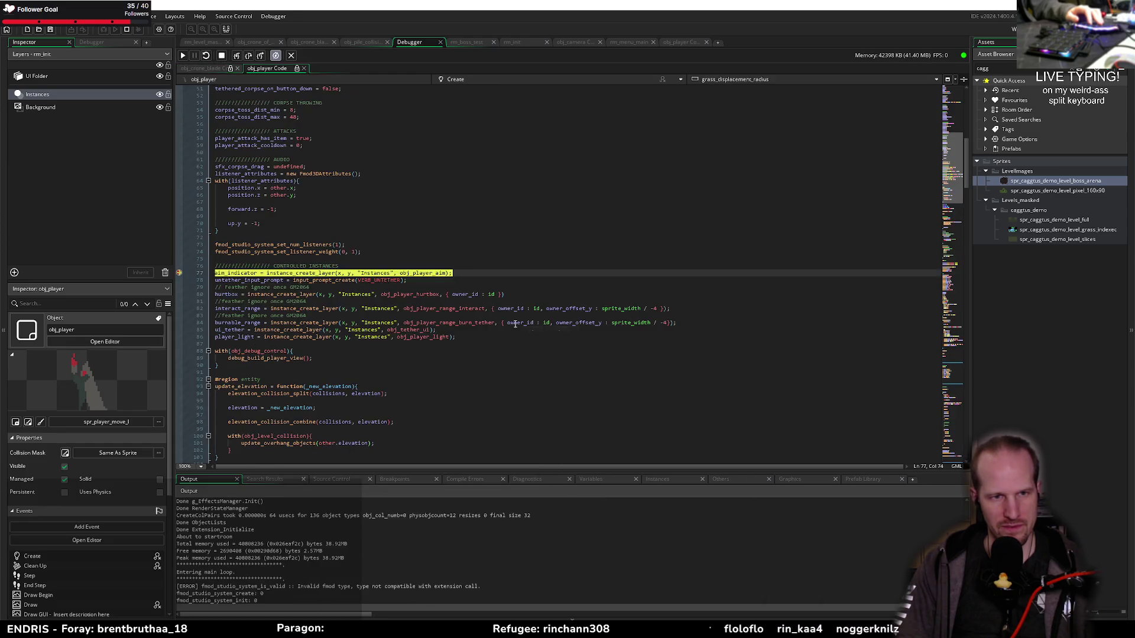
left_click(248, 55)
mouse_move(238, 272)
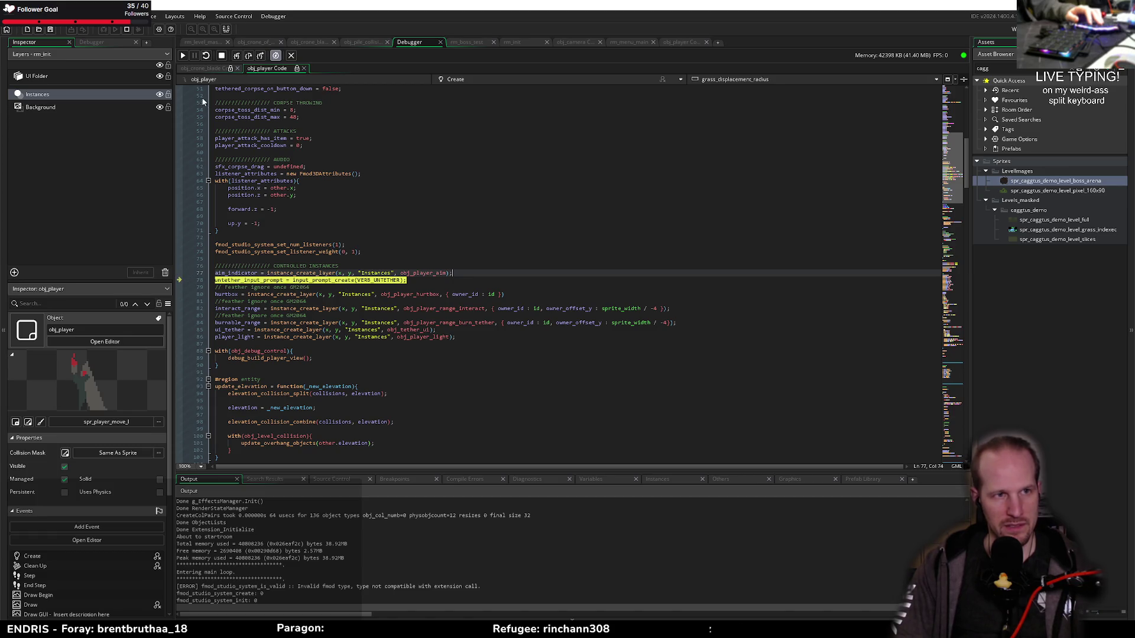
left_click(182, 55)
left_click(511, 337)
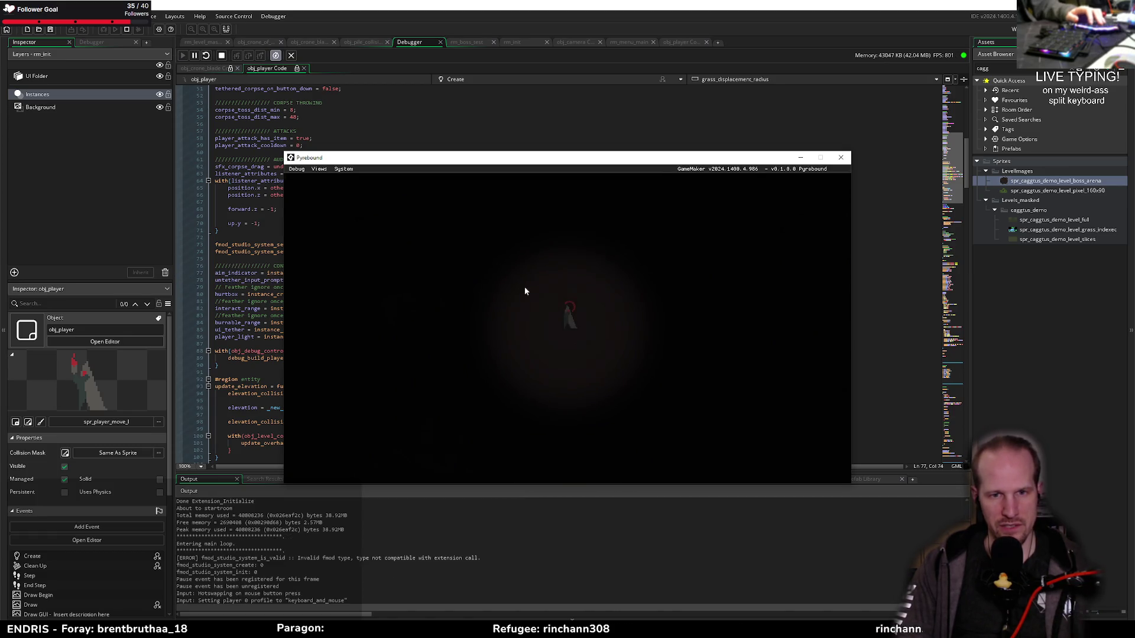
Pause, inspect obj_player_aim's cam_main and aim_gui_x, then swap input controller code for obj_player_aim's
left_click(194, 55)
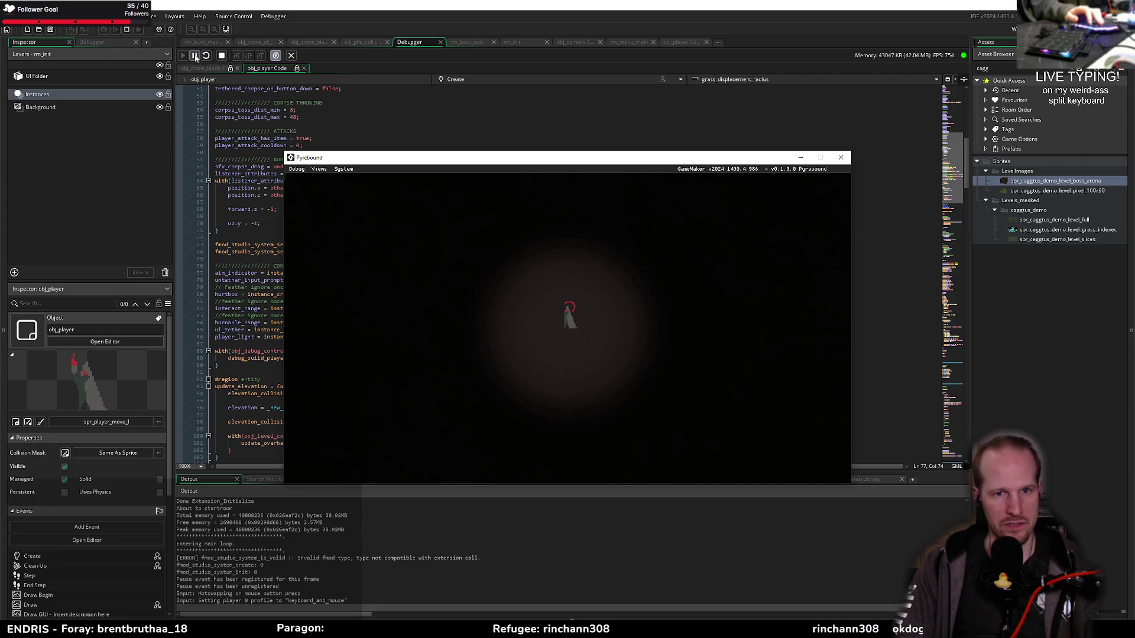
left_click(609, 479)
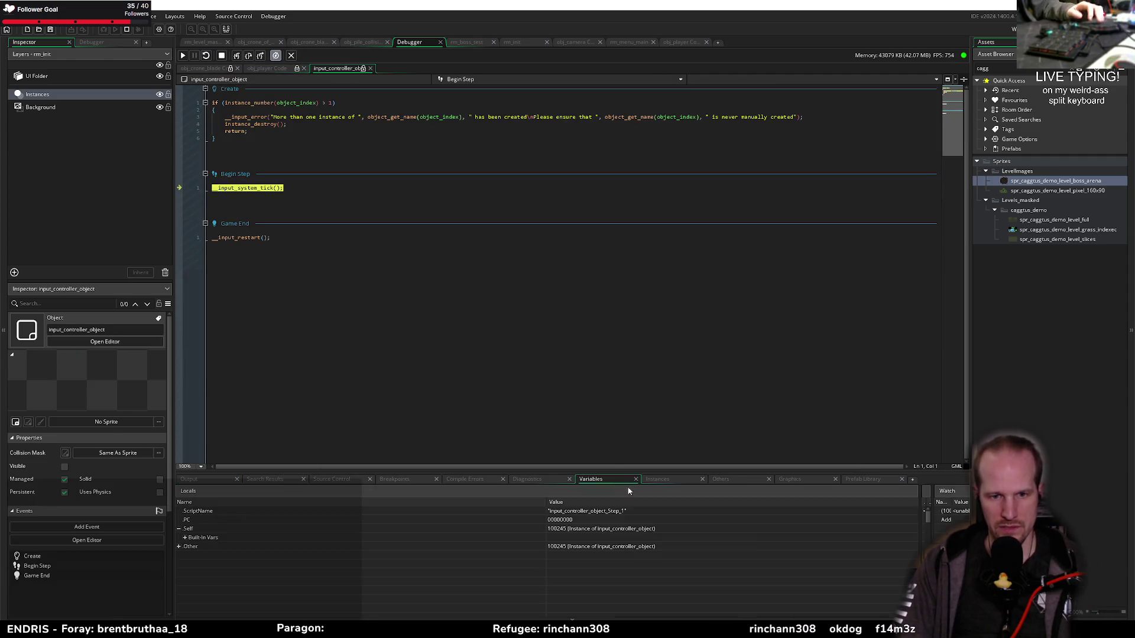
left_click_drag(559, 471, 559, 327)
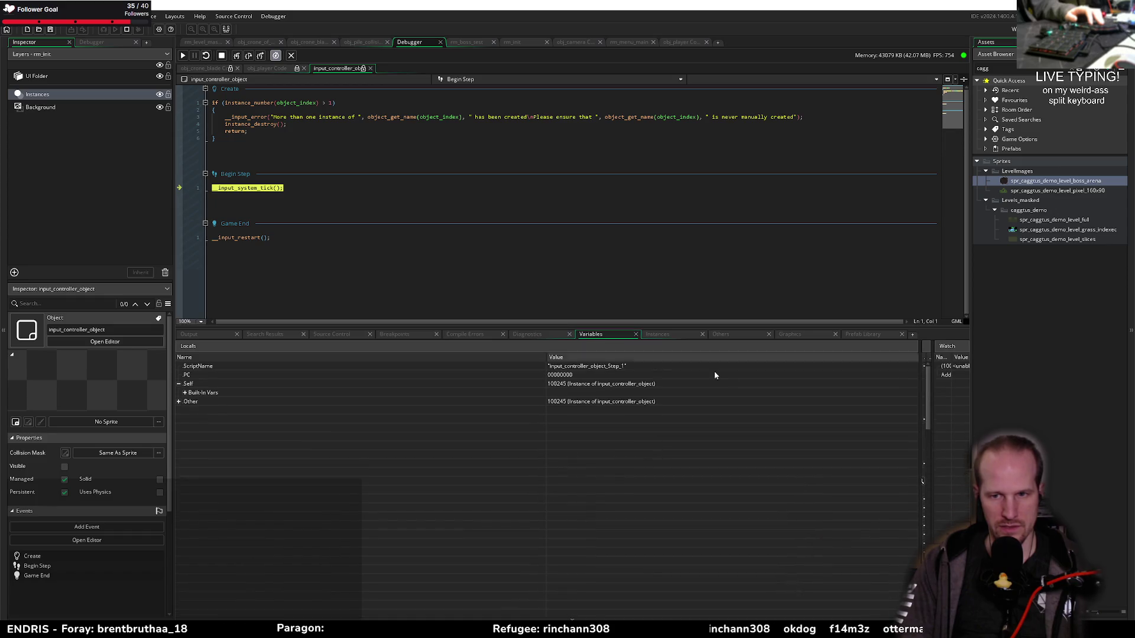
left_click(657, 335)
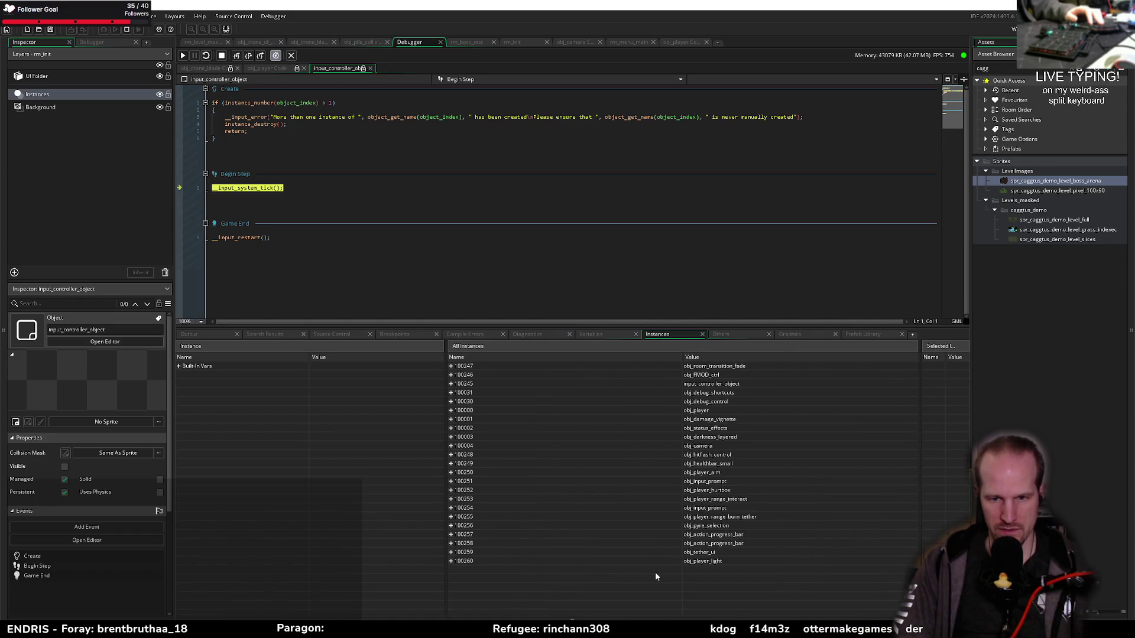
left_click(708, 473)
left_click(451, 473)
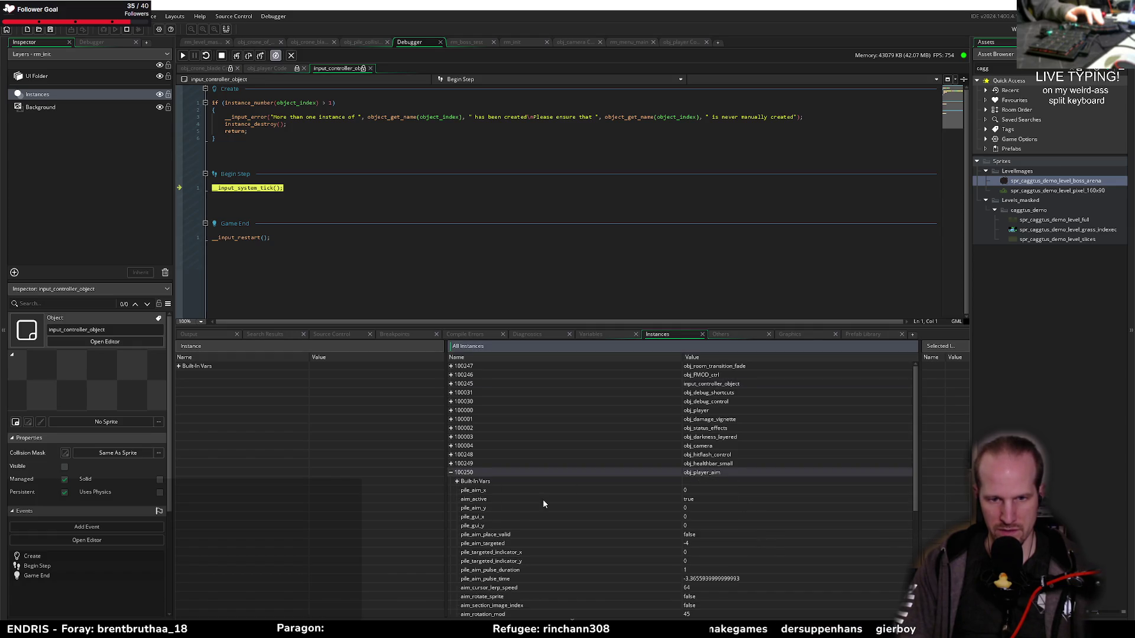
scroll(511, 468, "down", 5)
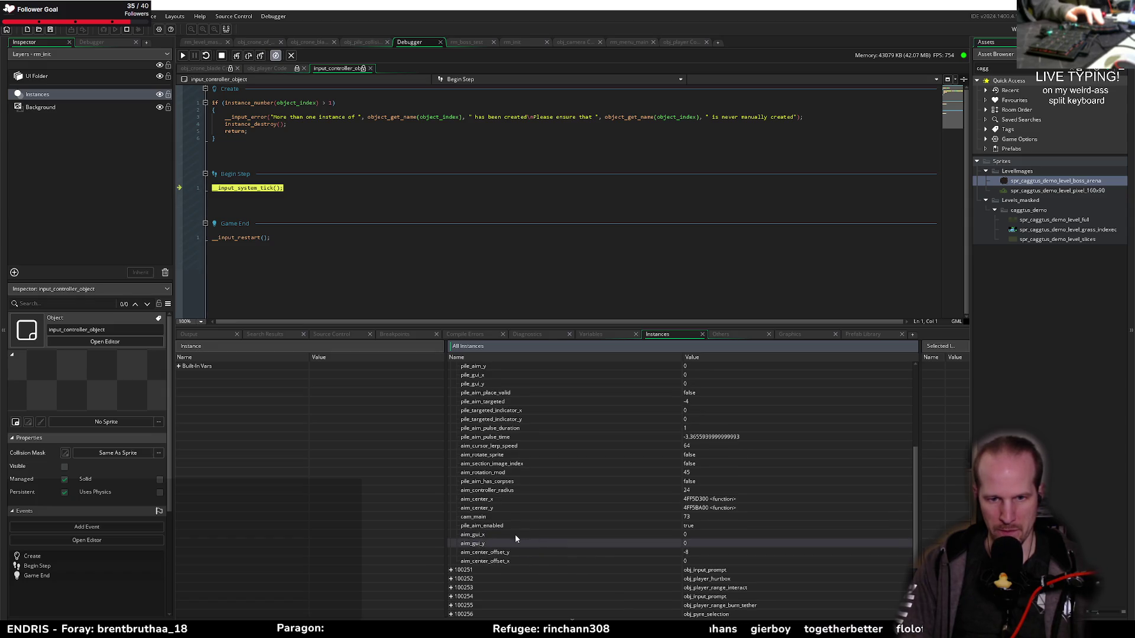
left_click(474, 517)
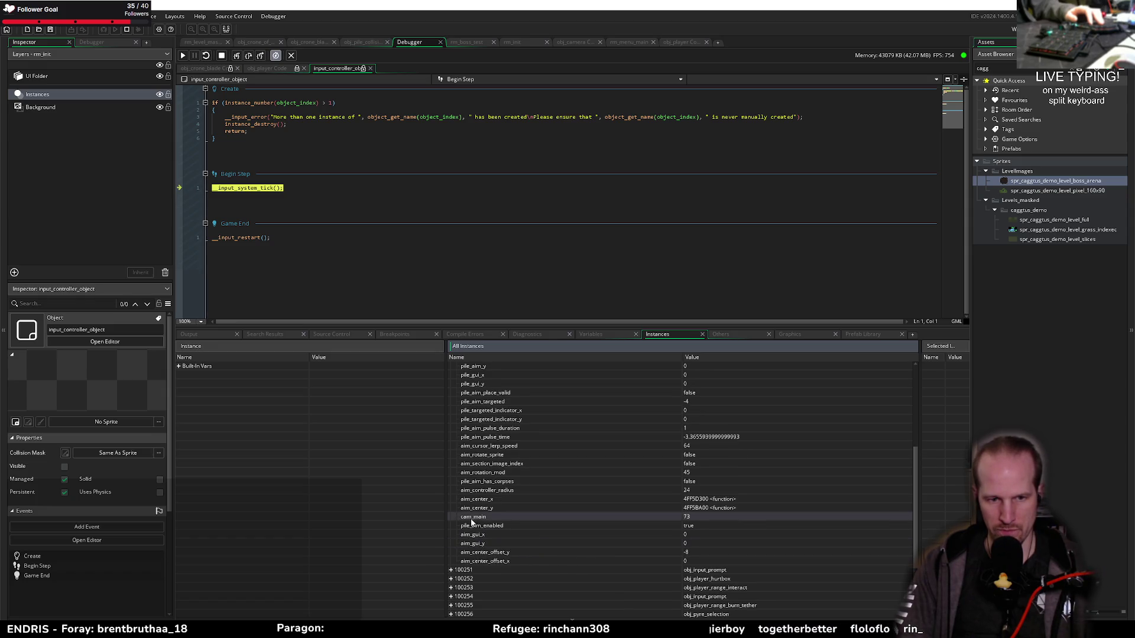
left_click(570, 535)
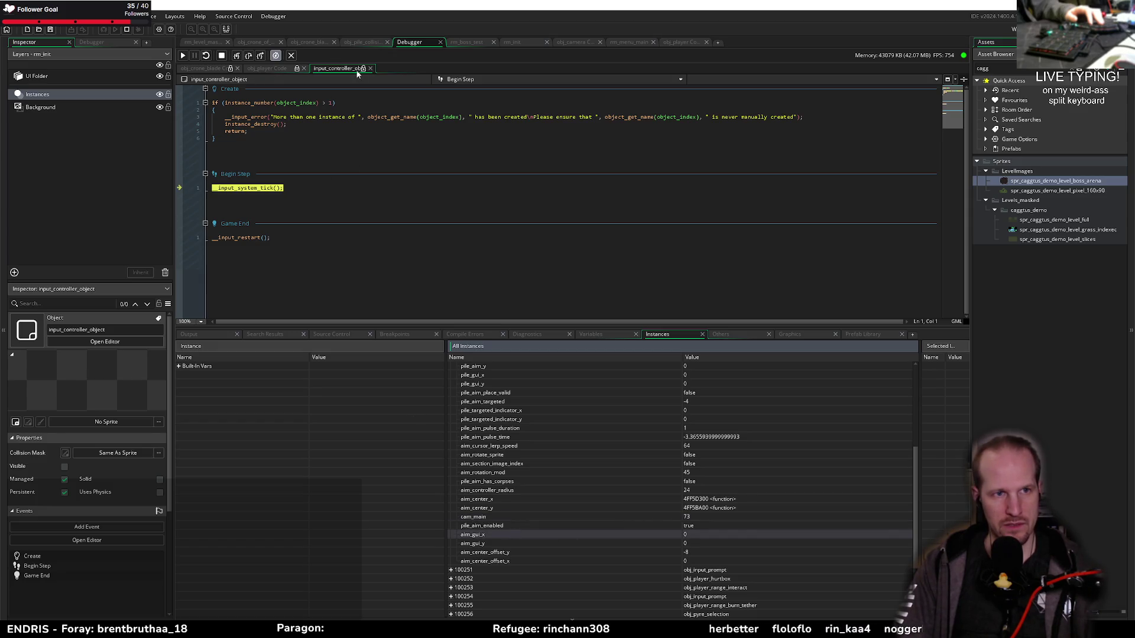
middle_click(342, 70)
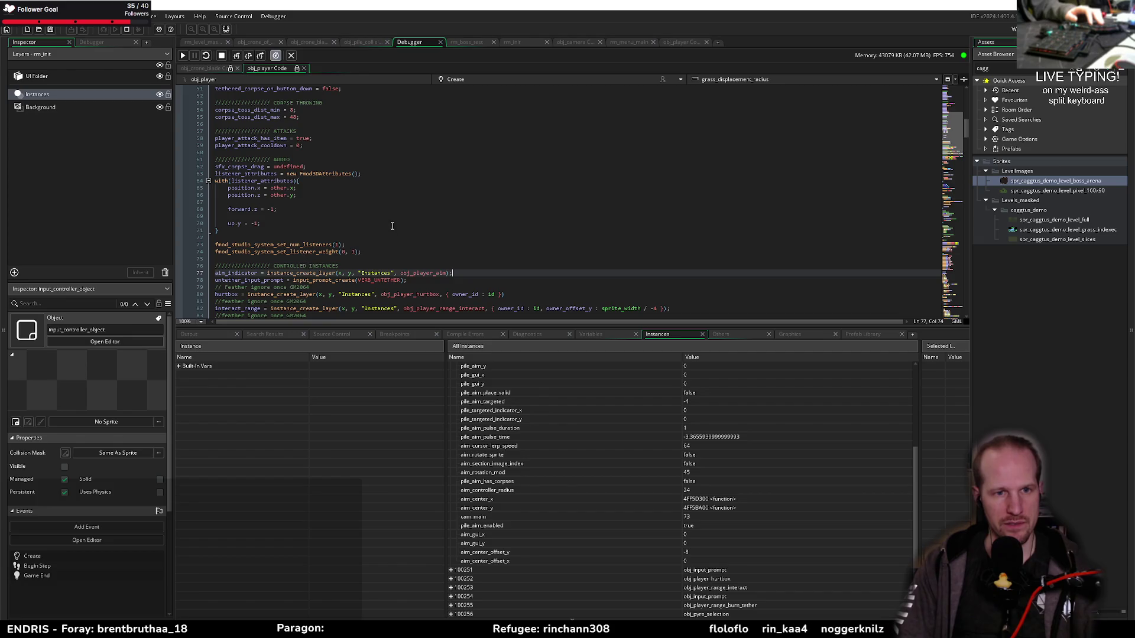
middle_click(425, 274)
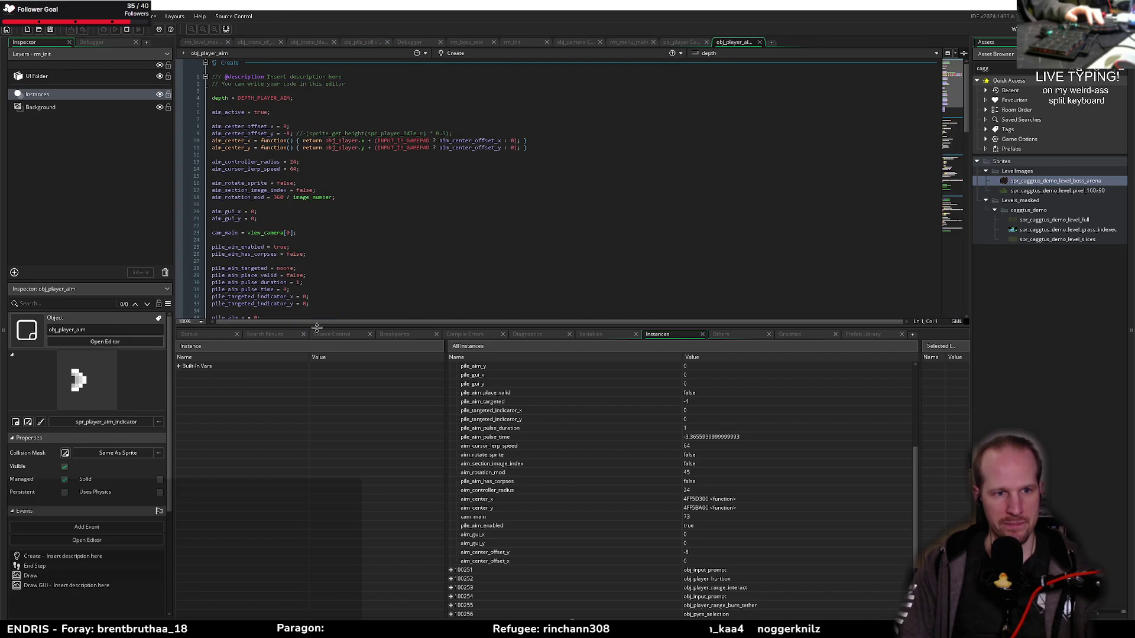
Set a breakpoint at the start of obj_player_aim's End Step and step its first line
left_click_drag(317, 328, 317, 534)
scroll(179, 187, "down", 6)
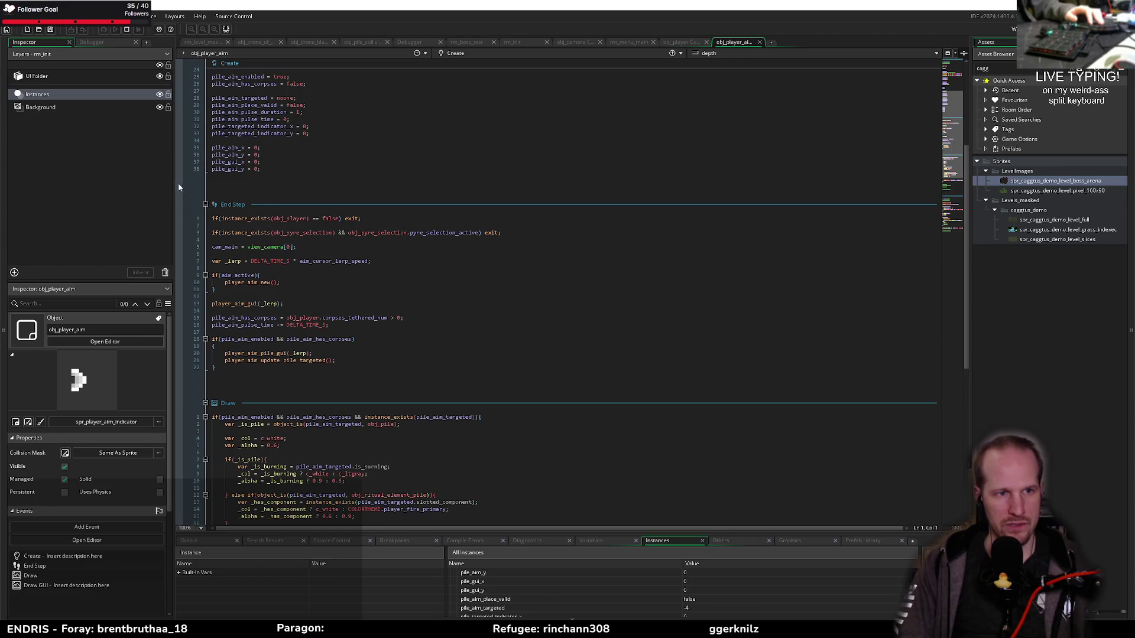
left_click(178, 217)
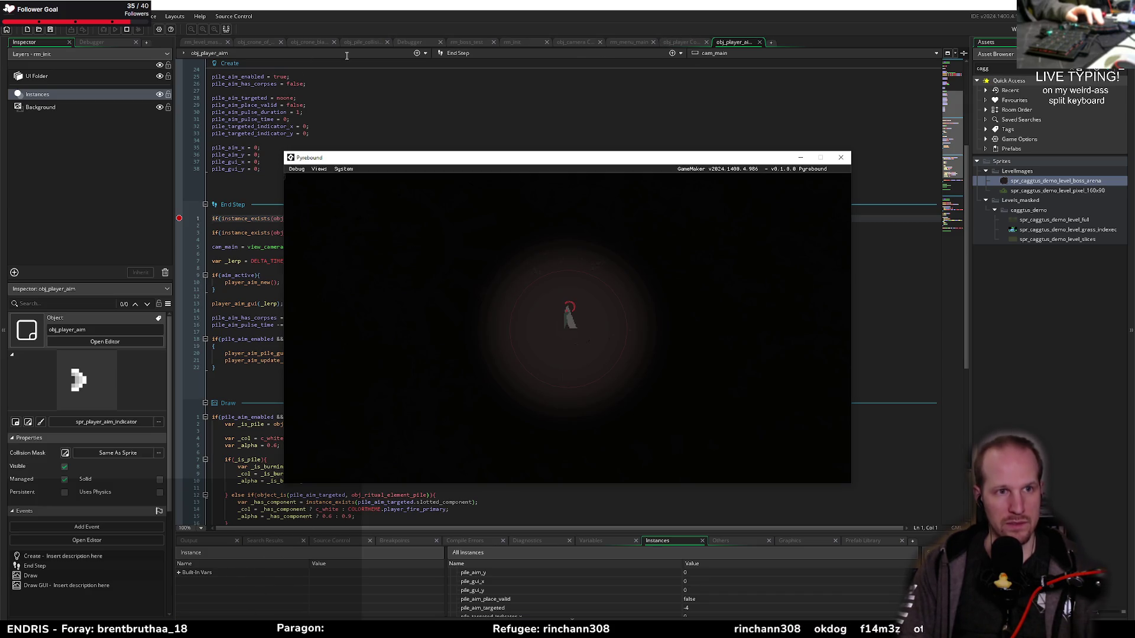
left_click(407, 41)
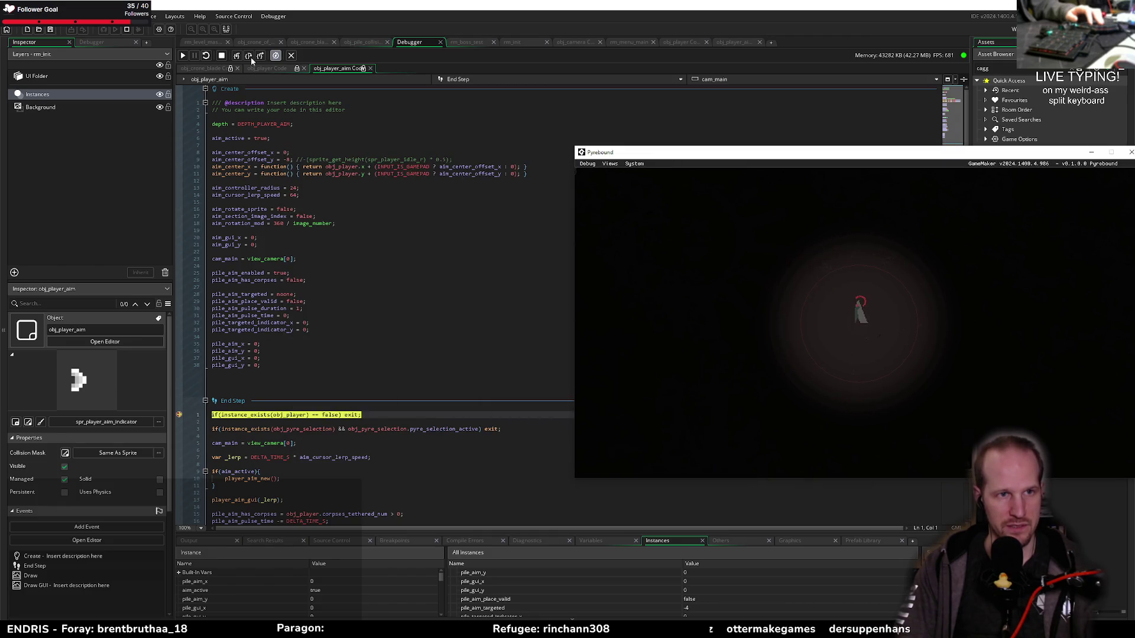
key("F10")
Step End Step past the pyre check, player_aim_new call and pile aiming block, then resume
scroll(302, 247, "down", 5)
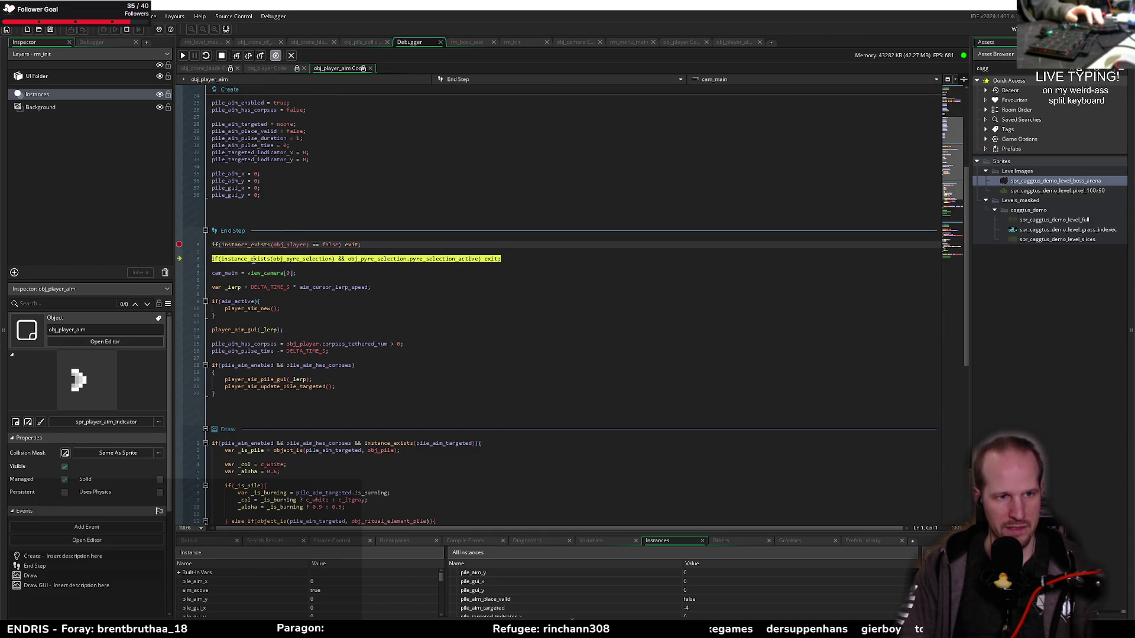
mouse_move(298, 260)
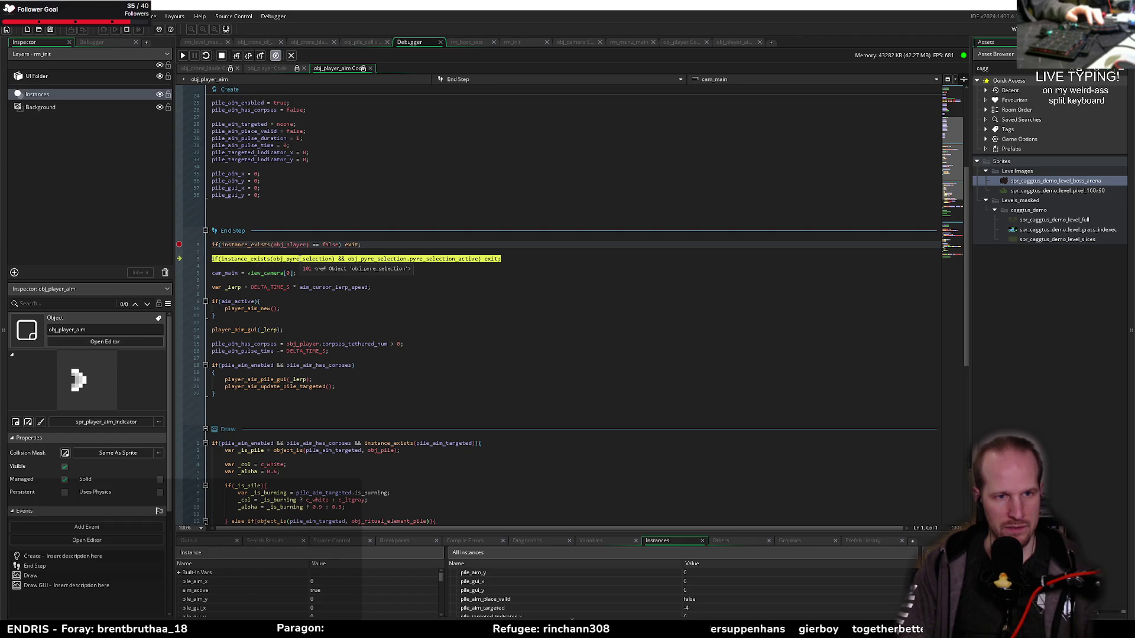
left_click(249, 55)
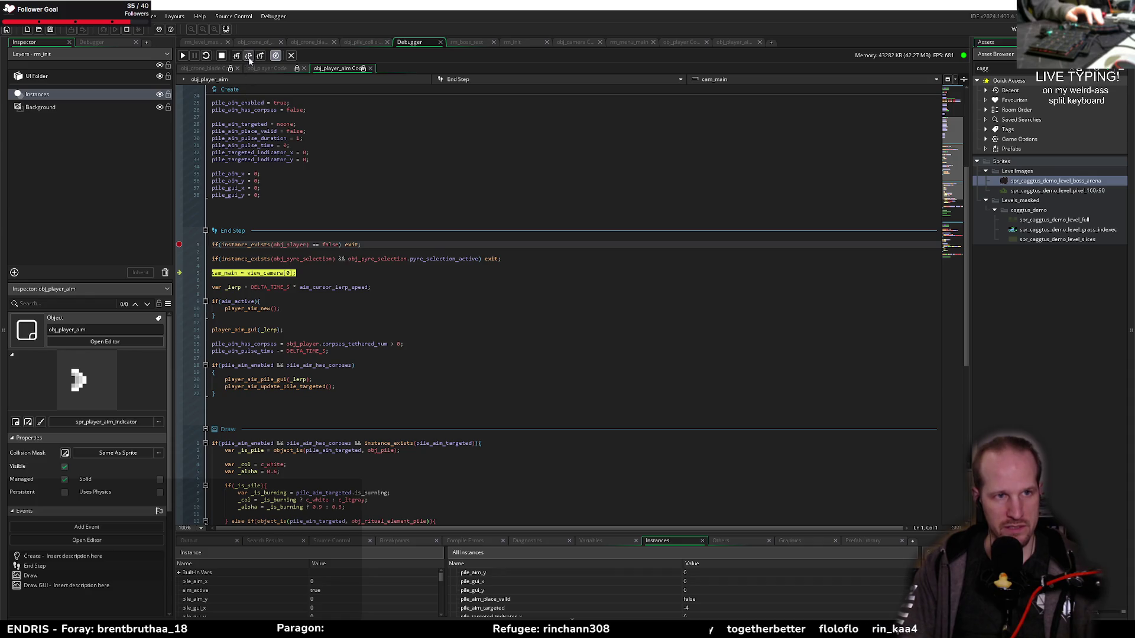
left_click(249, 56)
left_click(249, 55)
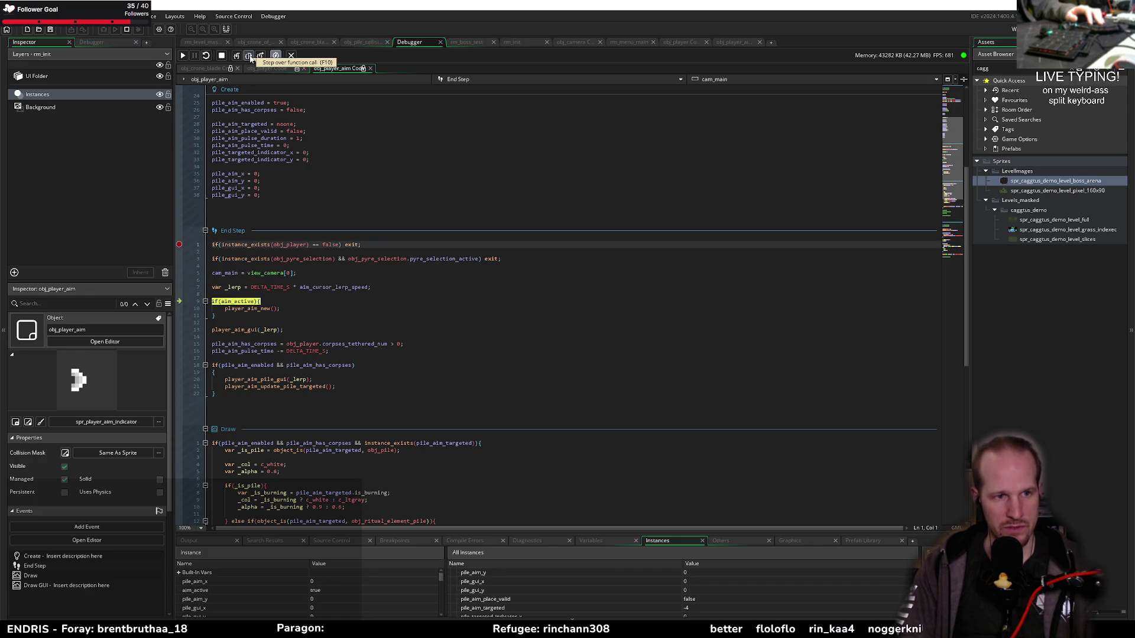
left_click(249, 56)
left_click(250, 57)
left_click(250, 56)
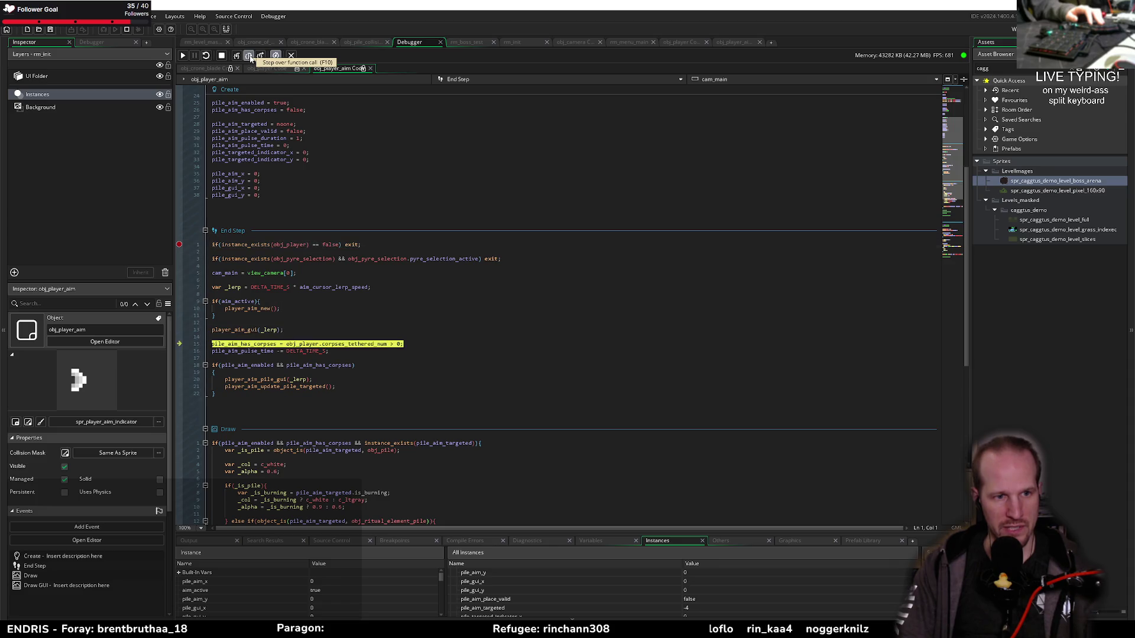
left_click(249, 56)
left_click(249, 56)
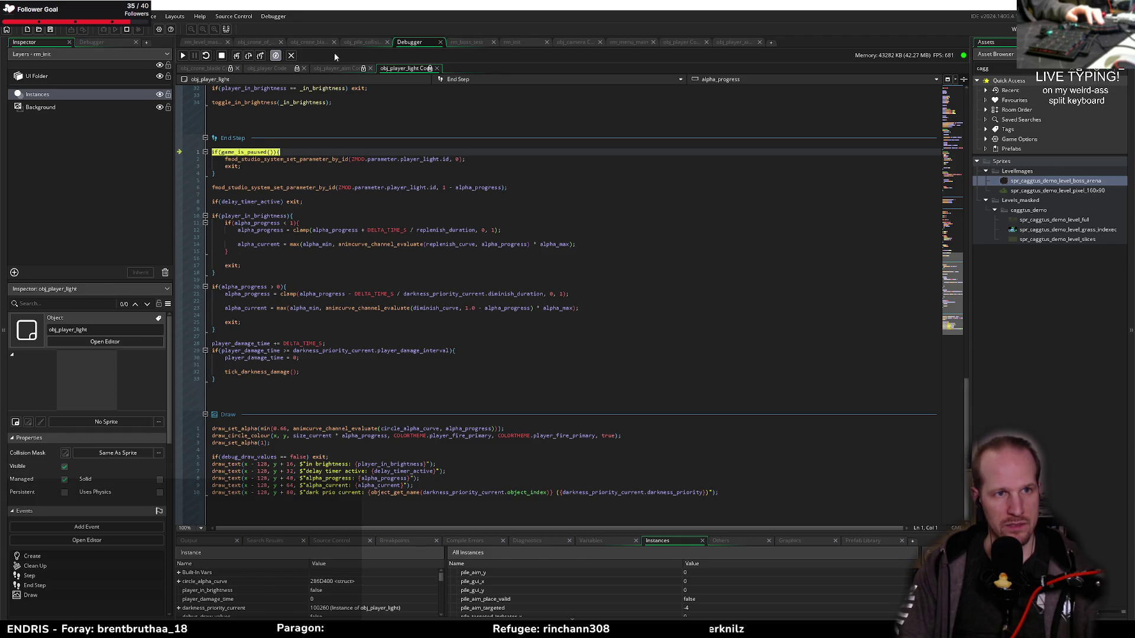
left_click(182, 55)
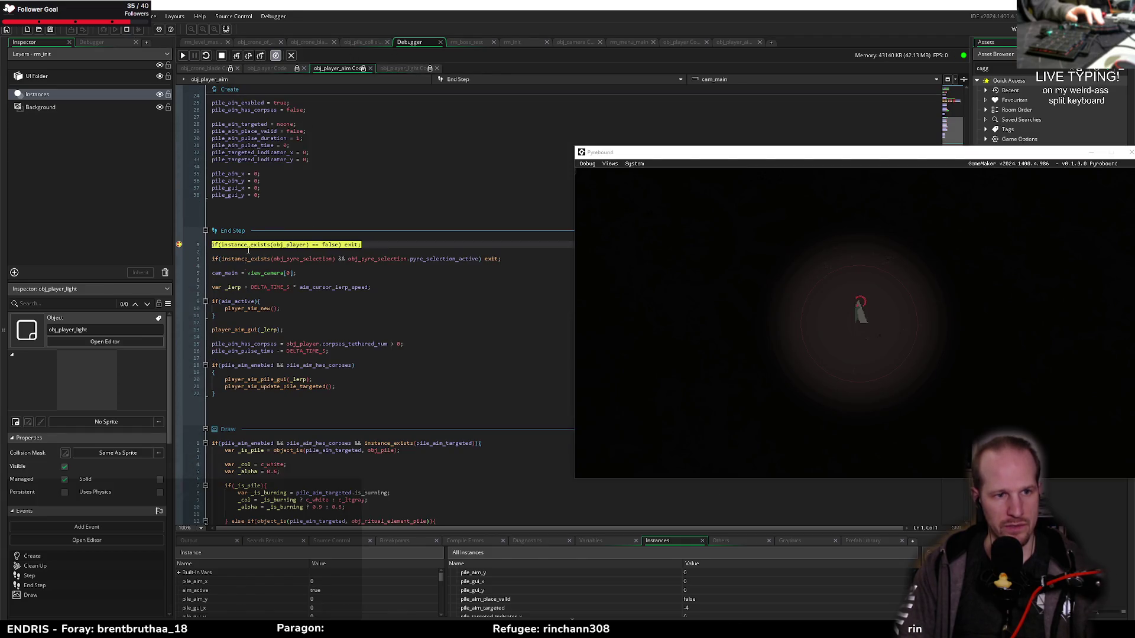
Set a breakpoint at the start of Draw GUI and step to the rotation half calculation
mouse_move(231, 366)
left_mouse_down()
mouse_move(274, 365)
mouse_move(264, 401)
left_mouse_up()
left_click(262, 387)
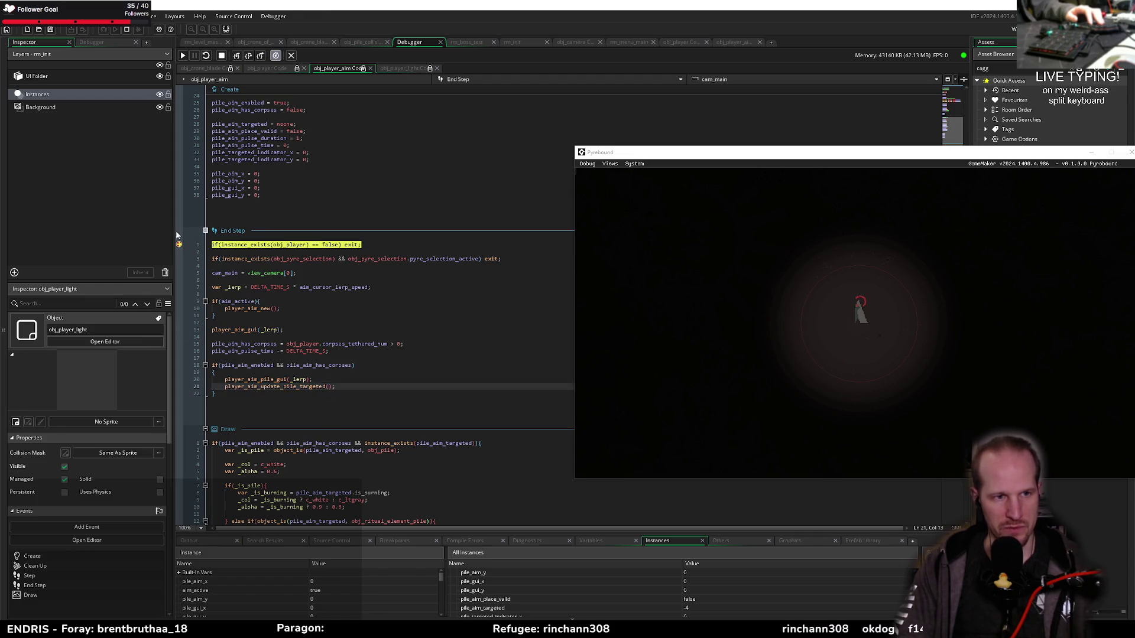
scroll(277, 308, "down", 8)
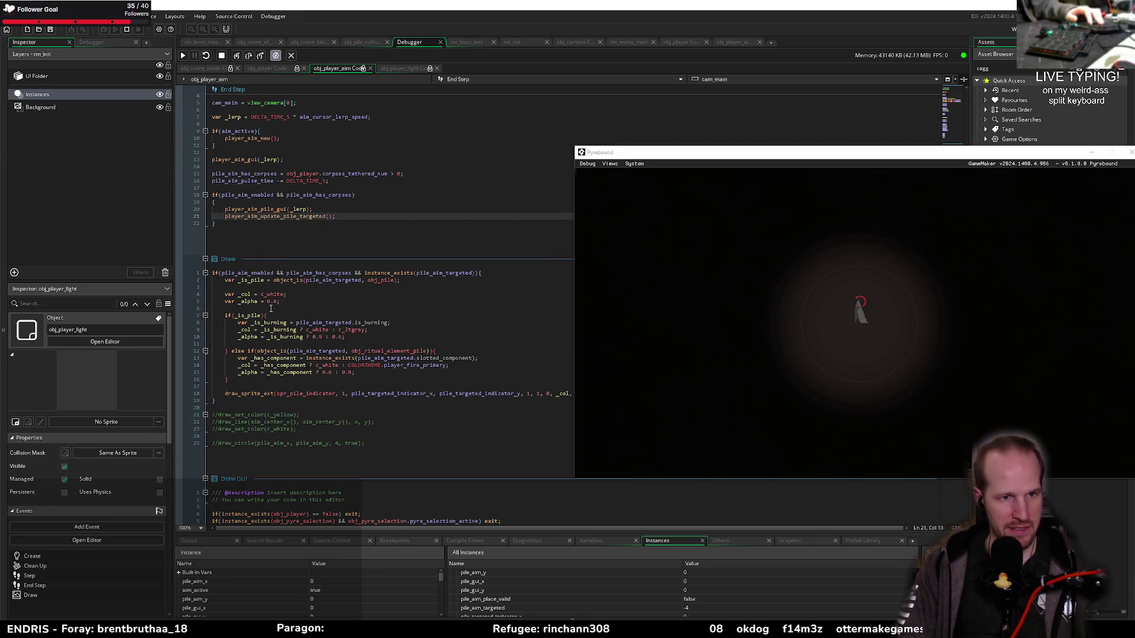
scroll(235, 380, "down", 6)
scroll(236, 380, "down", 2)
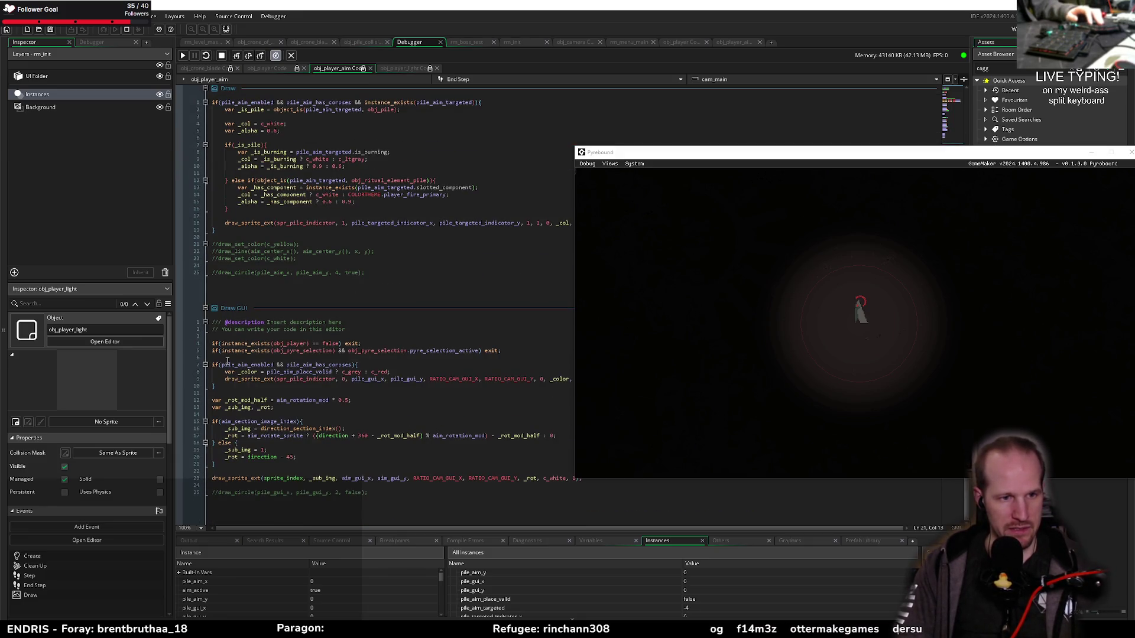
left_click(179, 343)
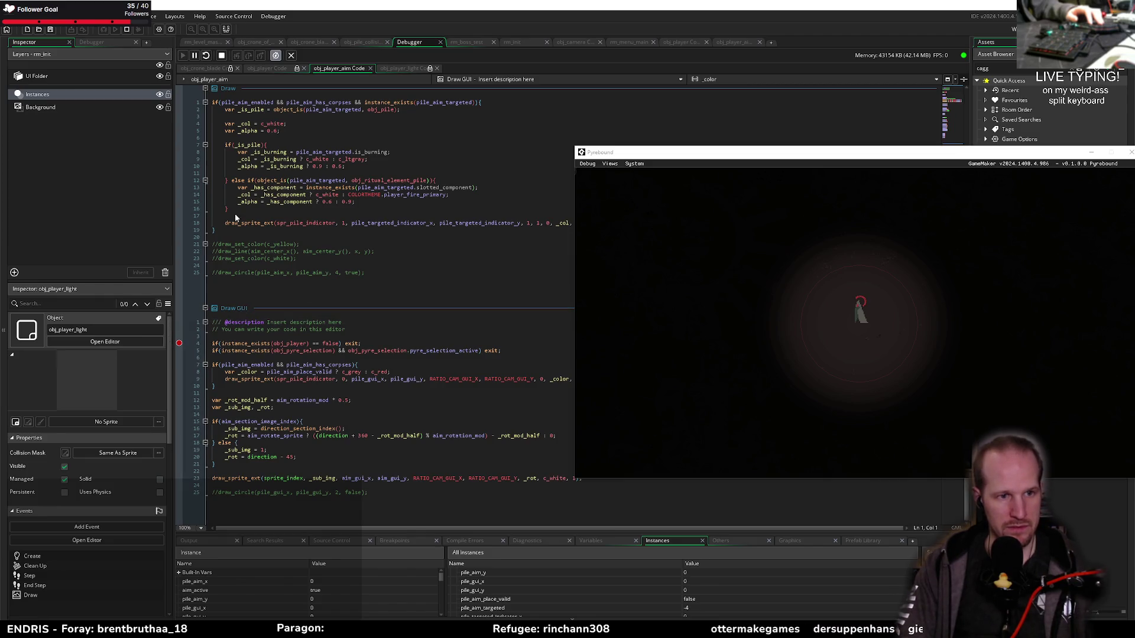
left_click(249, 55)
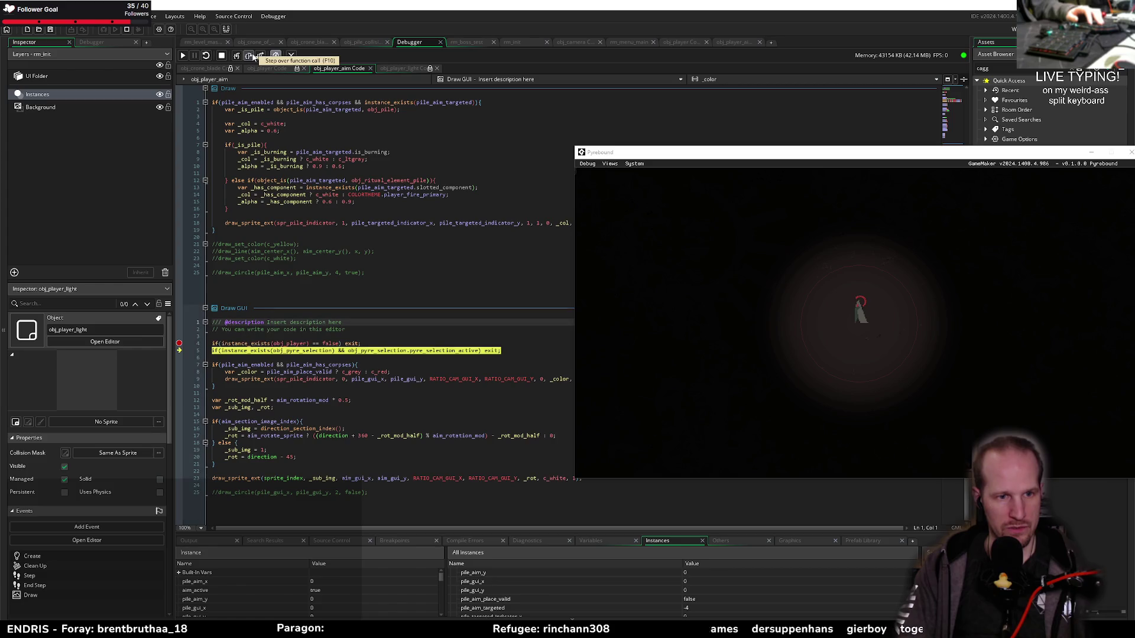
left_click(249, 55)
left_click(252, 57)
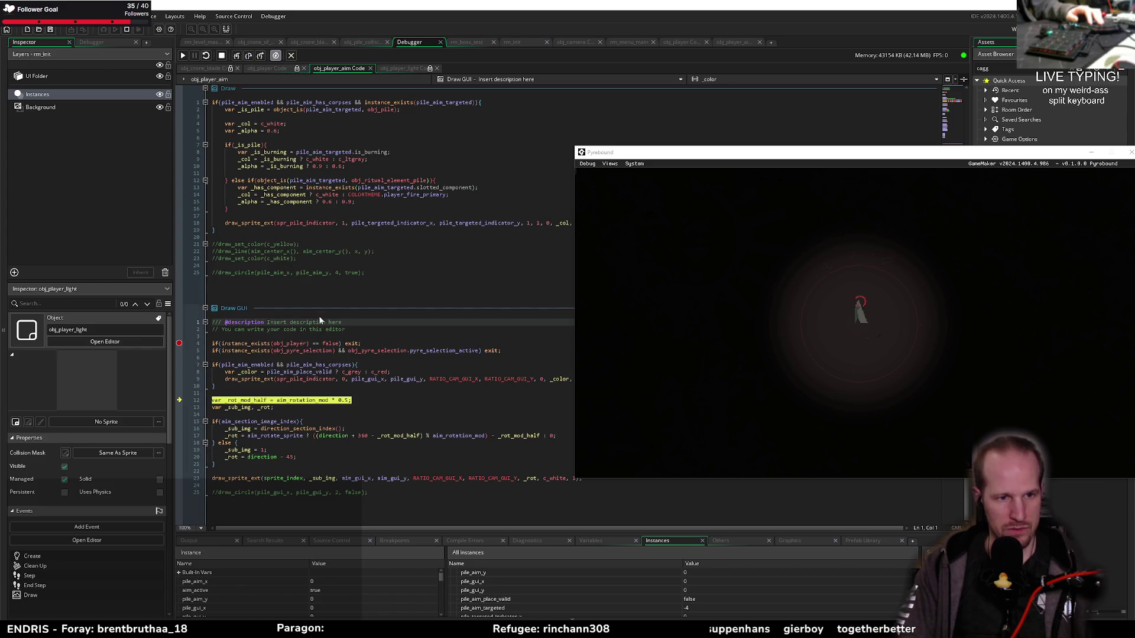
Step Draw GUI through the image index check down to the draw_sprite_ext call
mouse_move(257, 367)
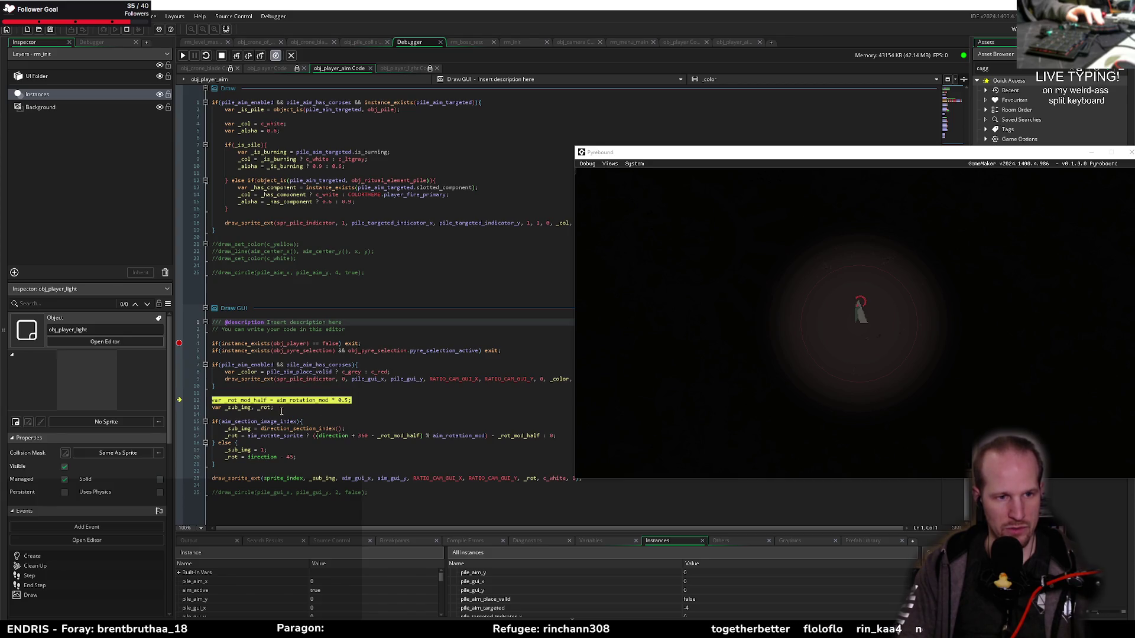
left_click(248, 57)
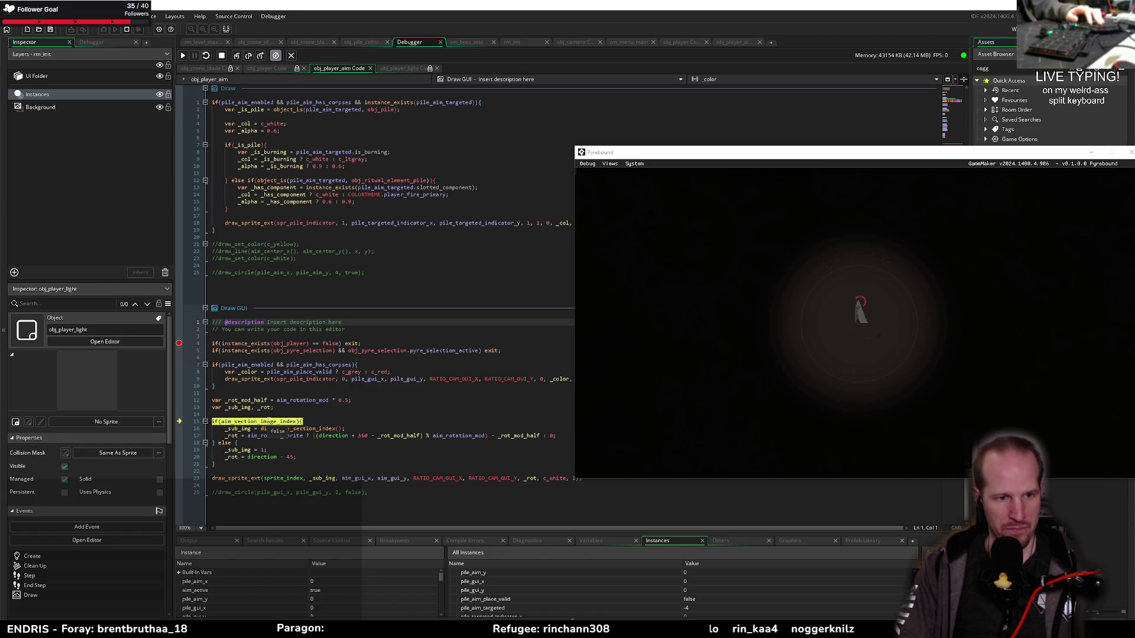
left_click(307, 437)
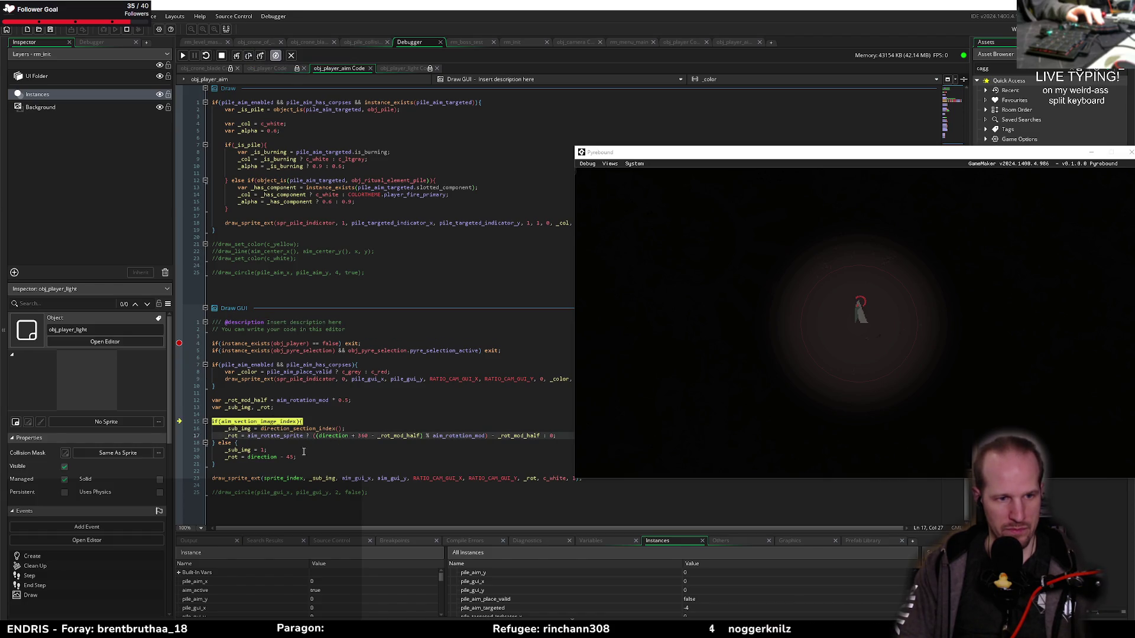
mouse_move(277, 423)
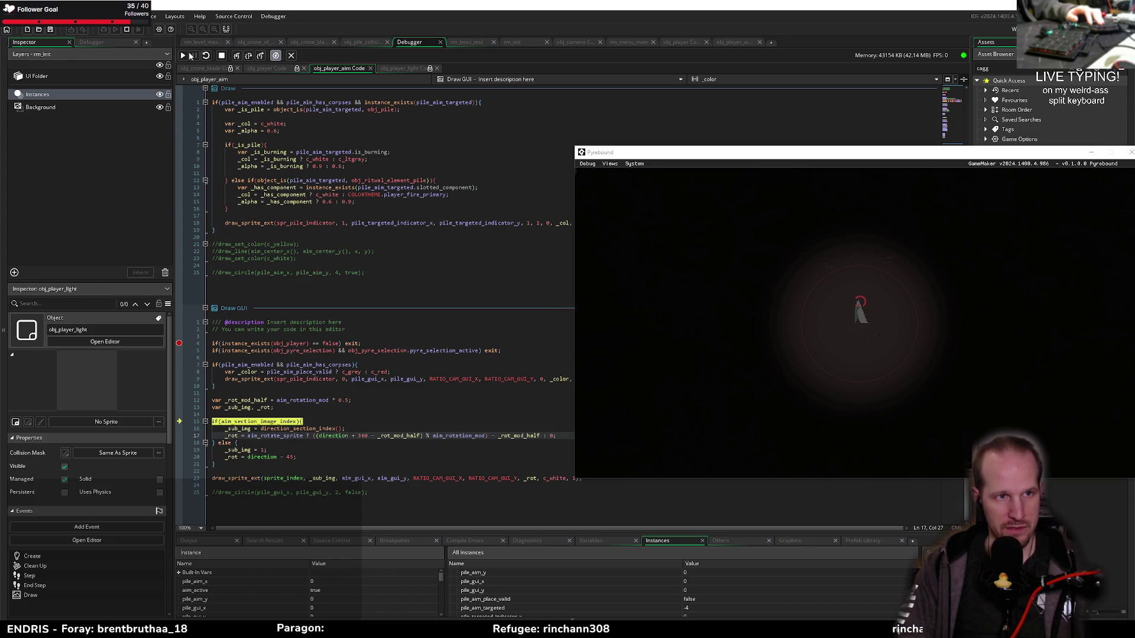
left_click(248, 56)
left_click(248, 56)
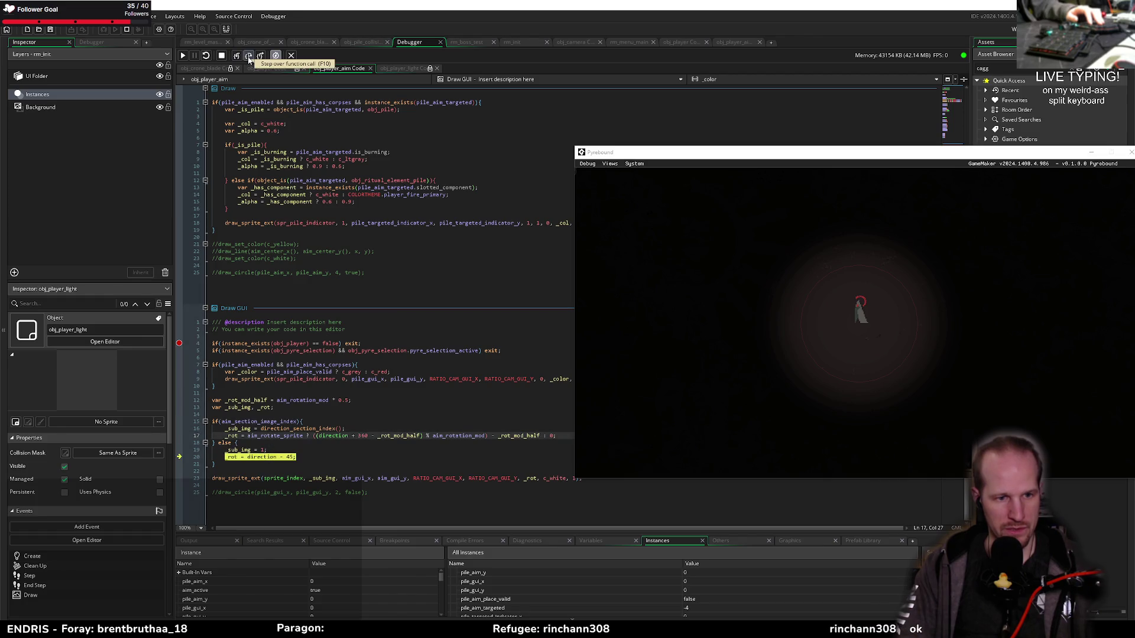
left_click(249, 57)
left_click_drag(667, 152, 527, 5)
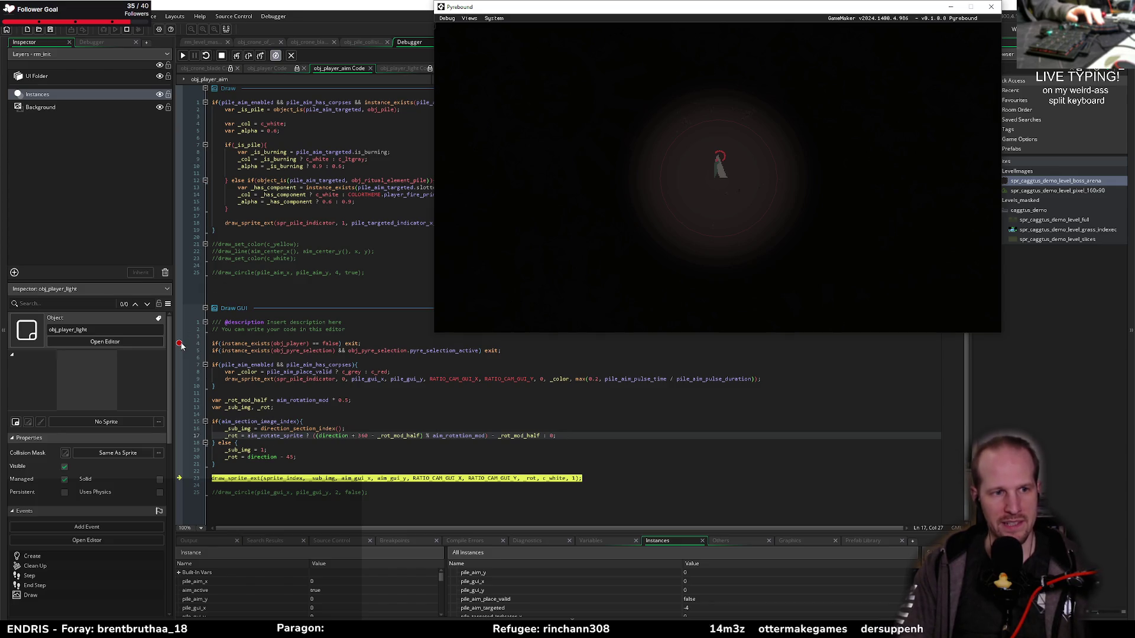
Break on End Step's player_aim_gui call and step into the function
left_click(252, 278)
scroll(252, 277, "up", 10)
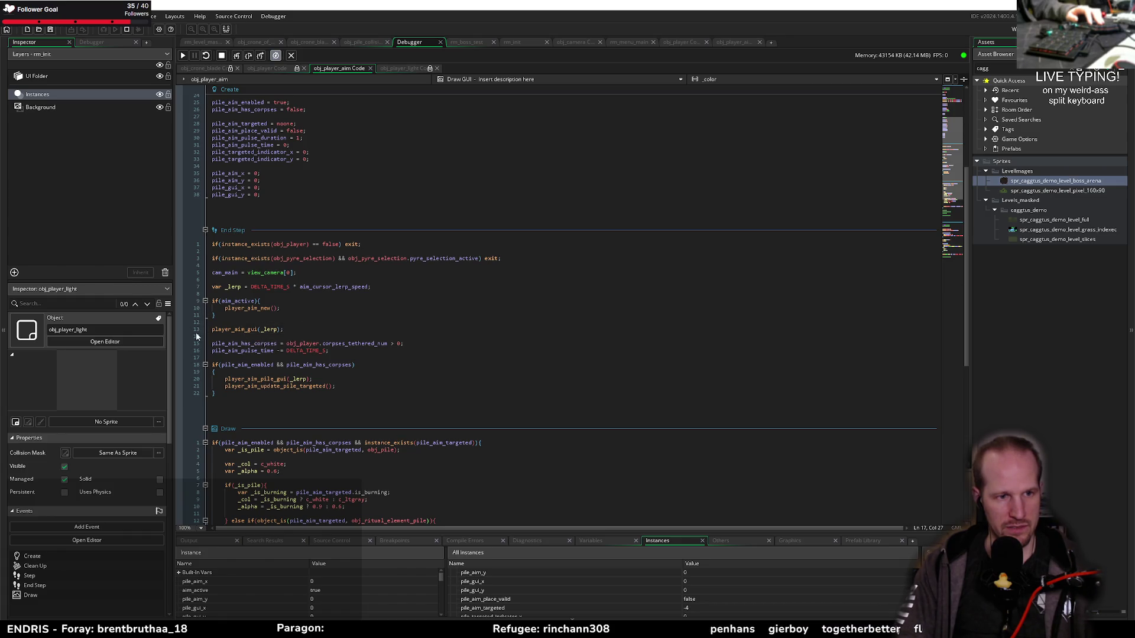
key("ctrl+z")
left_click(180, 55)
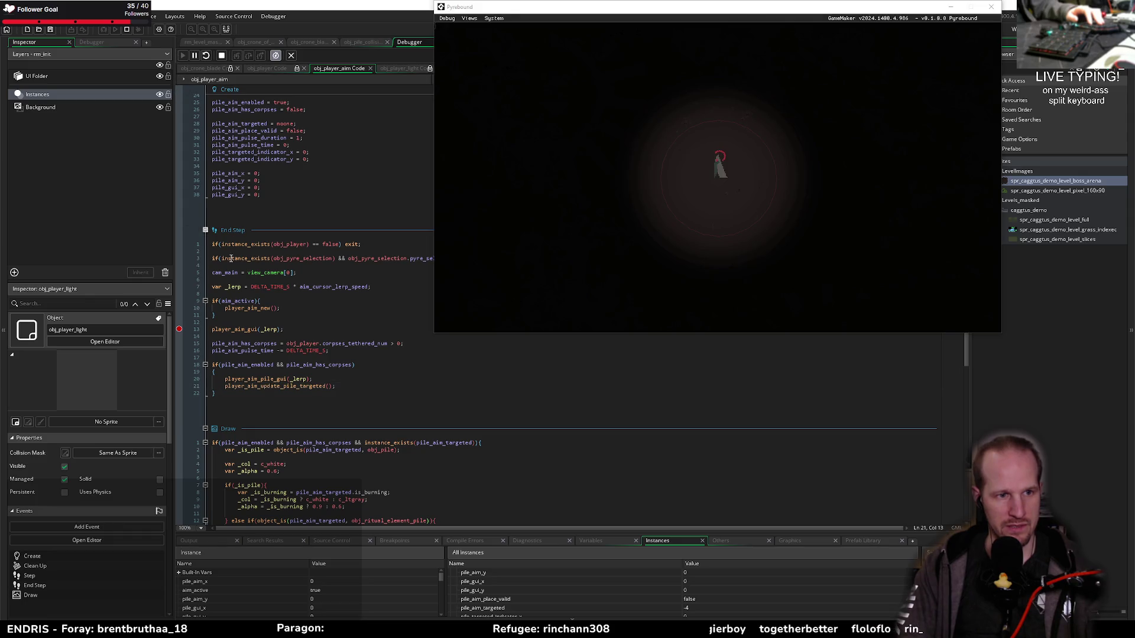
left_click(237, 55)
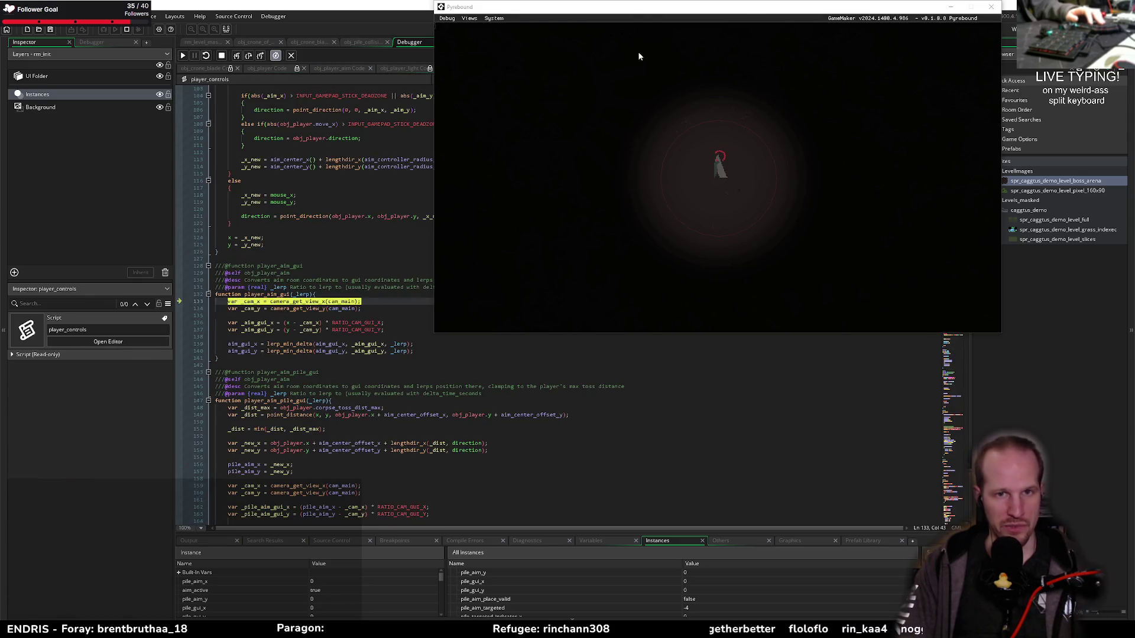
left_click_drag(636, 7, 978, 216)
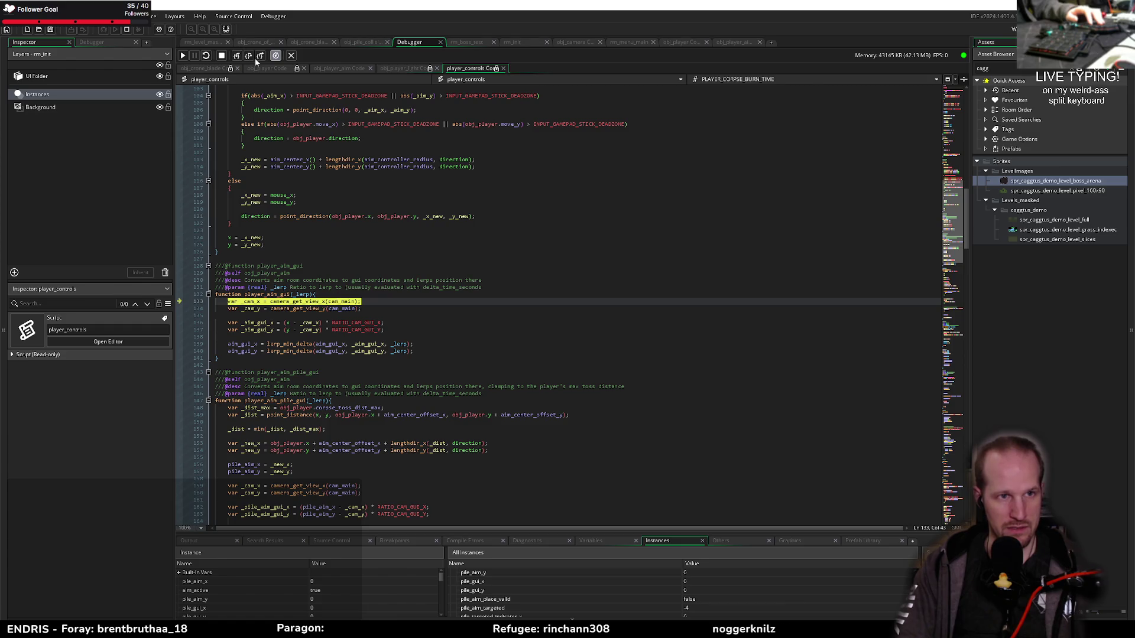
Step past the camera y lookup to the aim GUI x calculation on line 136
key("F10")
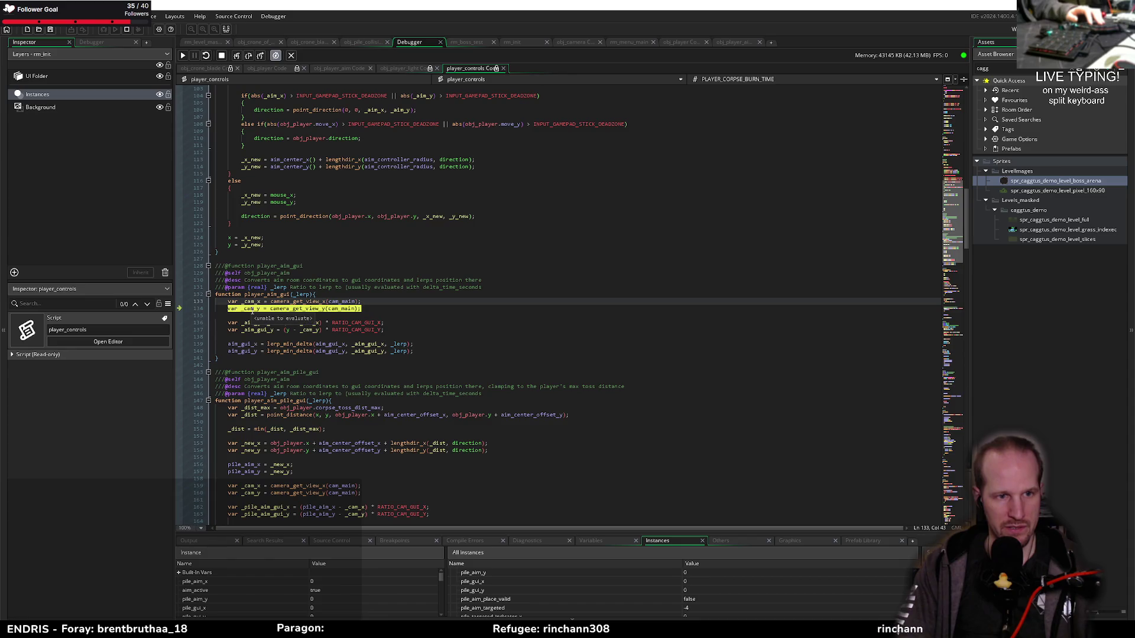
key("F5")
key("F10")
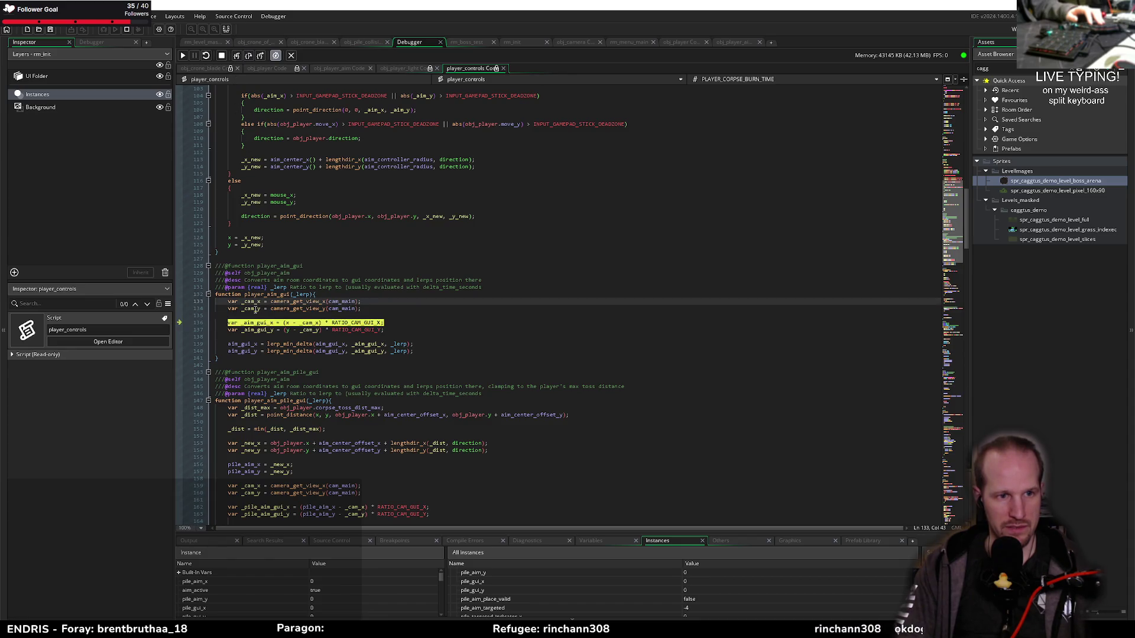
mouse_move(256, 309)
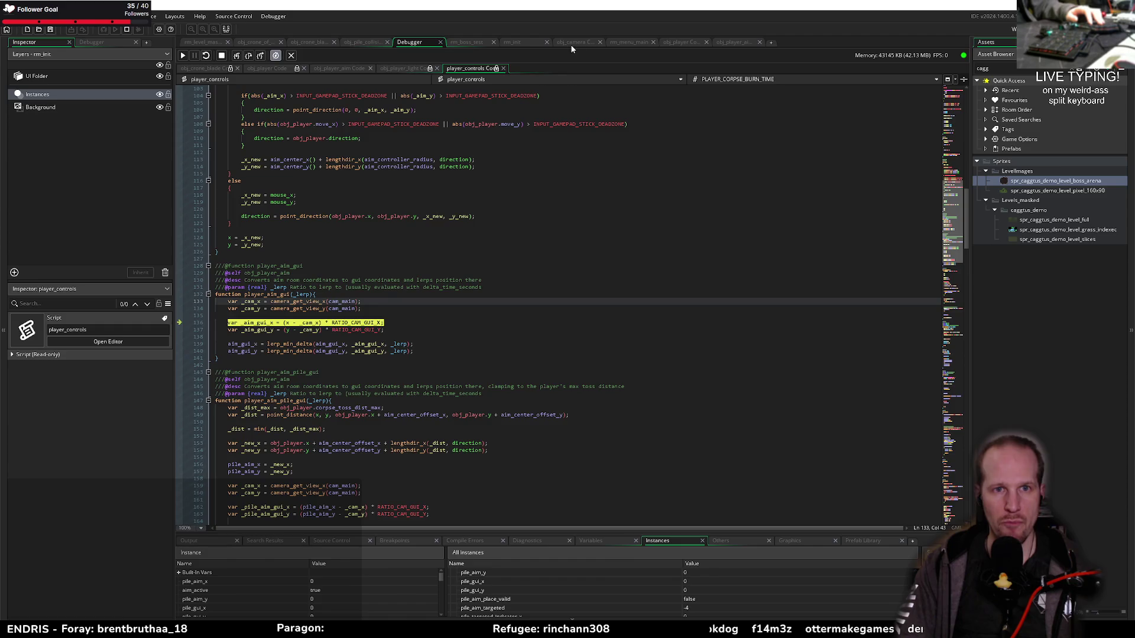
left_click(470, 42)
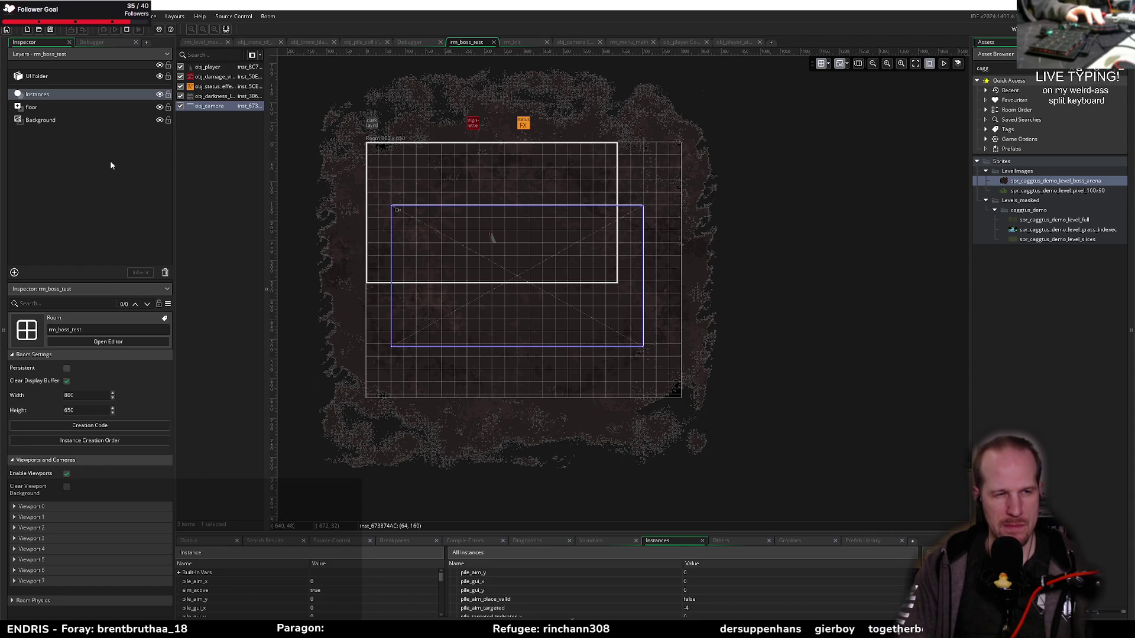
Expand rm_boss_test's Viewport 0 to confirm the 640×360 camera in a 1280×720 viewport
left_click(28, 507)
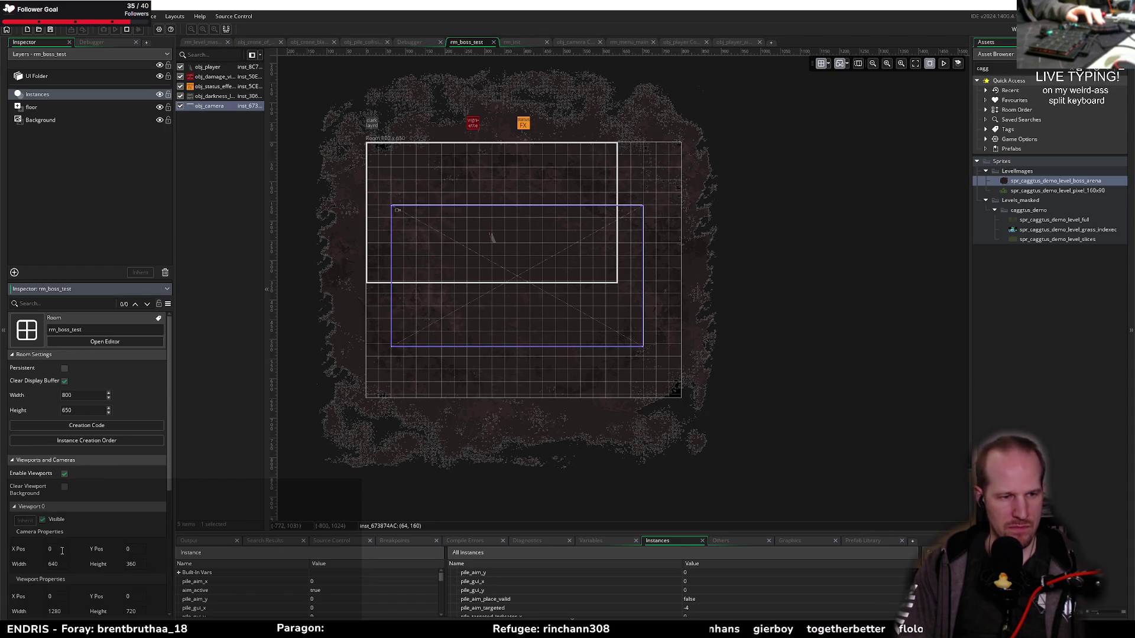
scroll(28, 497, "down", 3)
scroll(61, 564, "down", 2)
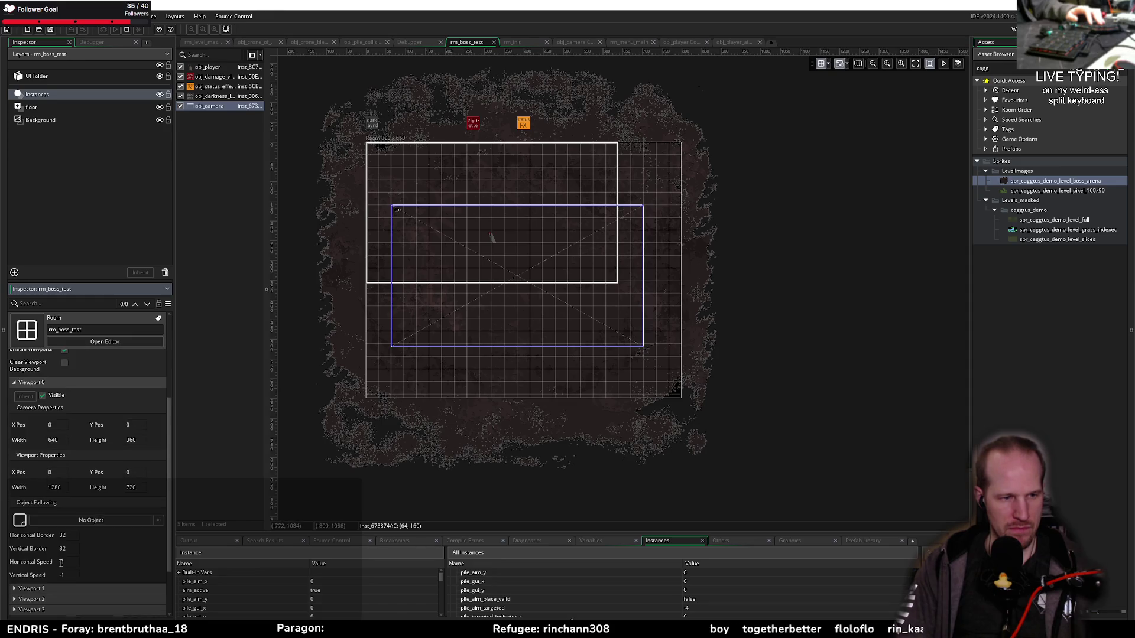
scroll(89, 408, "up", 5)
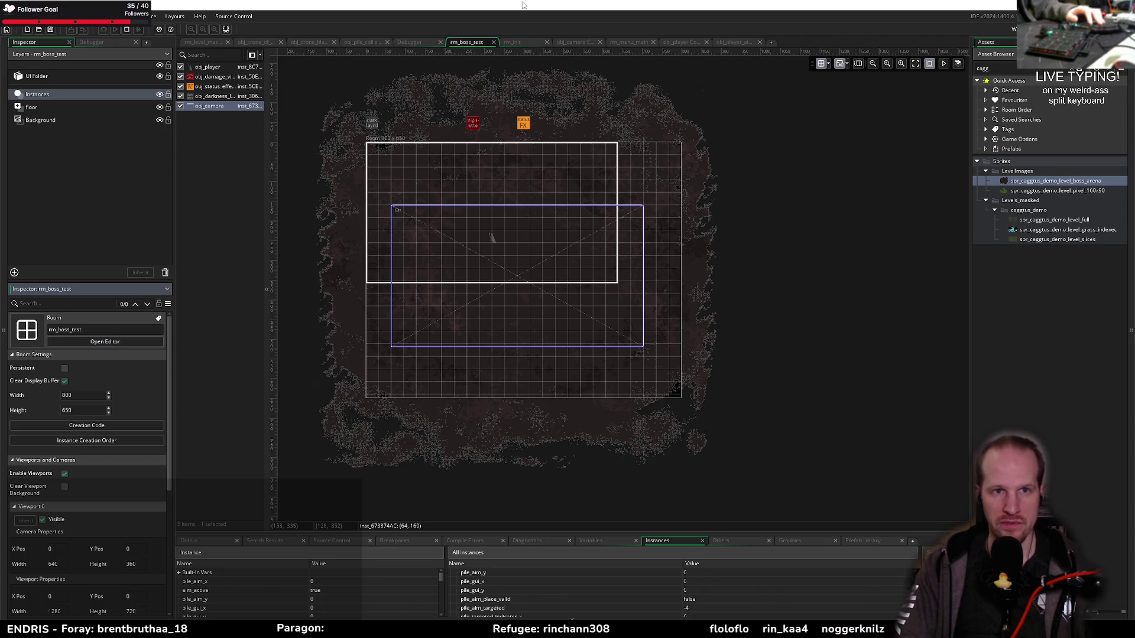
key("alt+Tab")
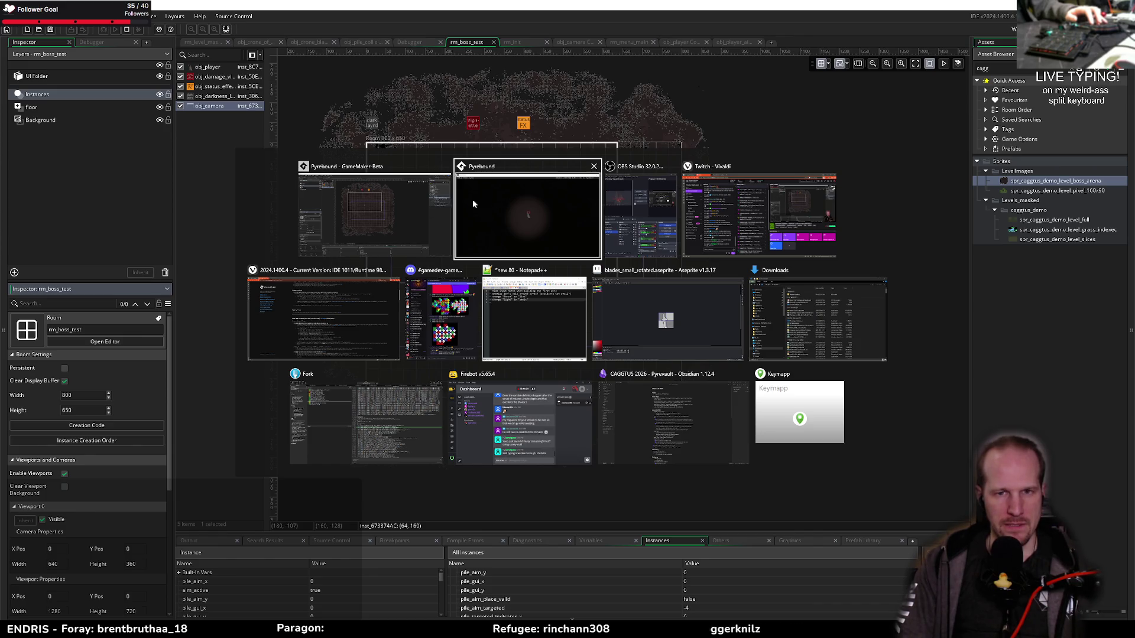
key("alt+shift+Tab")
Step the debugger past the _aim_gui_x line, then jump to RATIO_CAM_GUI_X in BoundsUtils
left_click(734, 42)
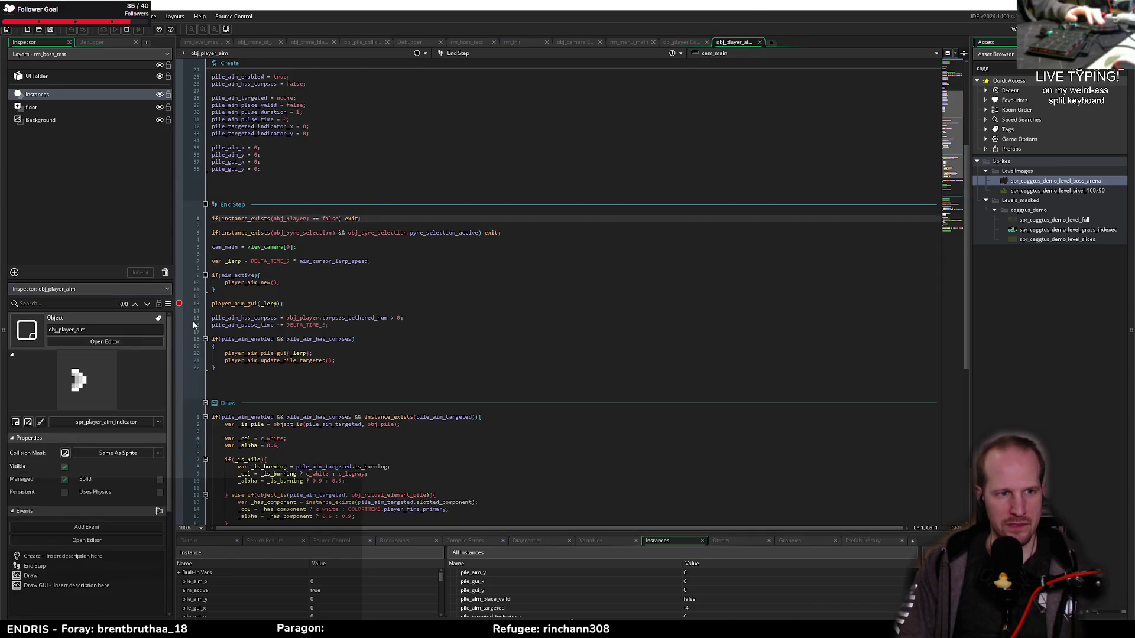
middle_click(224, 303)
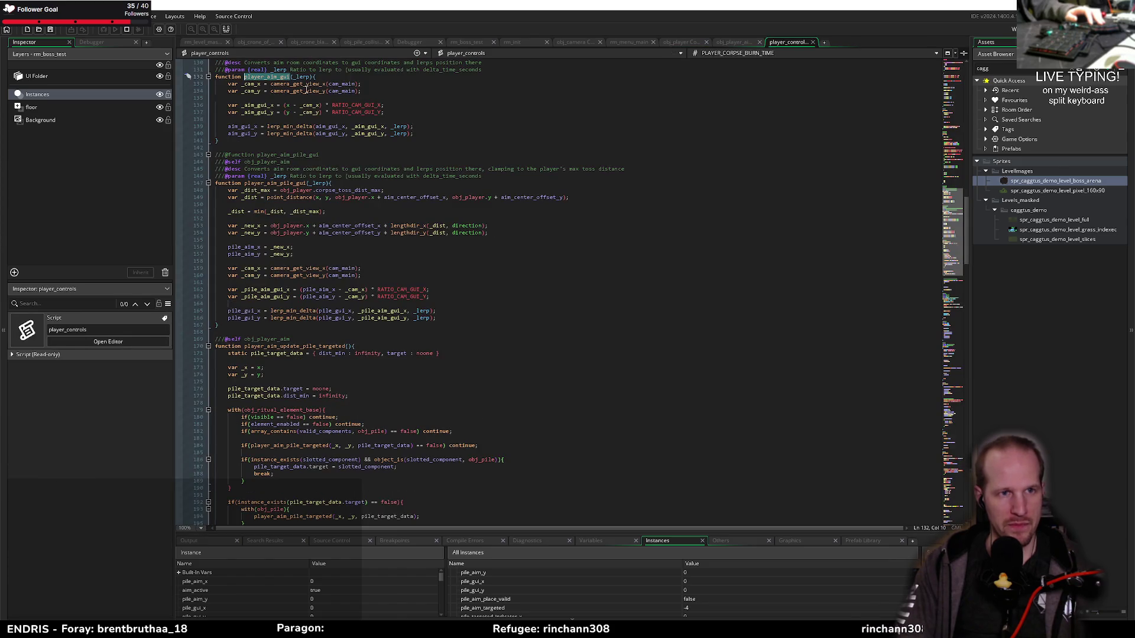
scroll(253, 109, "up", 6)
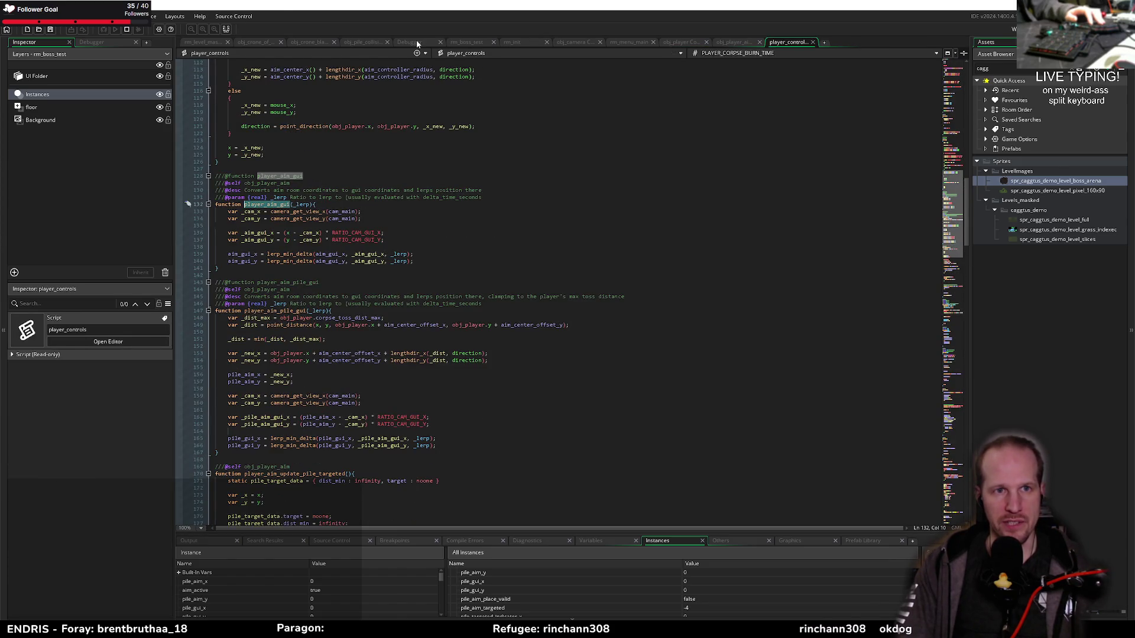
left_click(414, 42)
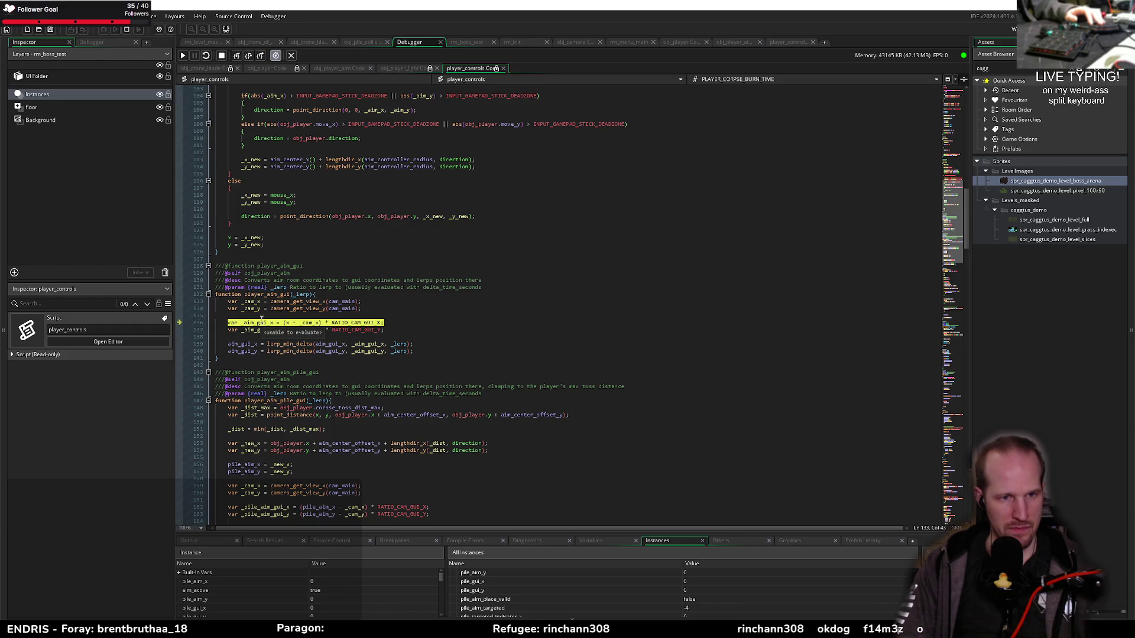
left_click(248, 56)
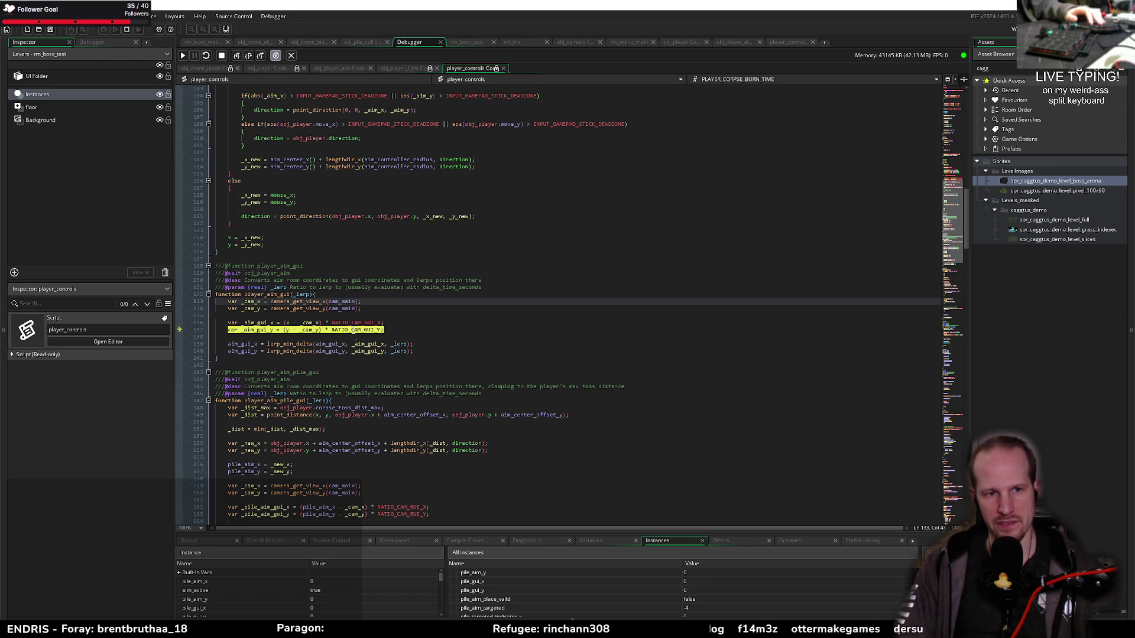
middle_click(349, 323)
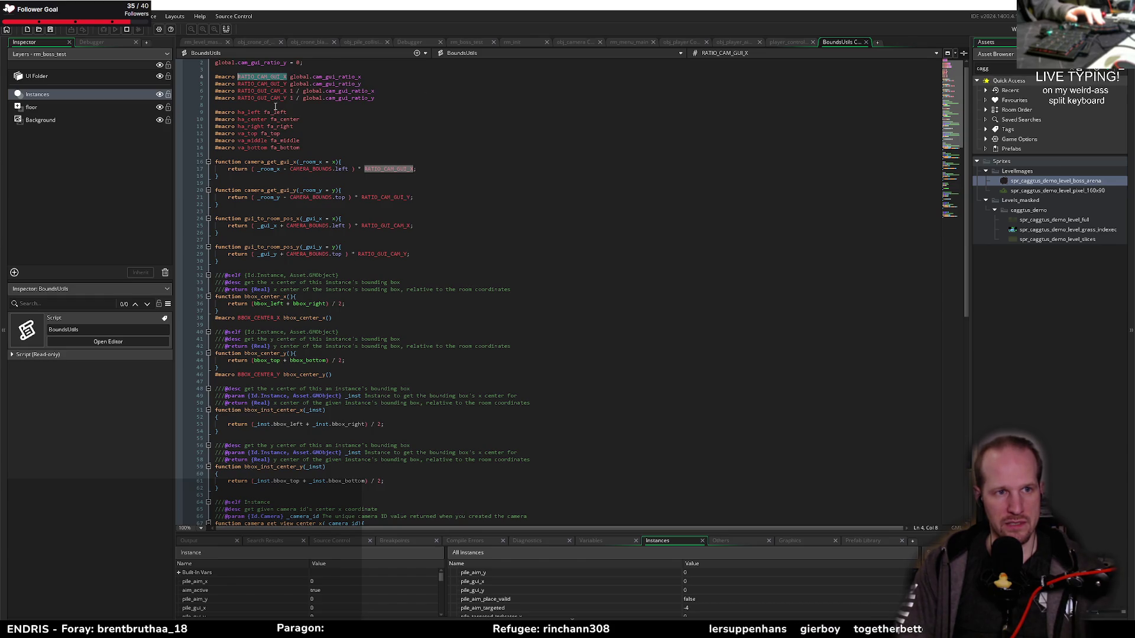
Search the project for CAMERA_BOUNDS and open its uses in obj_camera's Create event
left_click(338, 169)
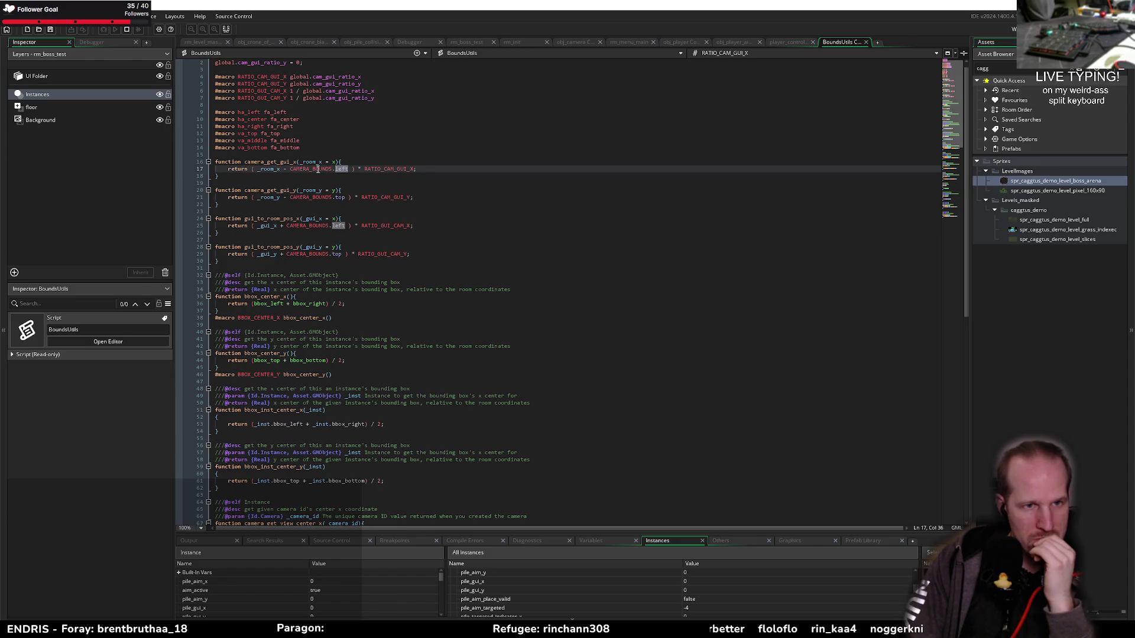
left_click(317, 169)
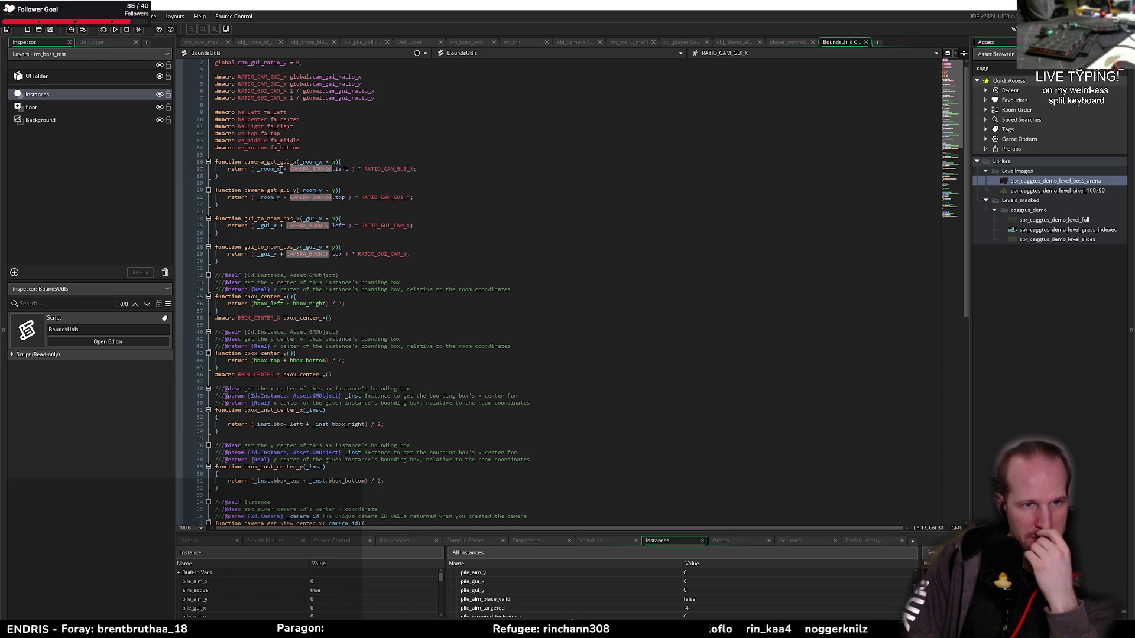
left_click(309, 169)
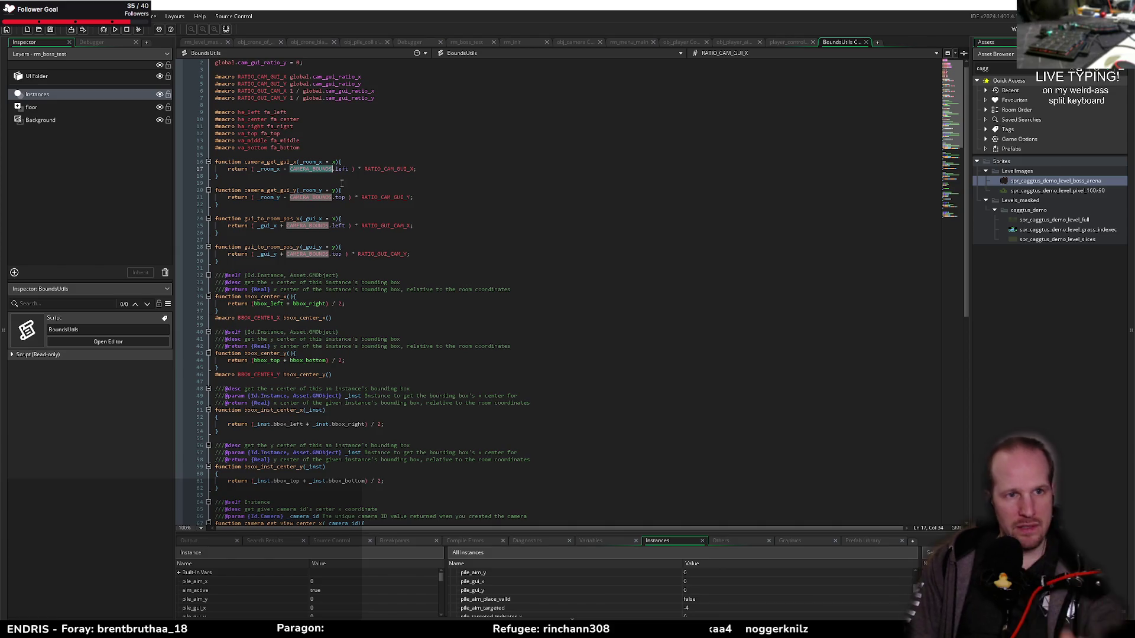
key("ctrl+shift+f")
key("Return")
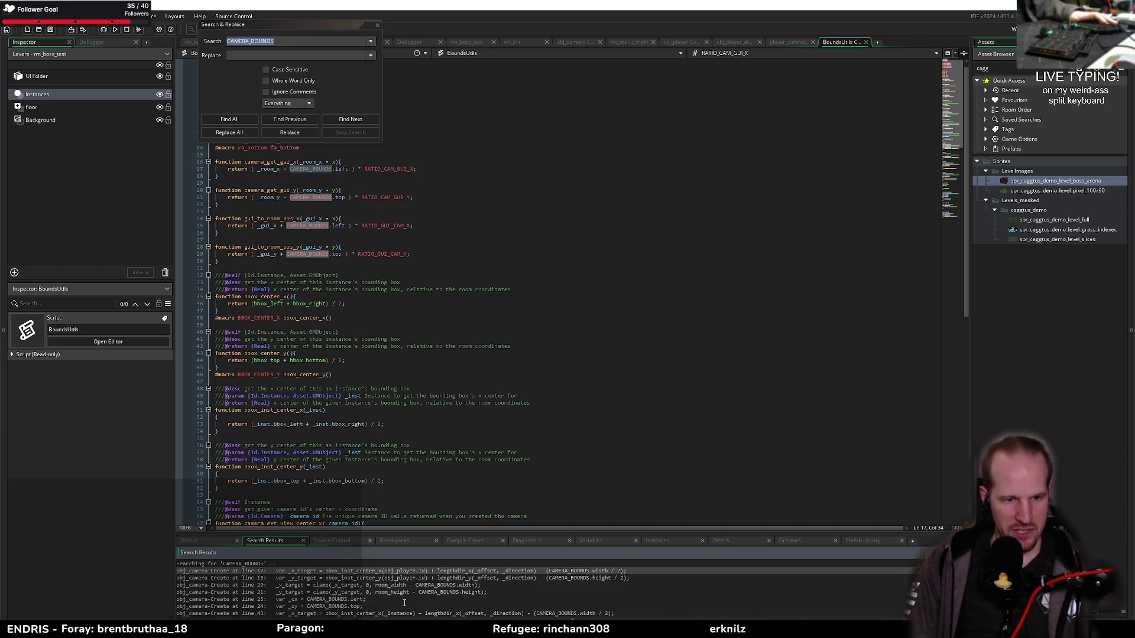
double_click(272, 599)
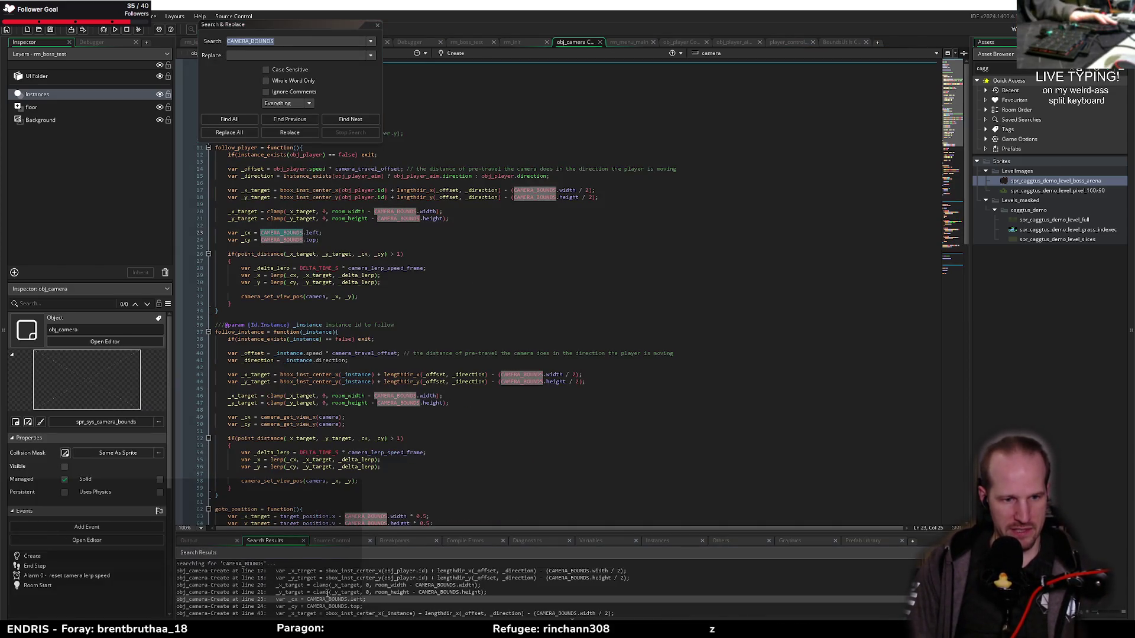
Open the CAMERA_BOUNDS definition in CullingUtils and go to __update_camera_bounds
left_click(378, 25)
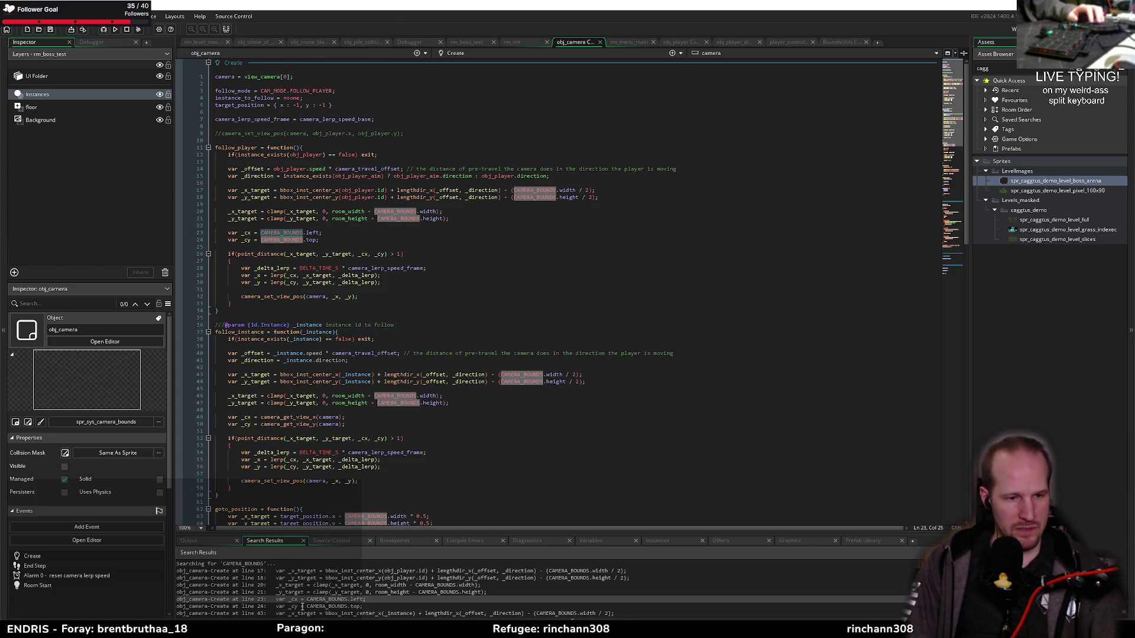
scroll(296, 588, "down", 8)
scroll(301, 587, "up", 1)
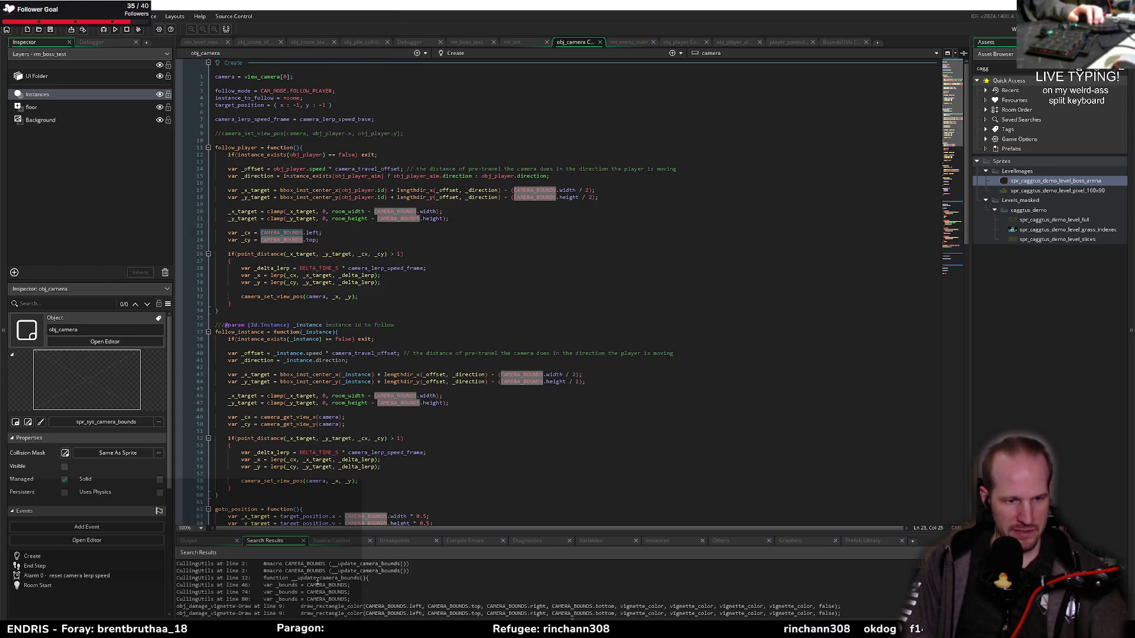
scroll(322, 585, "up", 1)
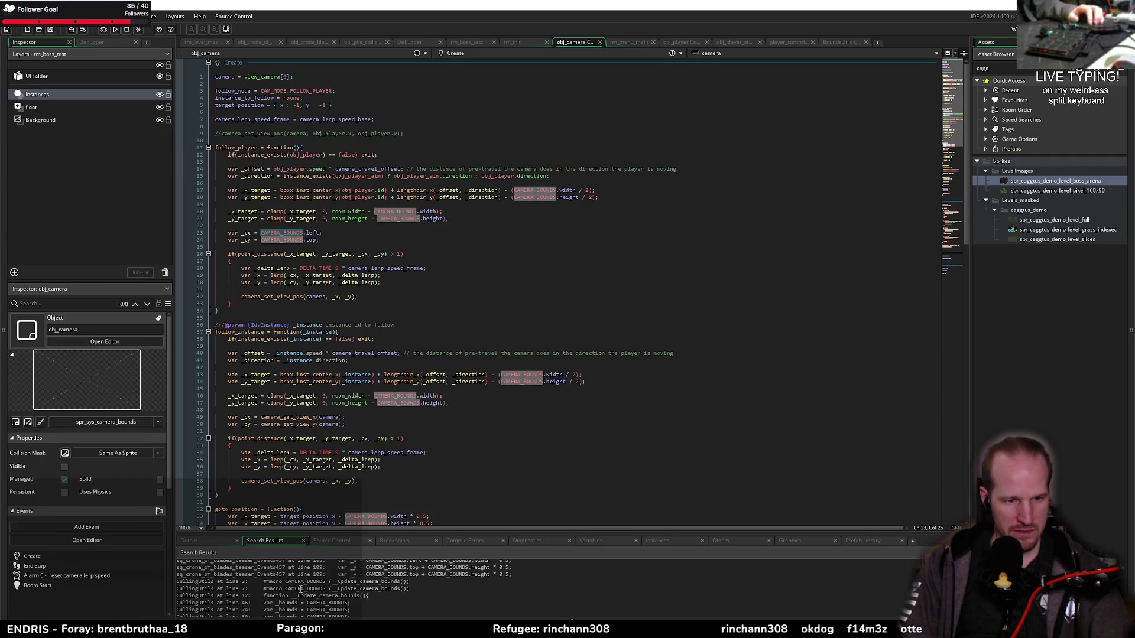
double_click(296, 582)
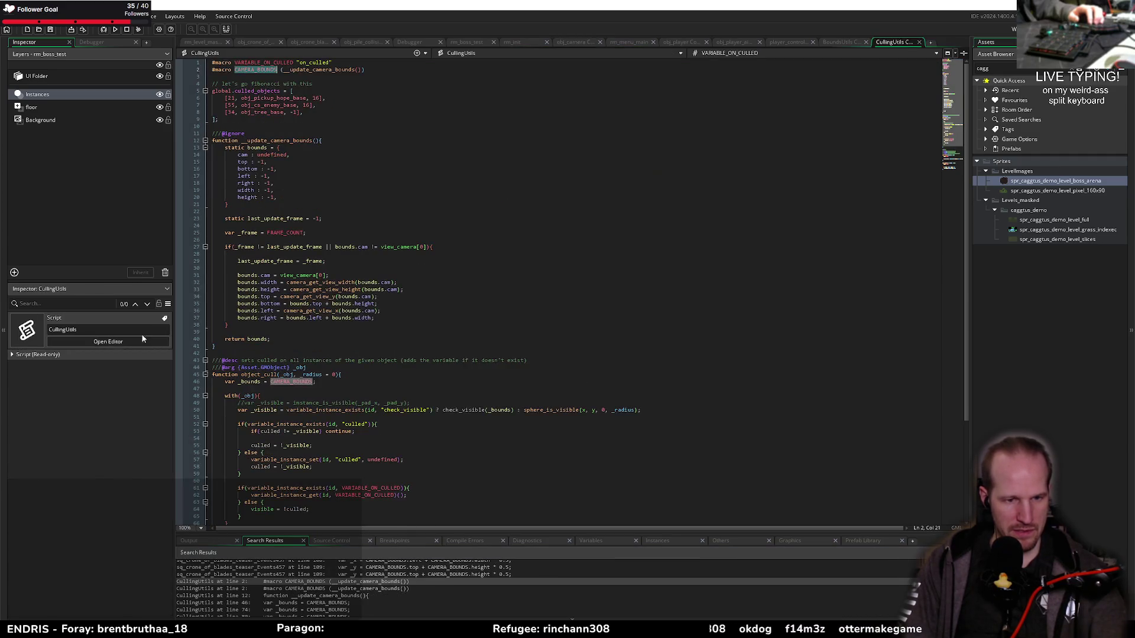
double_click(315, 71)
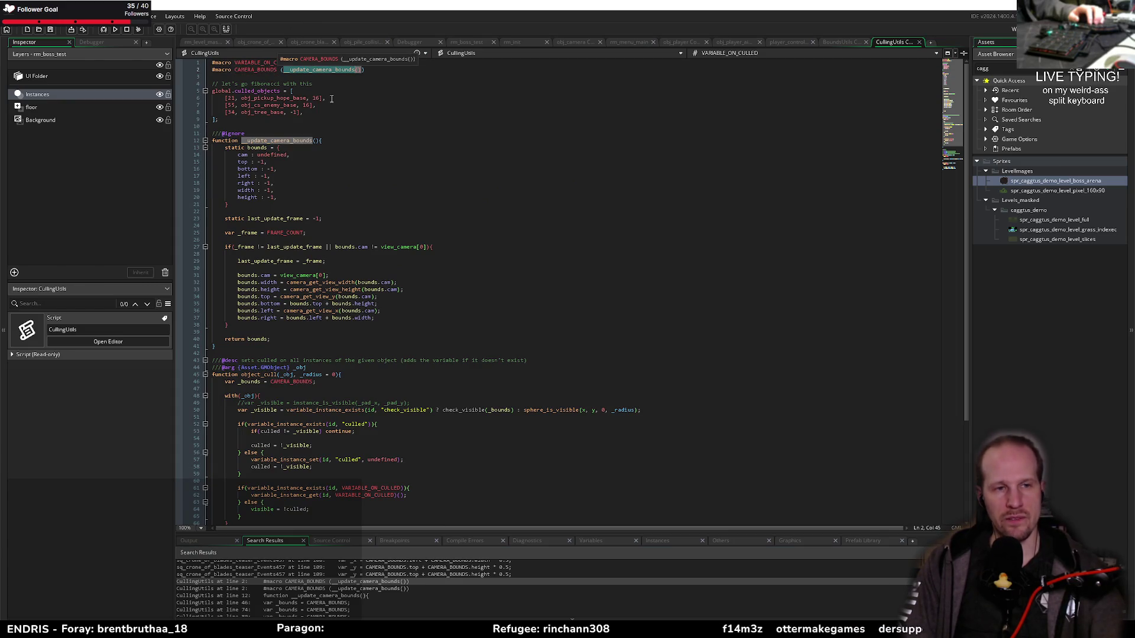
left_click(276, 135)
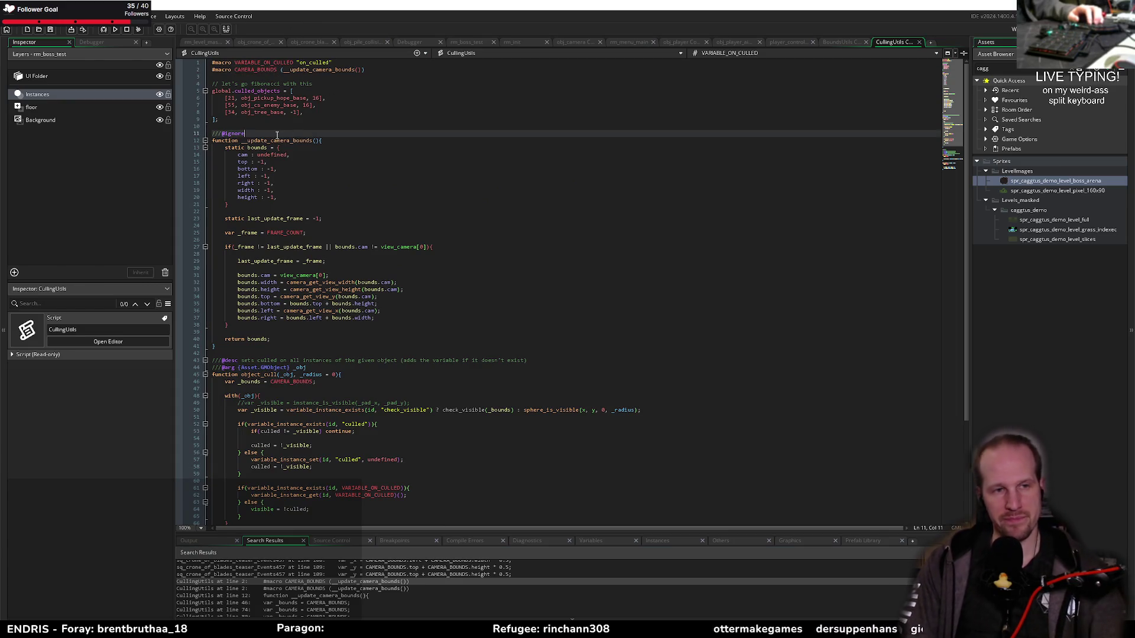
Read the default bounds and the line 32 width calculation, then rerun in debug
left_click(284, 197)
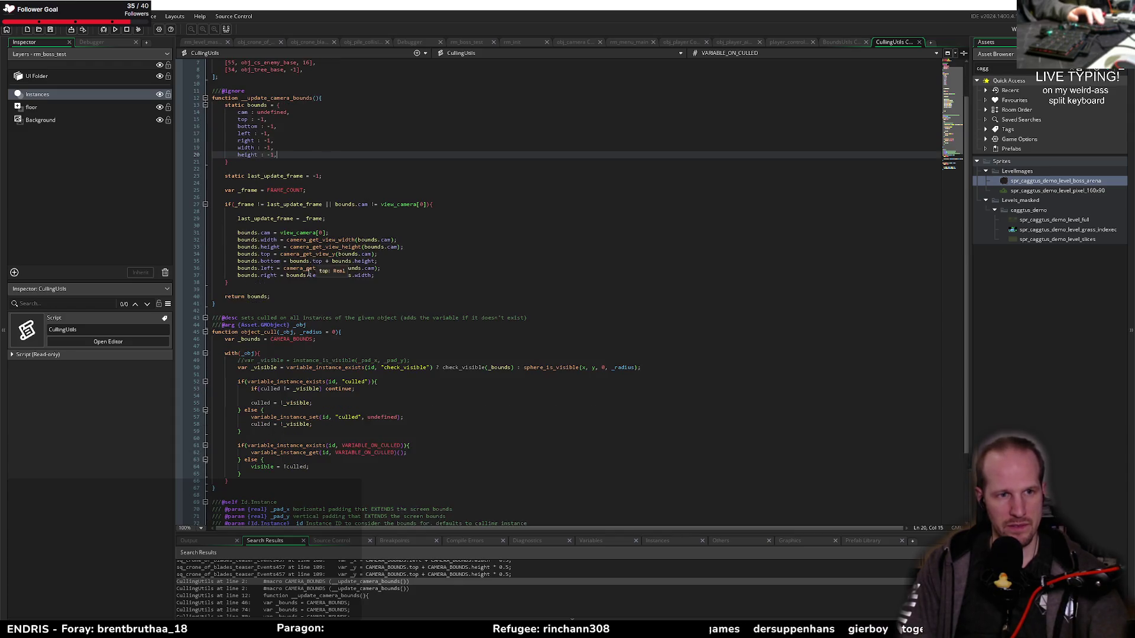
left_click(340, 282)
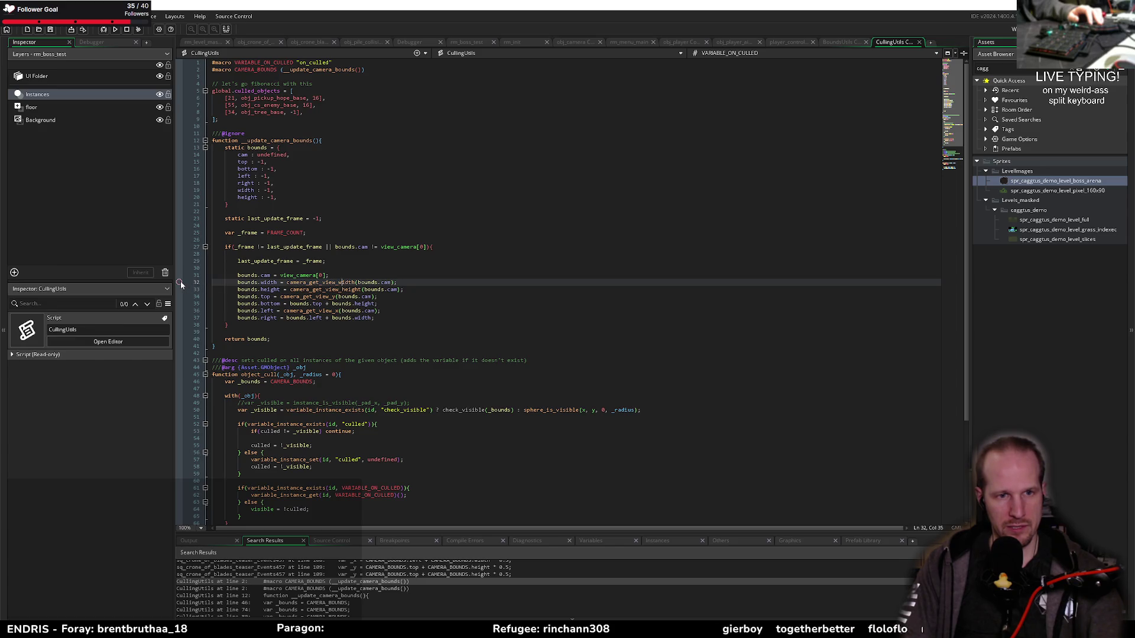
mouse_move(297, 277)
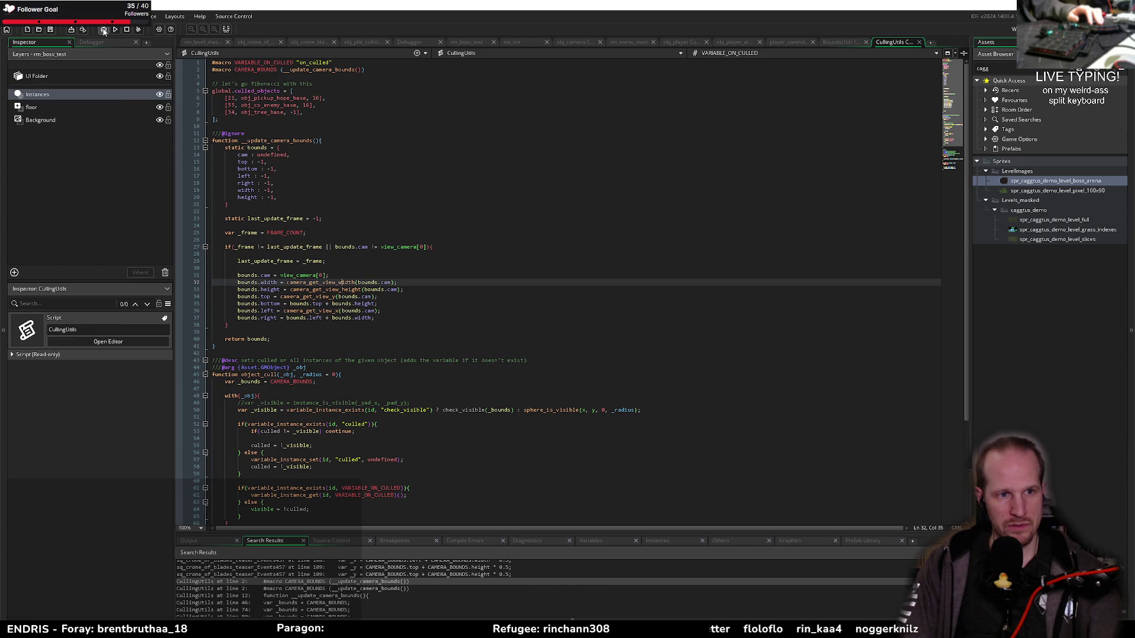
key("F6")
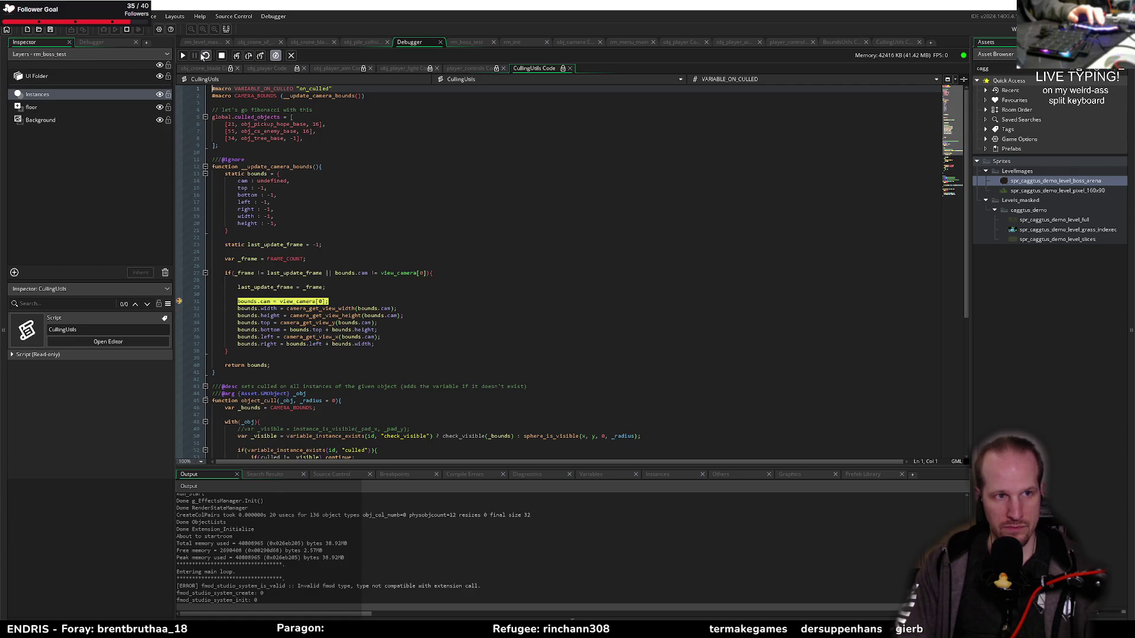
Resume the game past the obj_player_aim breakpoint and return to the CullingUtils code
left_click(182, 55)
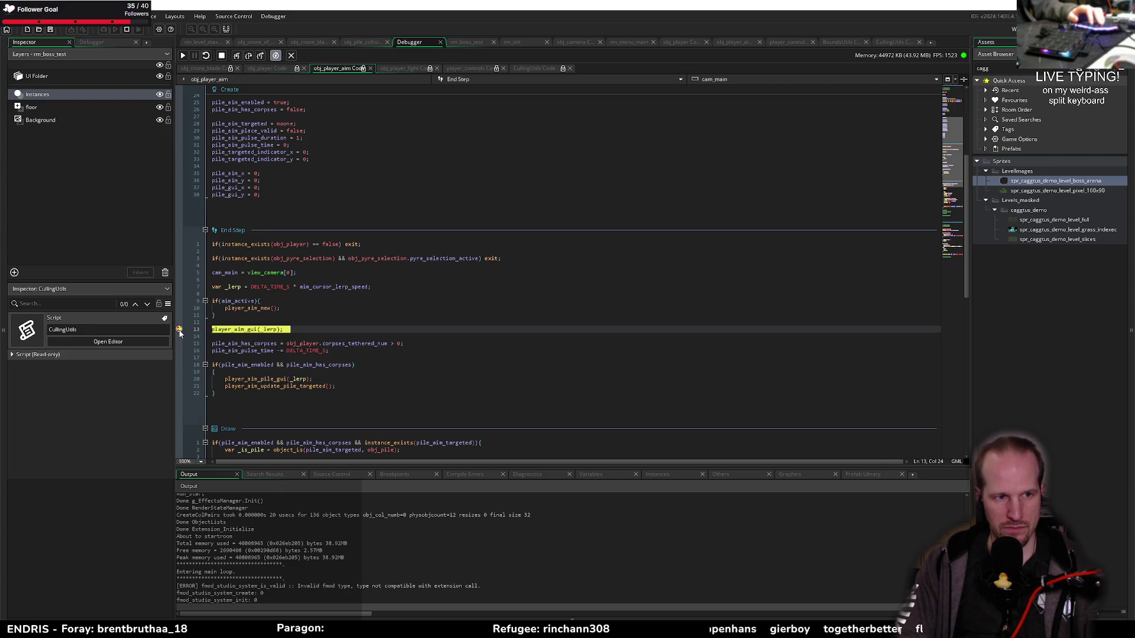
left_click(183, 55)
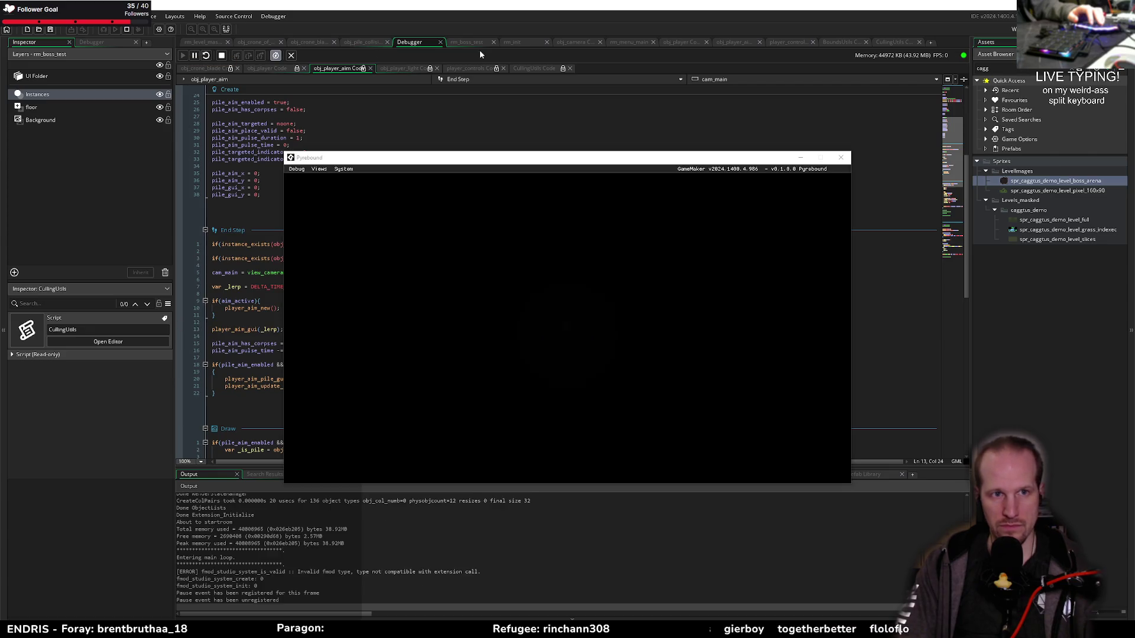
left_click(527, 67)
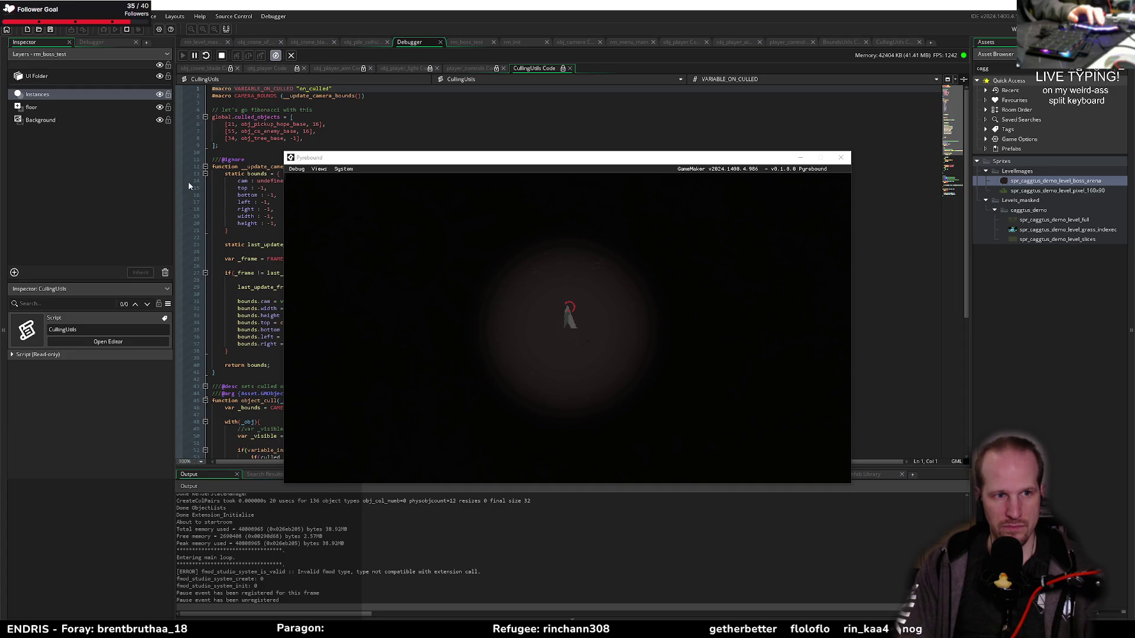
In the in-game F1 debug overlay, open the player view and expand its combat options, then hide the overlay
left_click(606, 327)
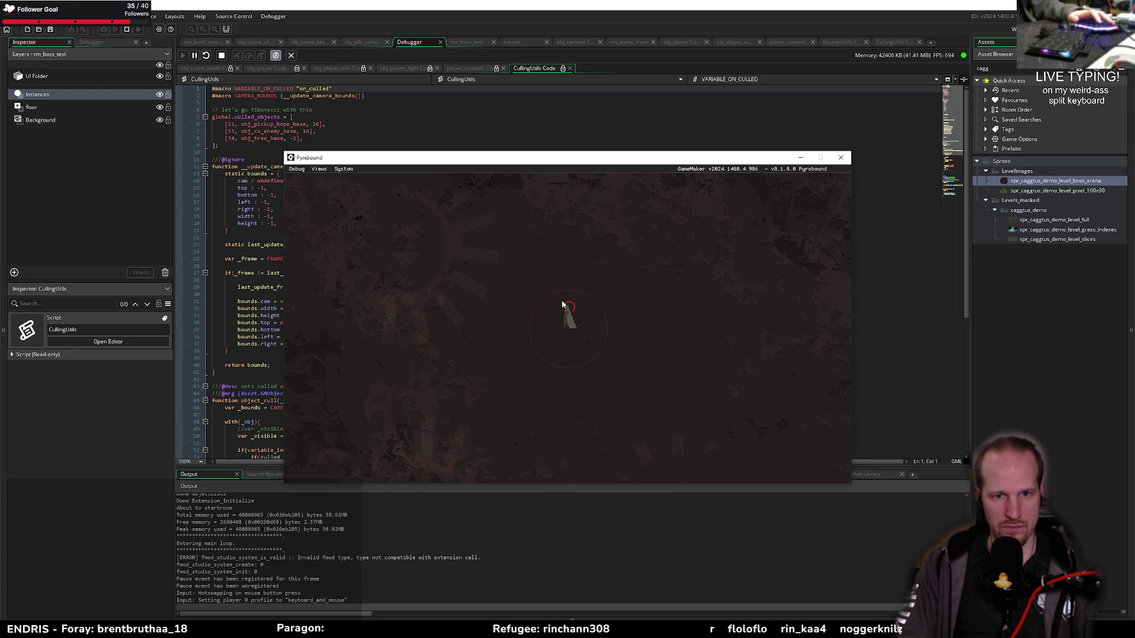
key("F1")
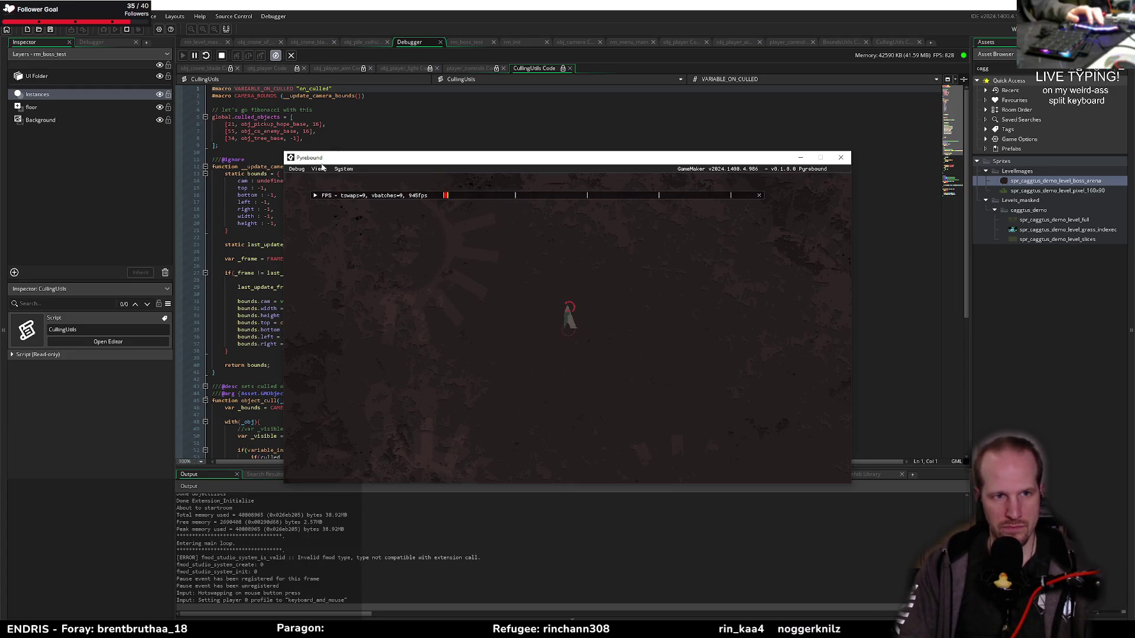
left_click(319, 169)
left_click(329, 188)
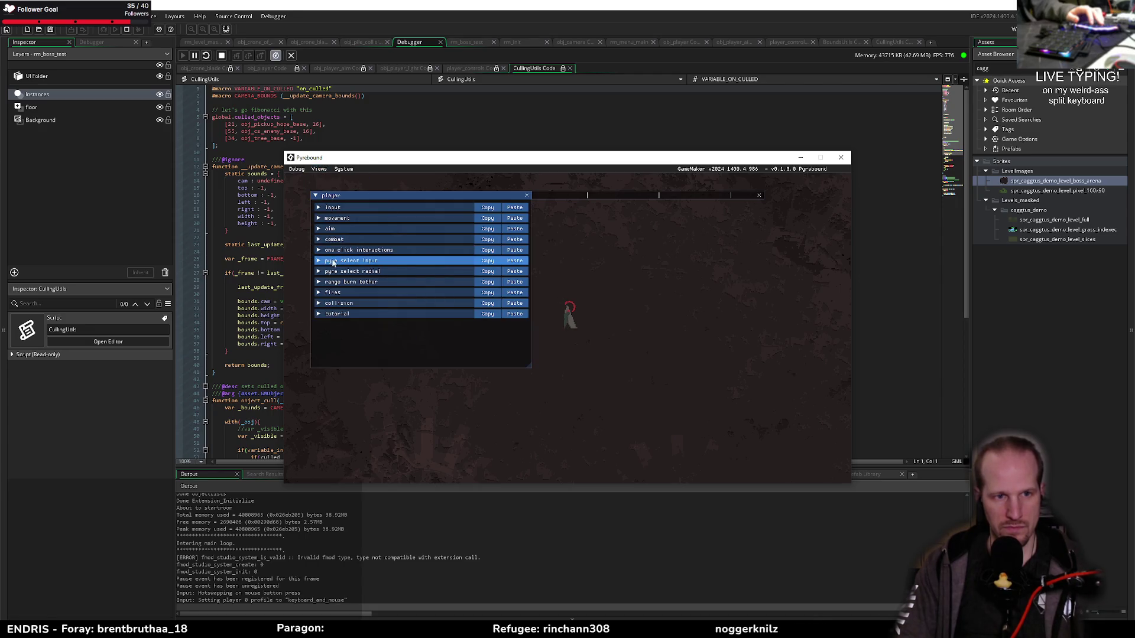
left_click(349, 240)
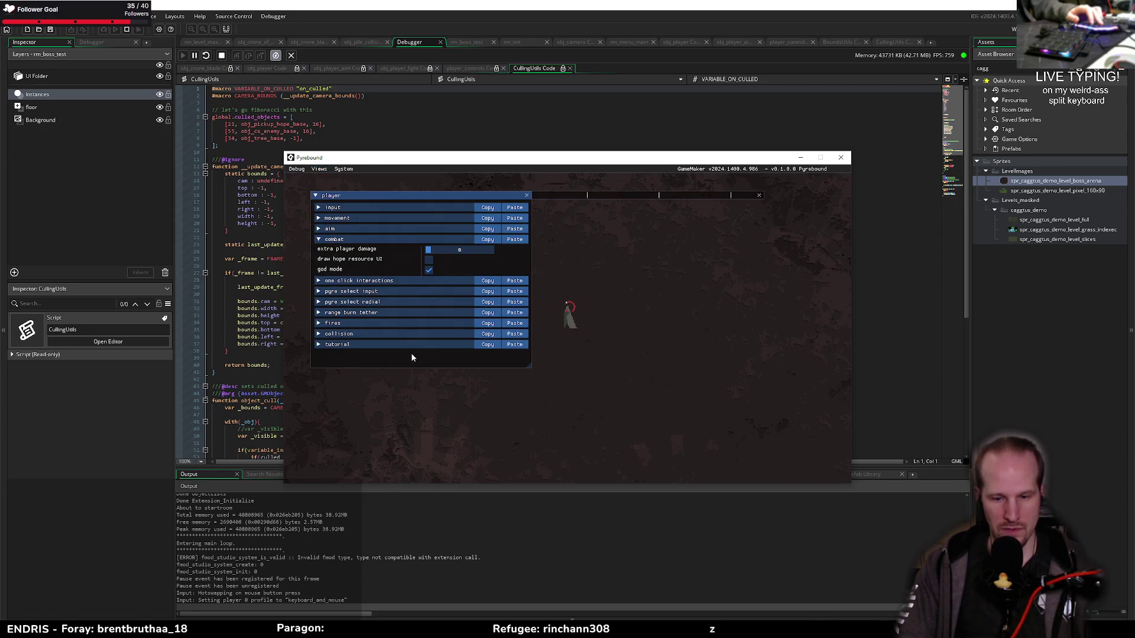
key("F1")
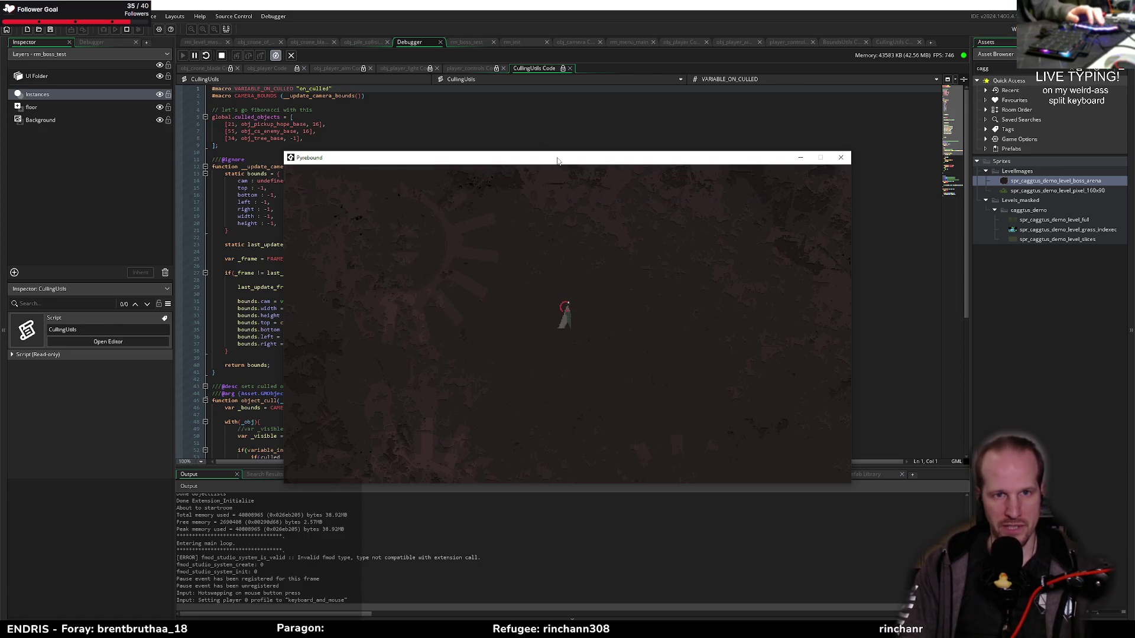
Walk the player around with WASD, then set a breakpoint at CullingUtils line 31
mouse_move(557, 161)
left_mouse_down()
mouse_move(725, 148)
mouse_move(717, 131)
left_mouse_up()
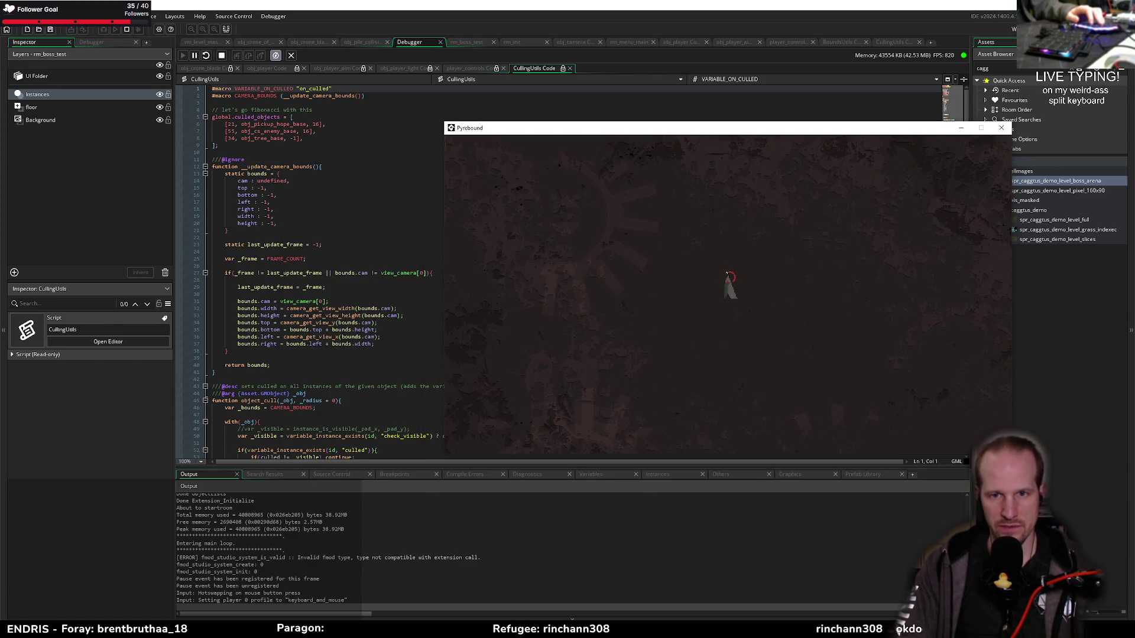
key("a")
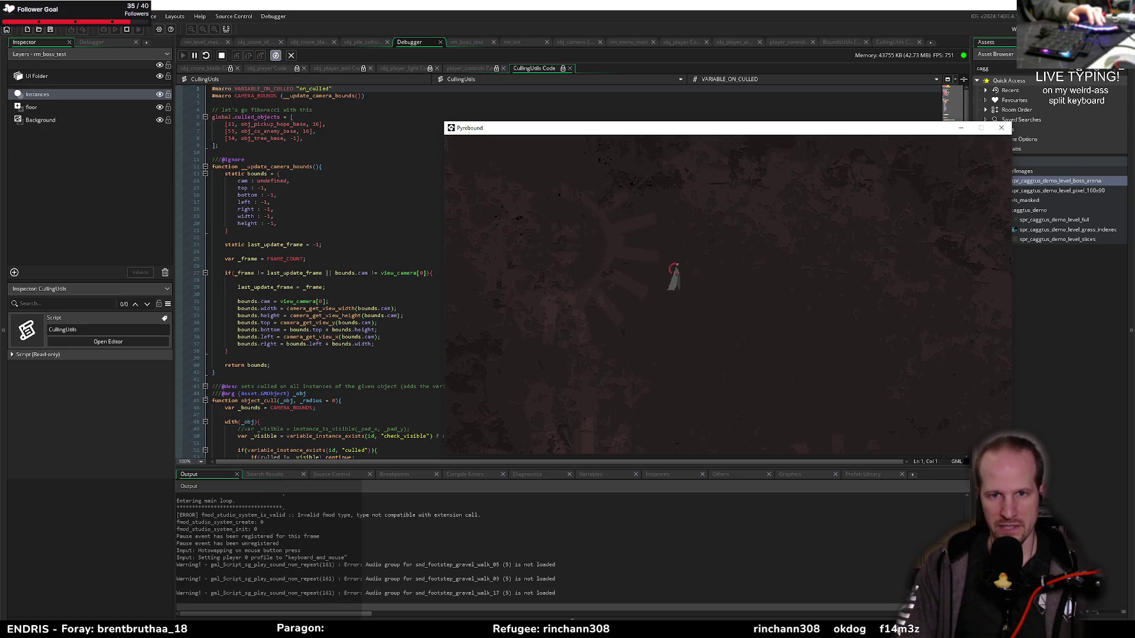
key("w")
key("d")
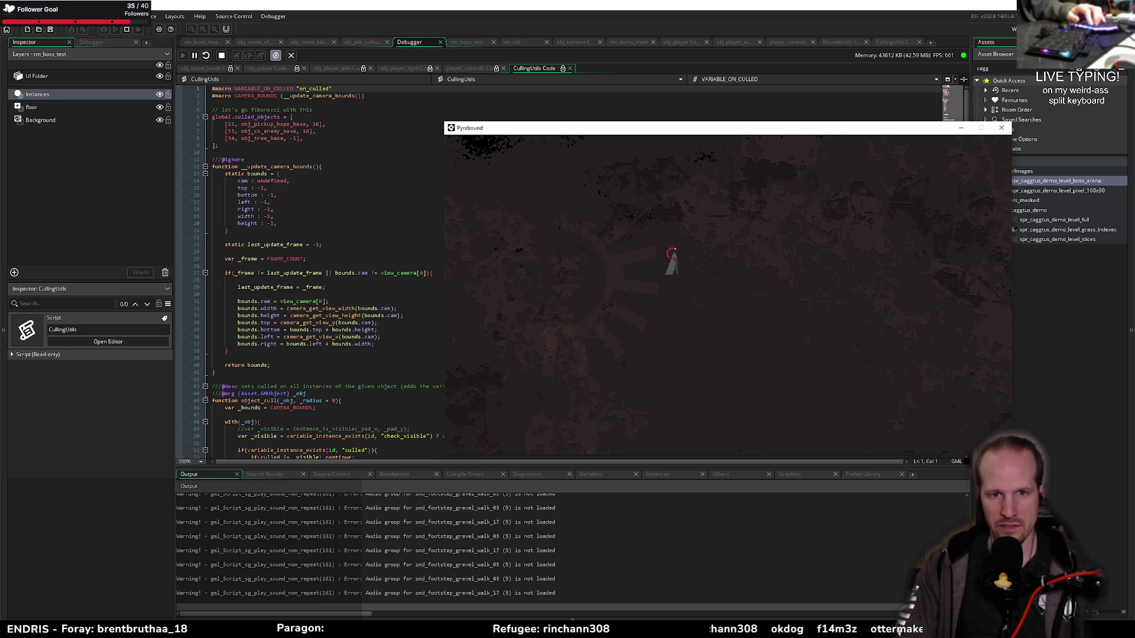
key("s")
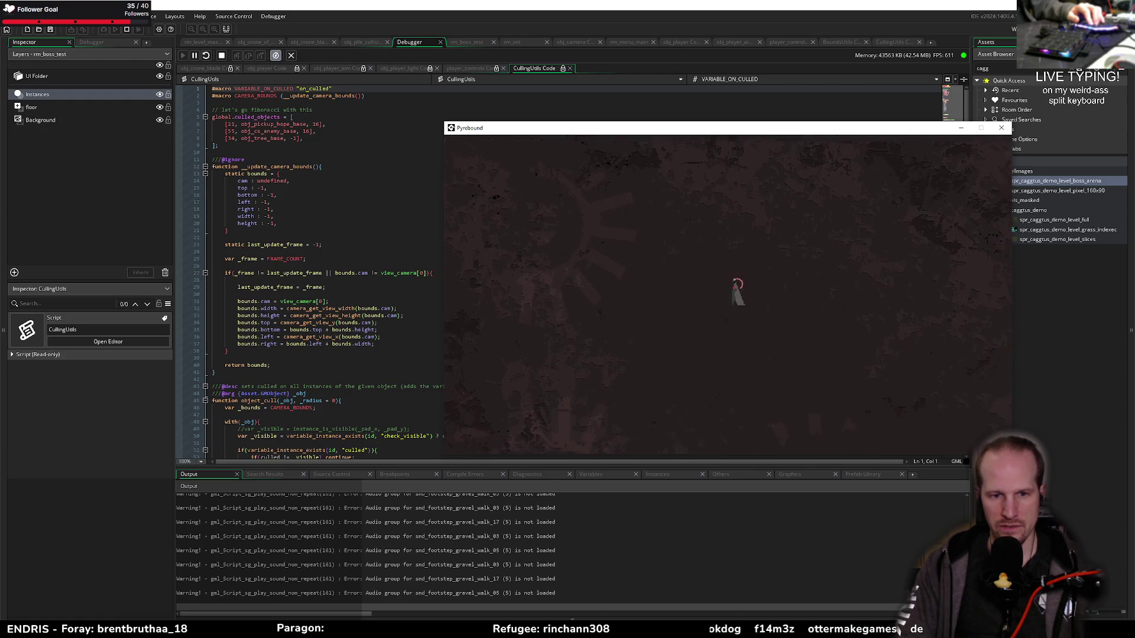
key("s")
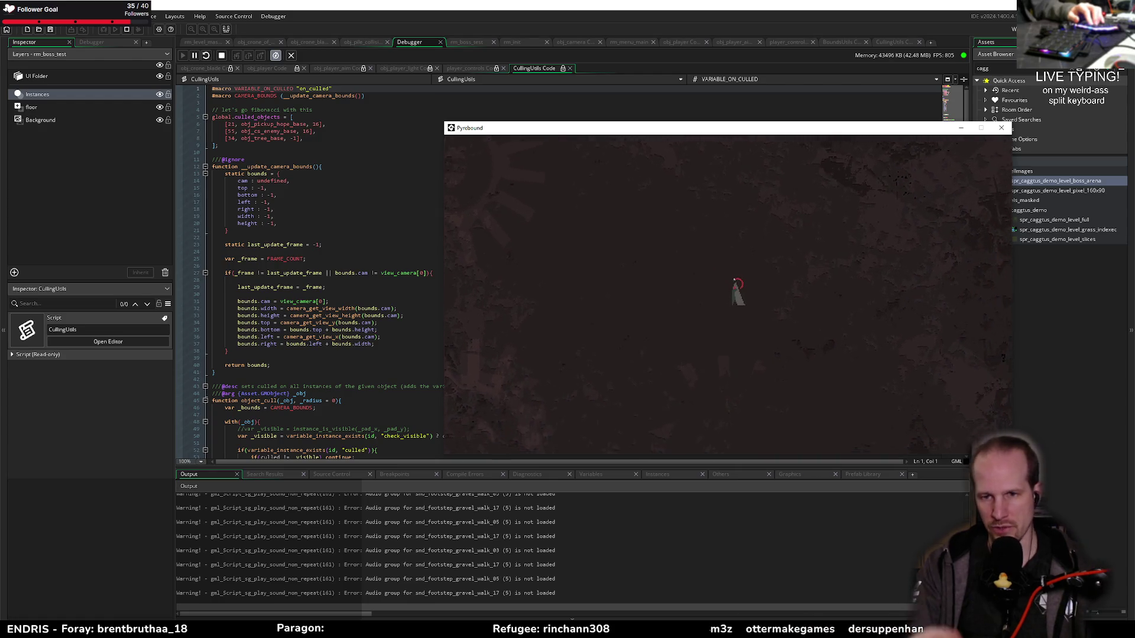
key("d")
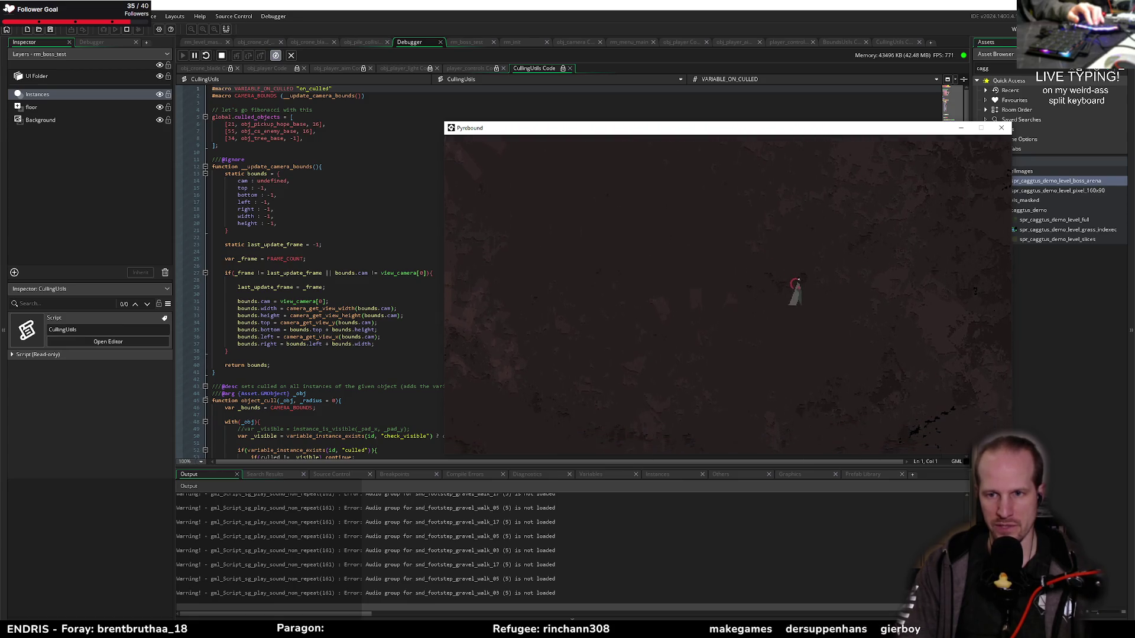
key("a")
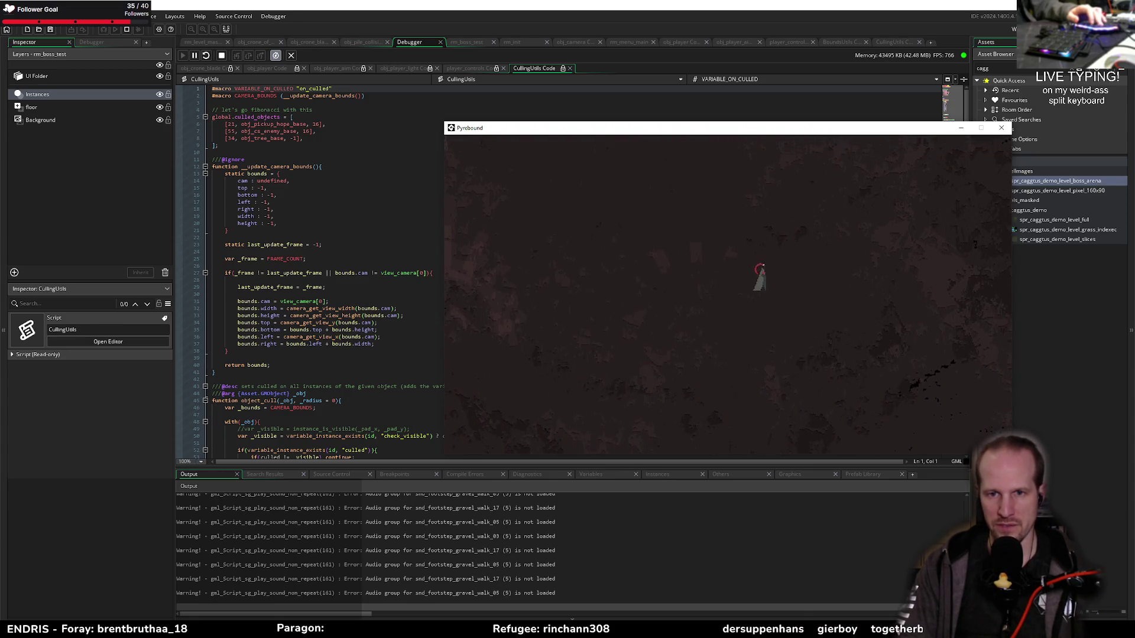
key("a")
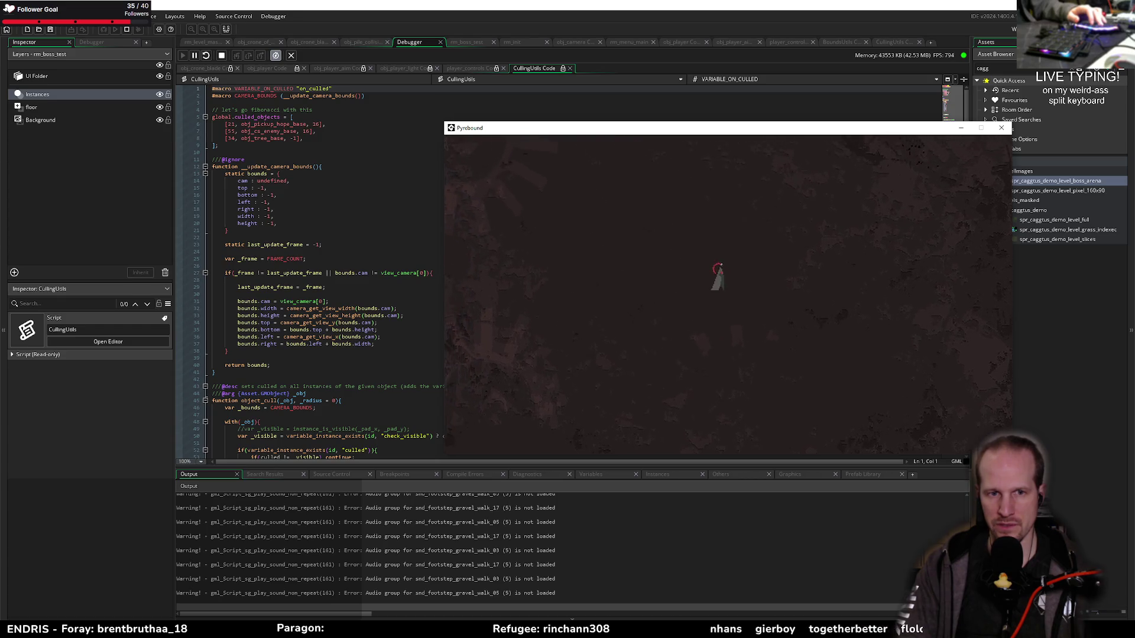
key("s")
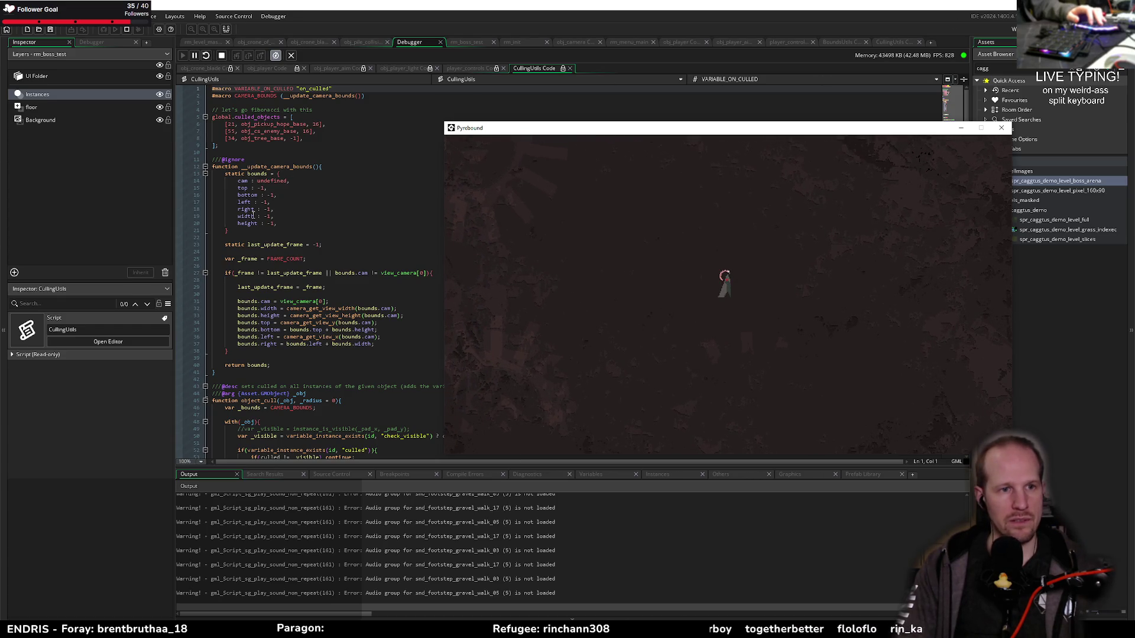
left_click(180, 303)
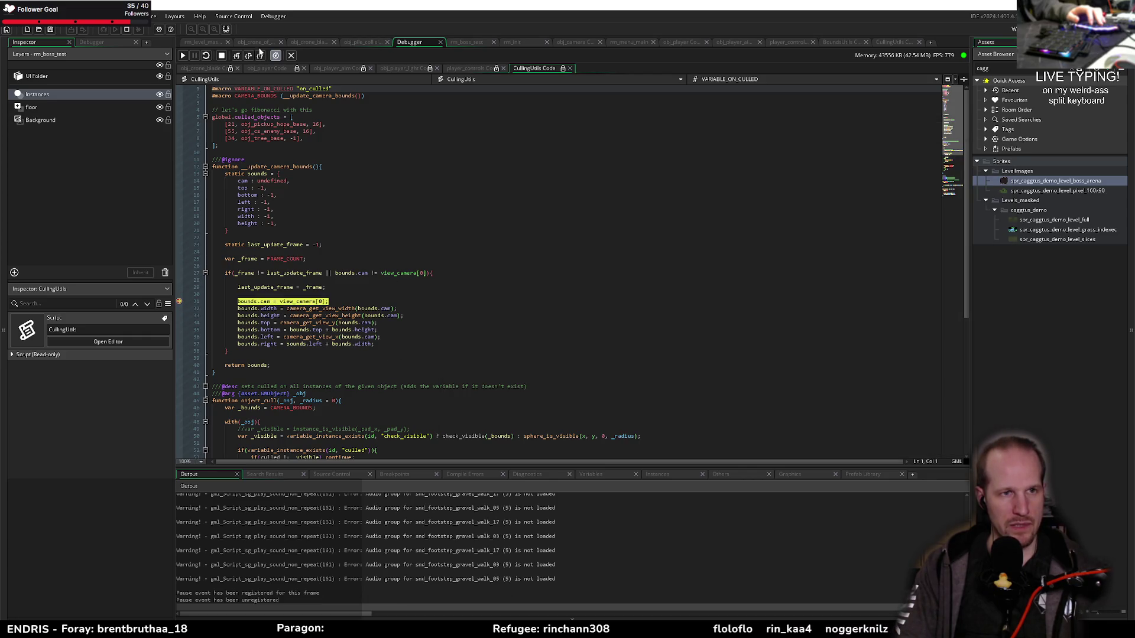
Step to line 32, enlarge the debugger panel, and inspect the instance's camera variable in Instances
left_click(248, 55)
left_click(92, 42)
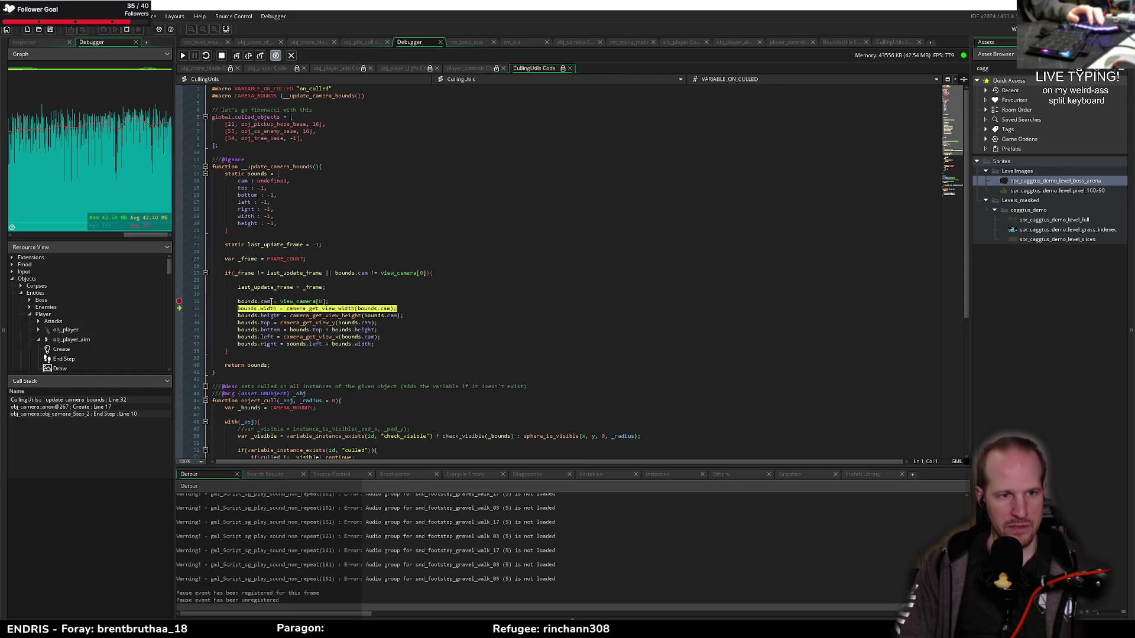
mouse_move(268, 302)
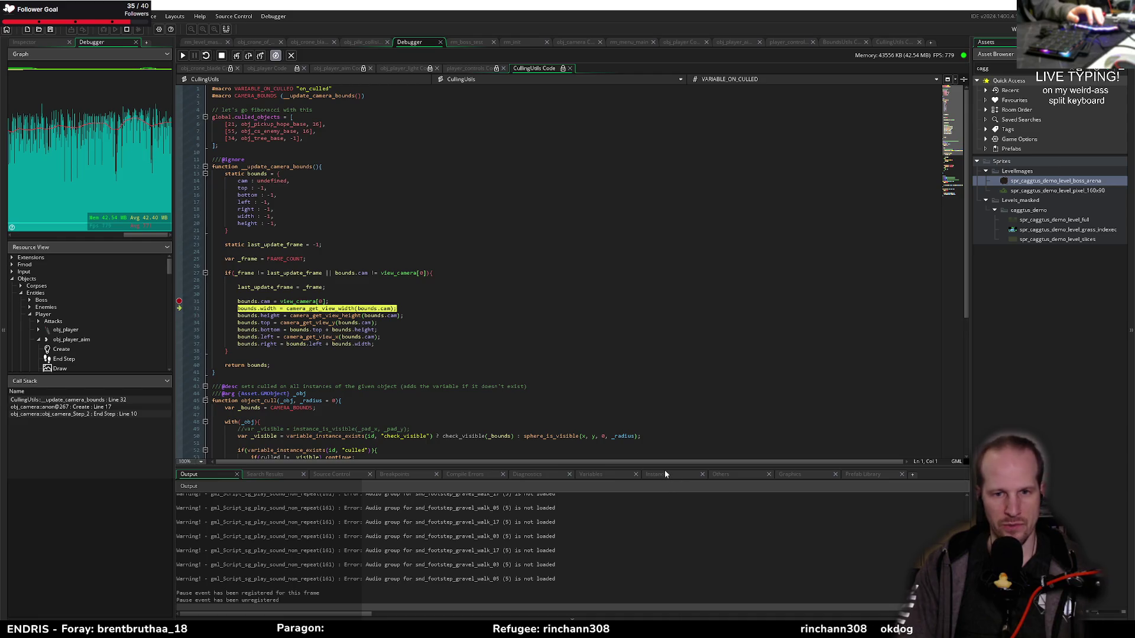
left_click_drag(665, 468, 615, 441)
left_click(661, 445)
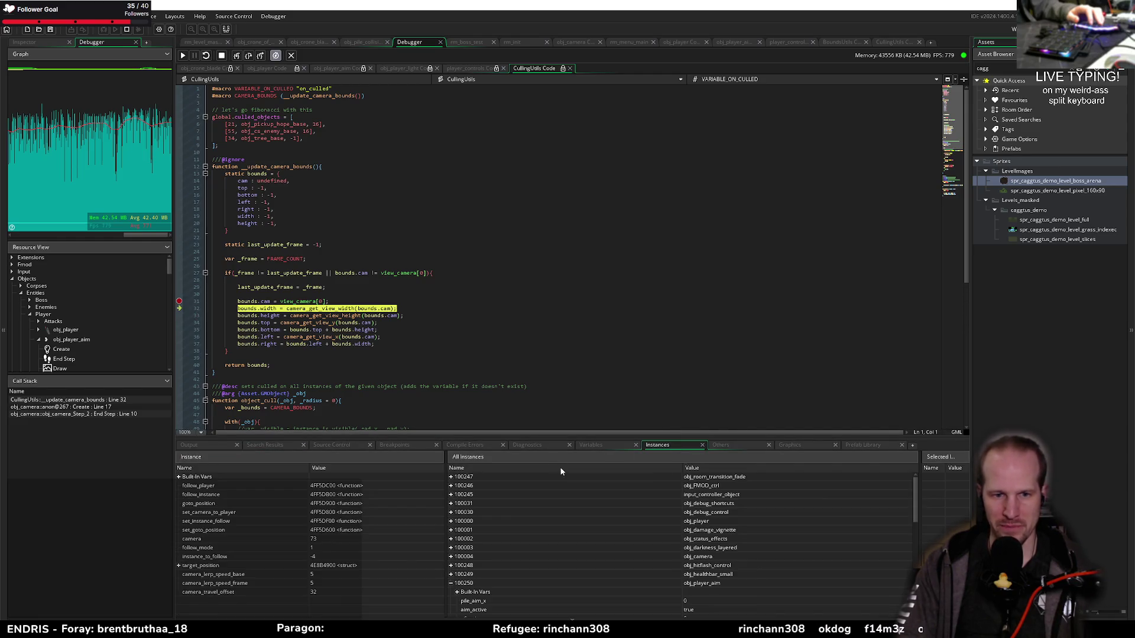
left_click(297, 538)
Step to line 40, check the Other variables in Locals, then step out to obj_camera Create line 20
left_click(248, 56)
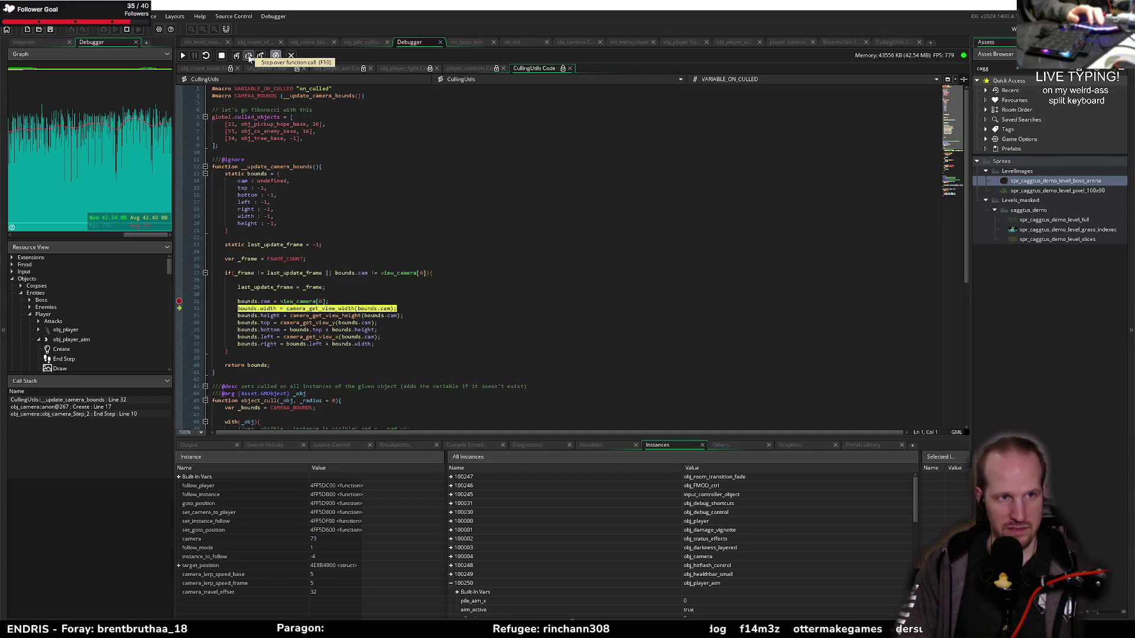
left_click(248, 57)
key("F10")
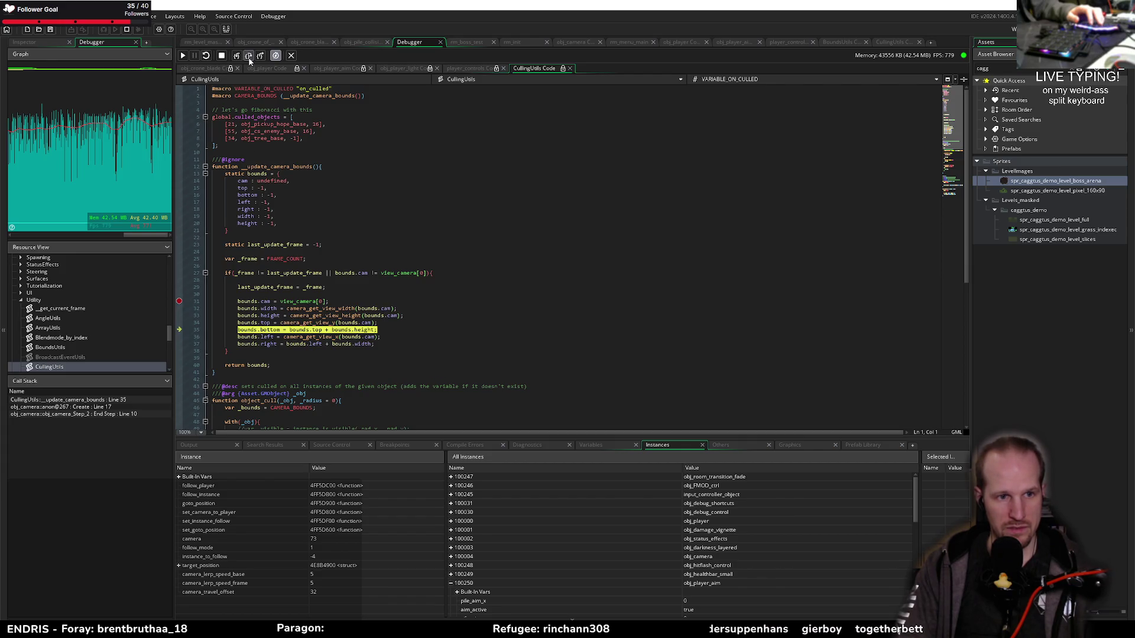
left_click(248, 55)
left_click(248, 55)
left_click(248, 55)
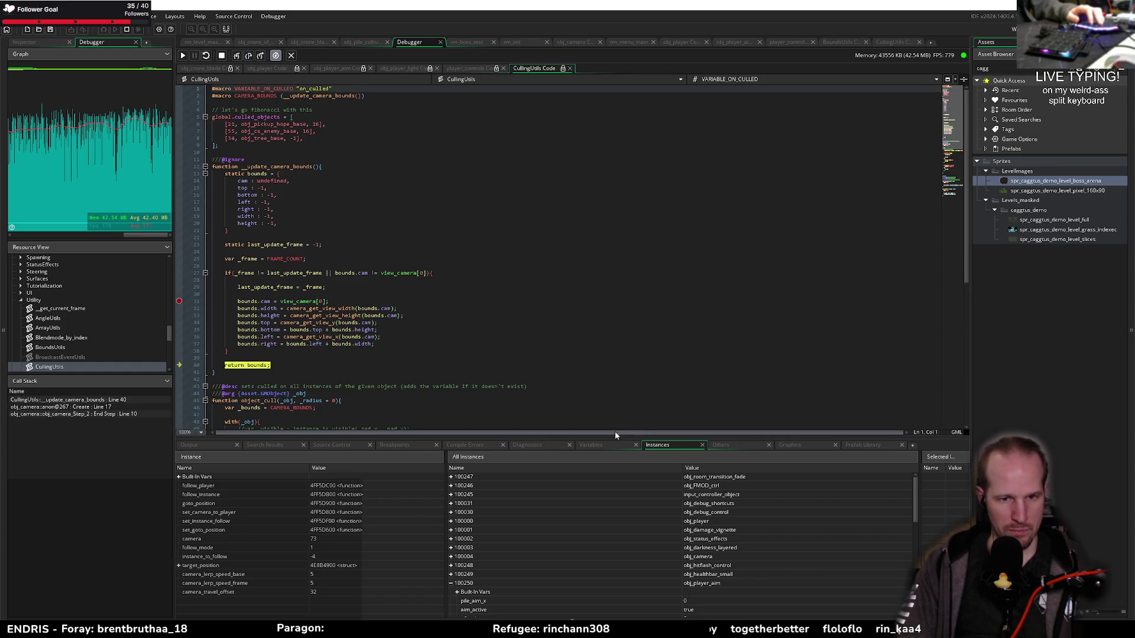
left_click(591, 445)
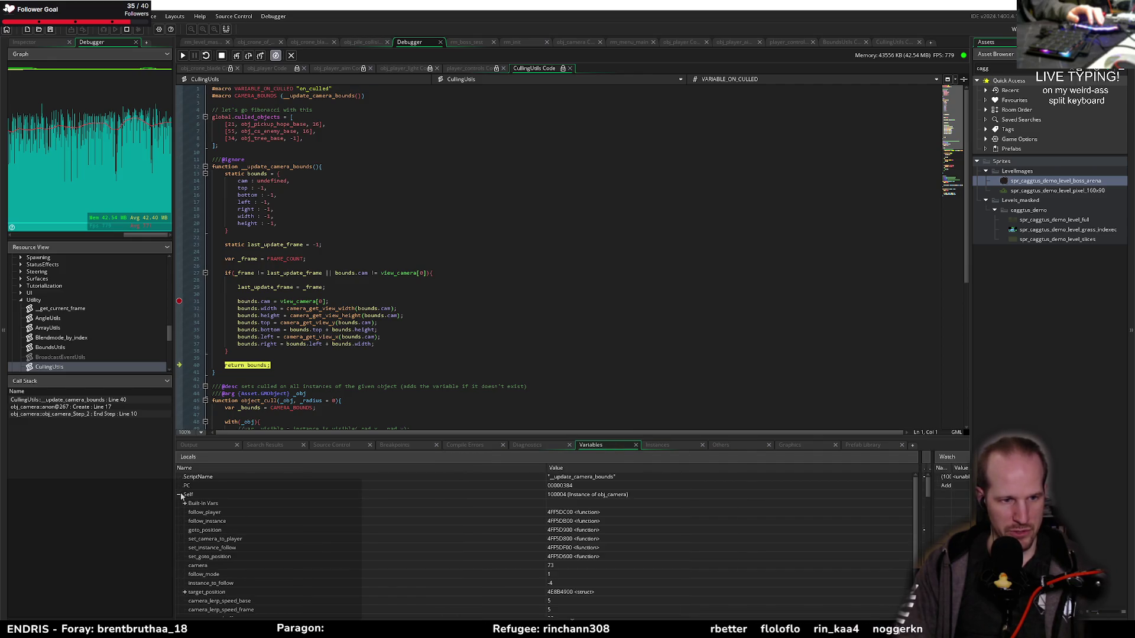
left_click(180, 495)
left_click(179, 504)
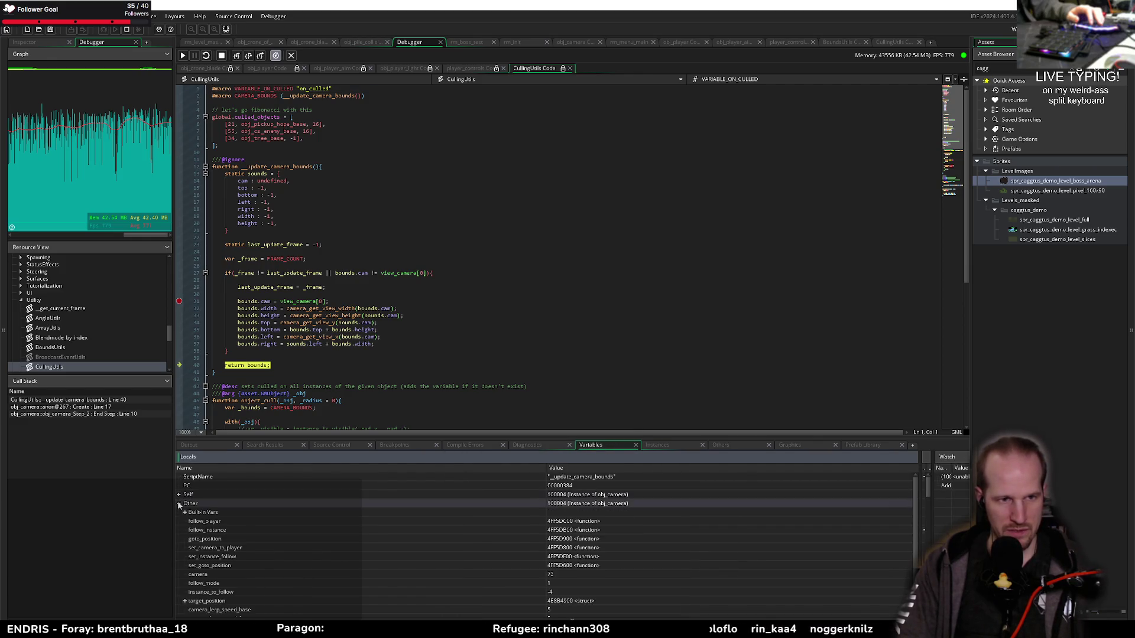
key("F10")
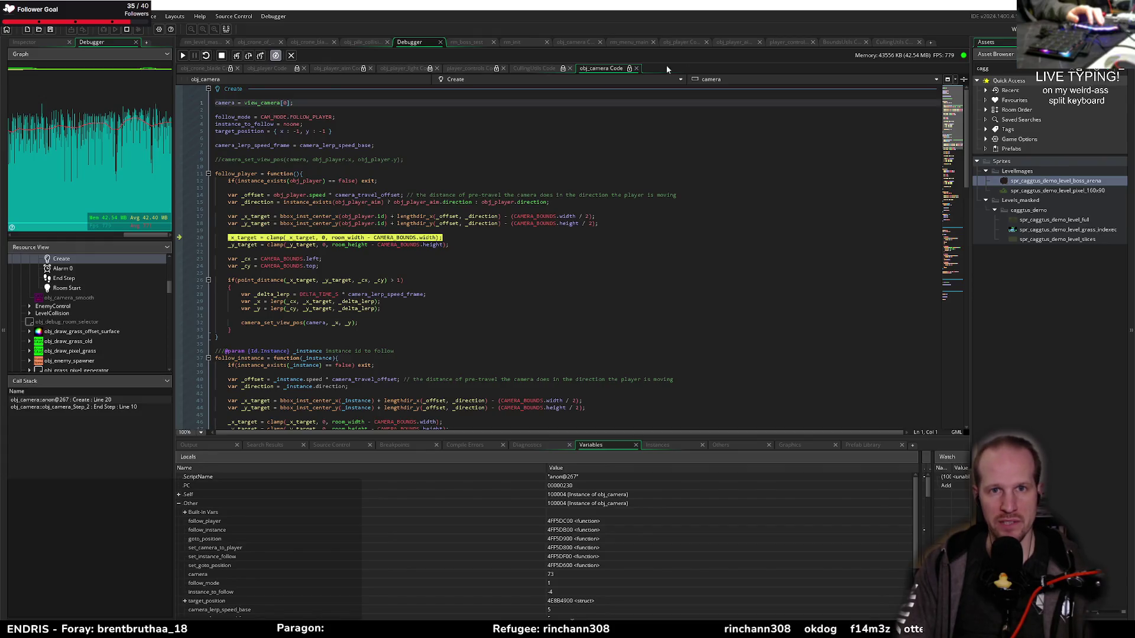
Close the obj_camera and CullingUtils tabs, continue to the End Step breakpoint, and step into player_aim_new
left_click(636, 68)
left_click(570, 68)
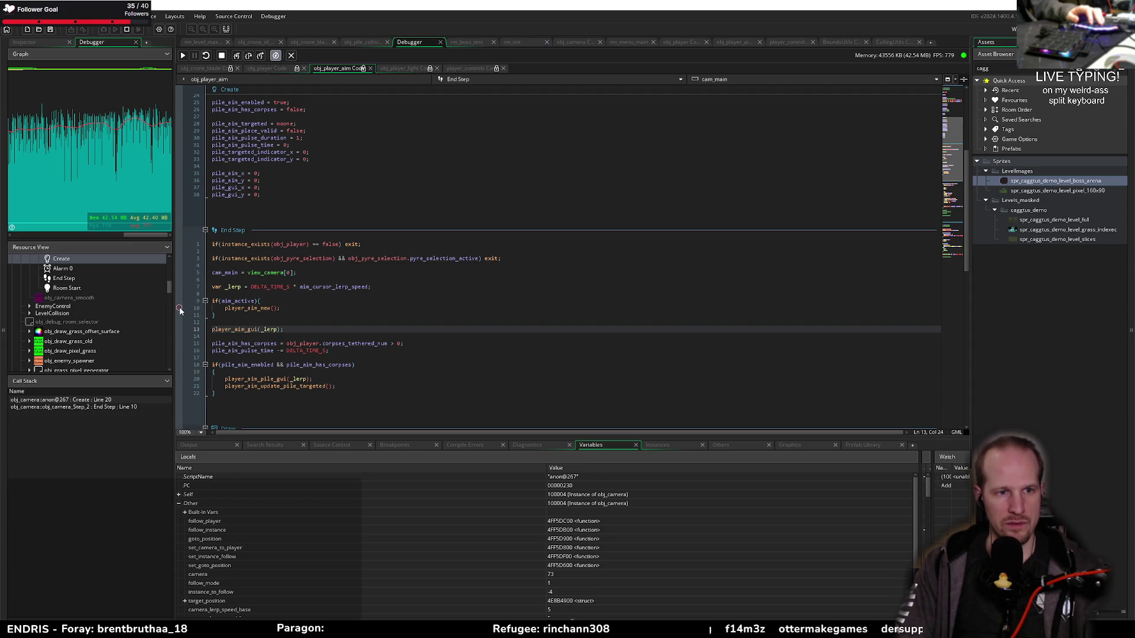
left_click(183, 56)
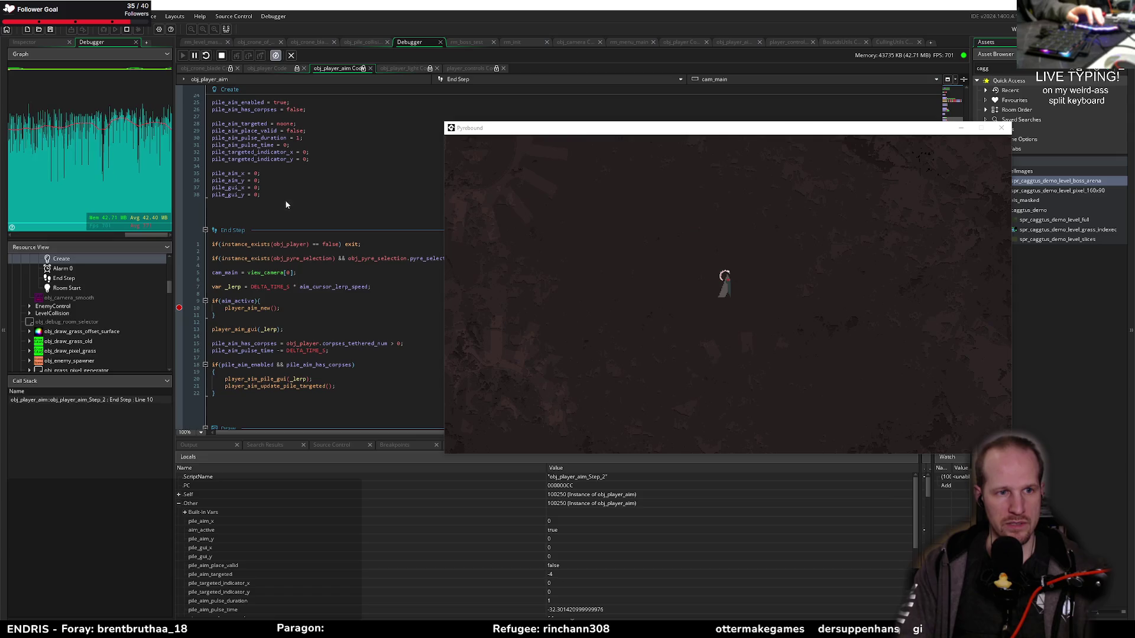
left_click(237, 55)
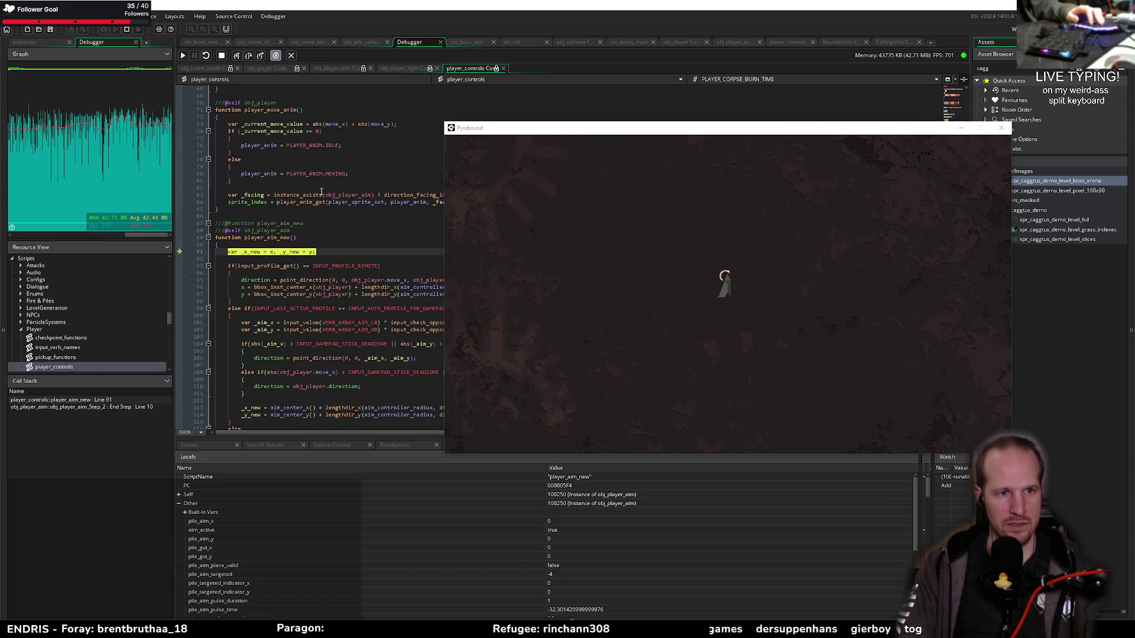
Step through player_aim_new from line 91 to line 125, past the mouse aim lines
left_click(961, 128)
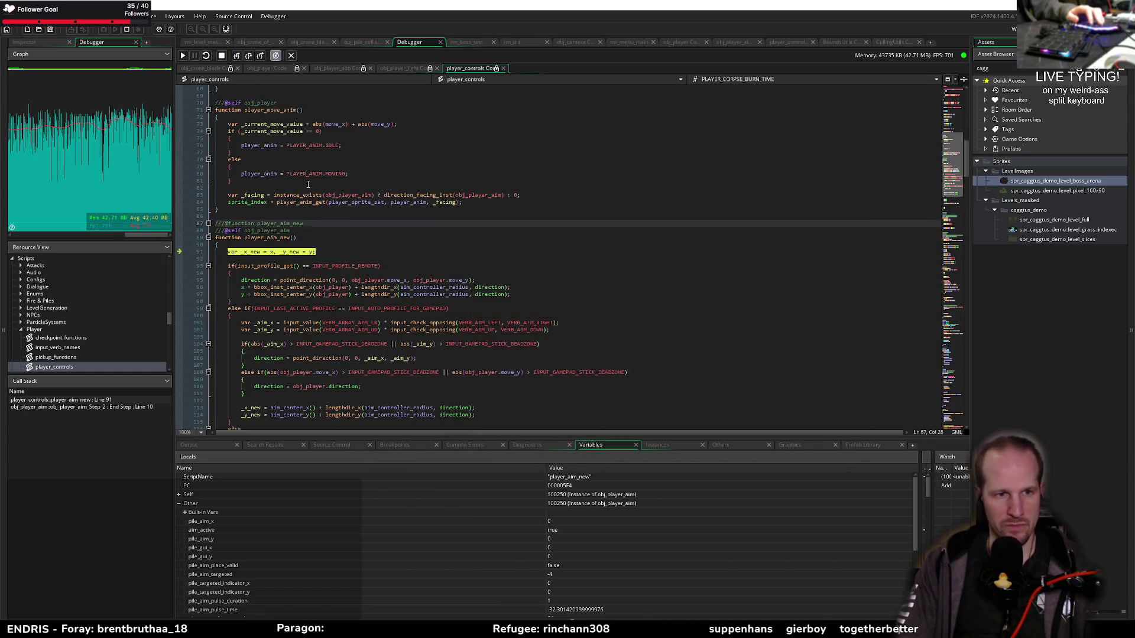
left_click(248, 56)
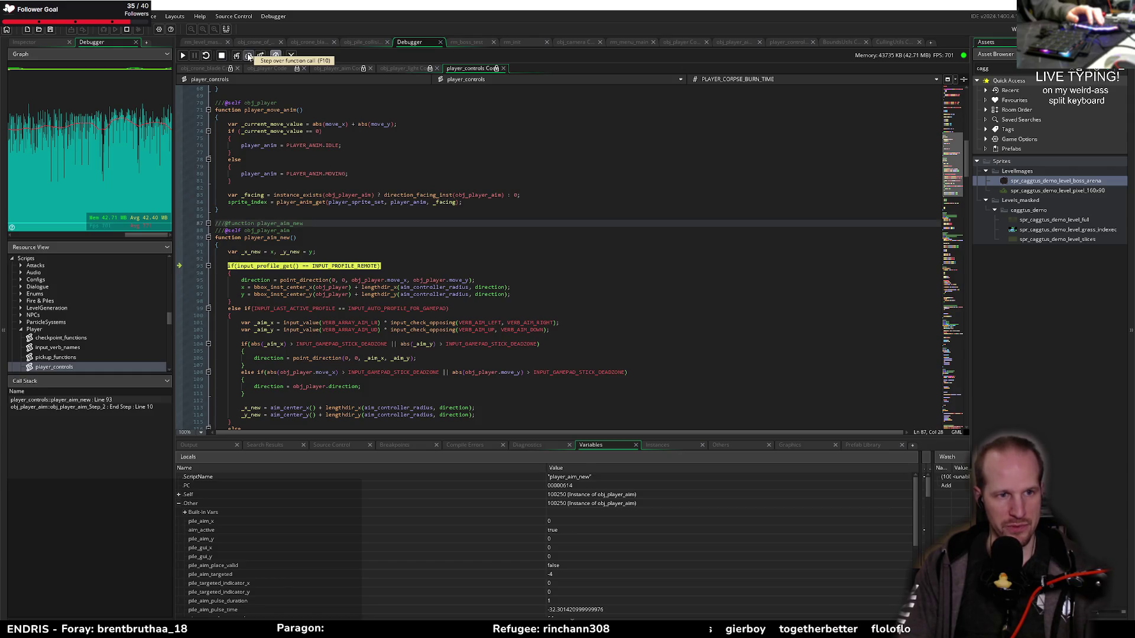
left_click(248, 55)
scroll(318, 250, "down", 8)
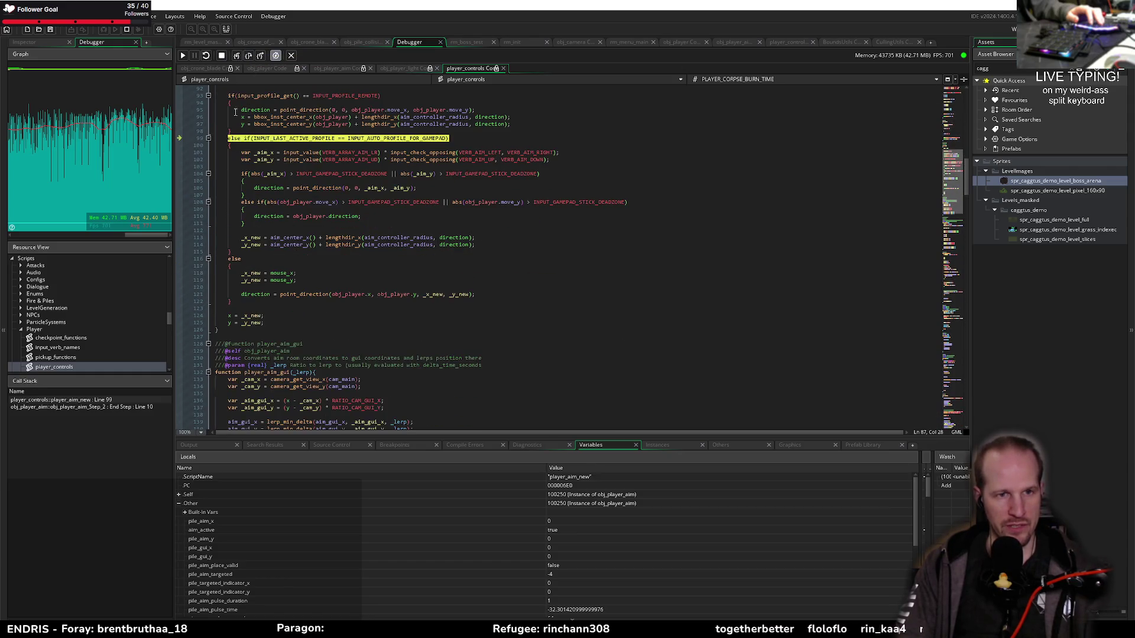
scroll(276, 145, "up", 2)
left_click(248, 56)
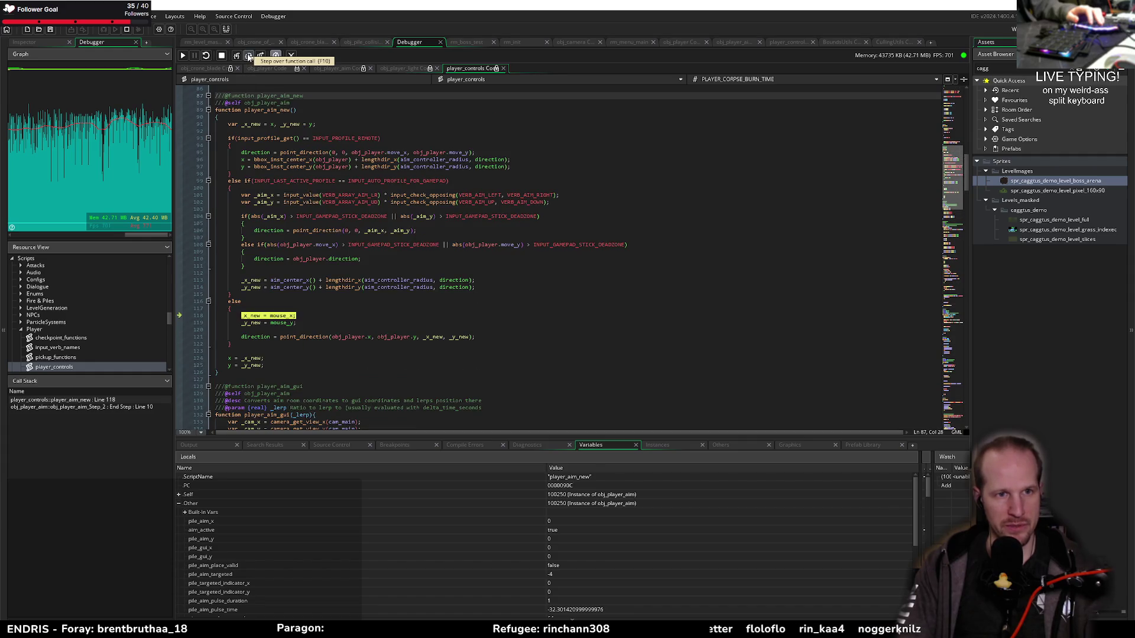
left_click(248, 56)
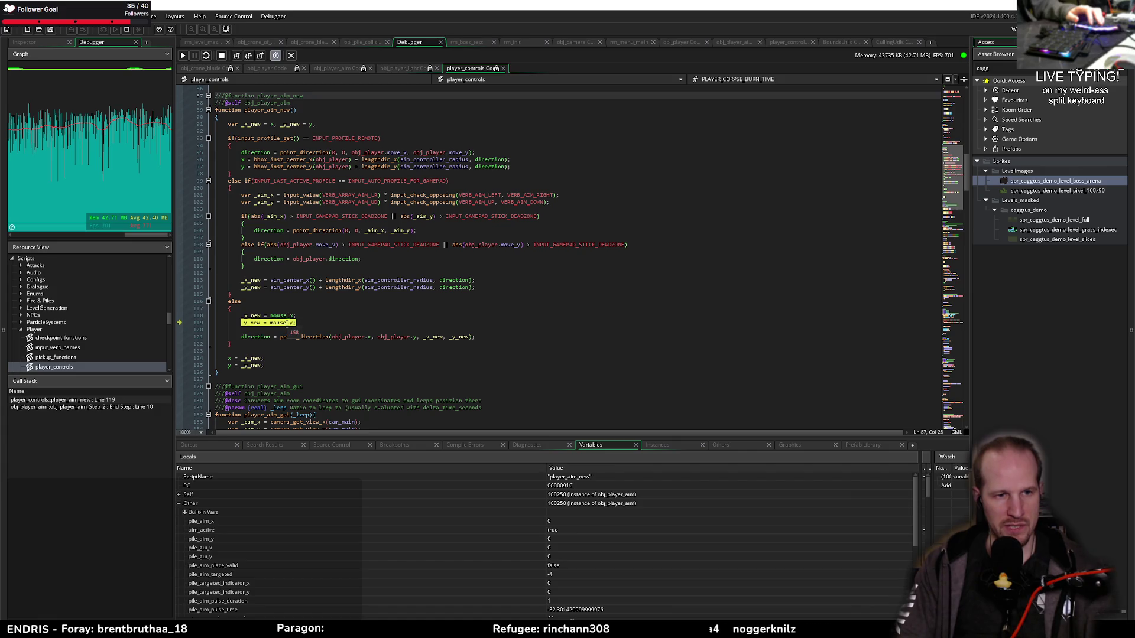
left_click(248, 56)
left_click(248, 56)
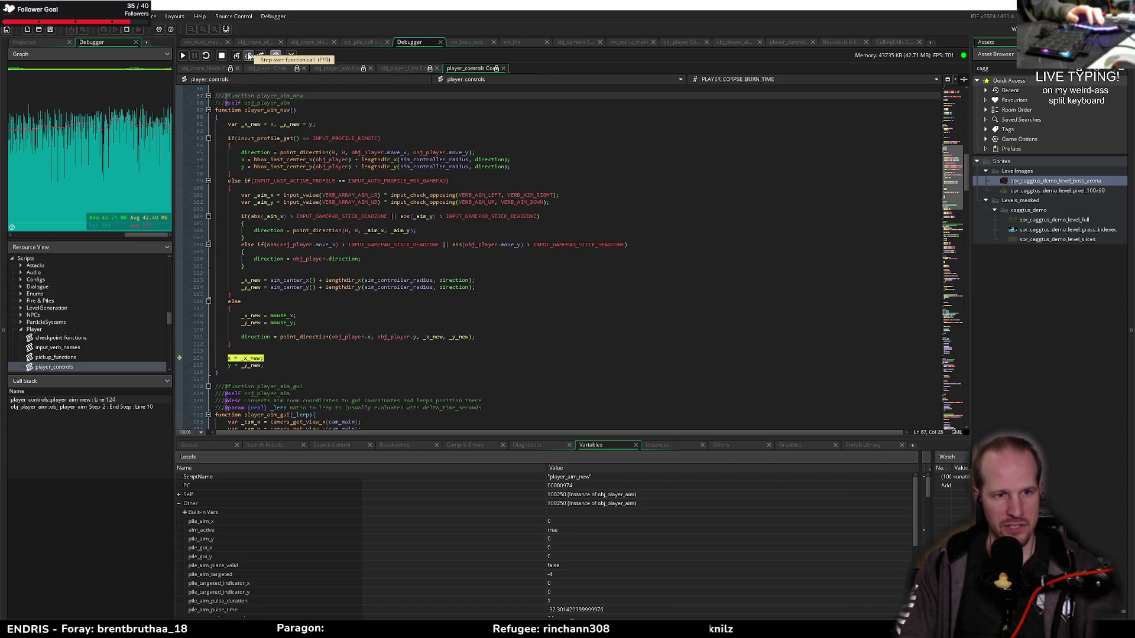
left_click(248, 55)
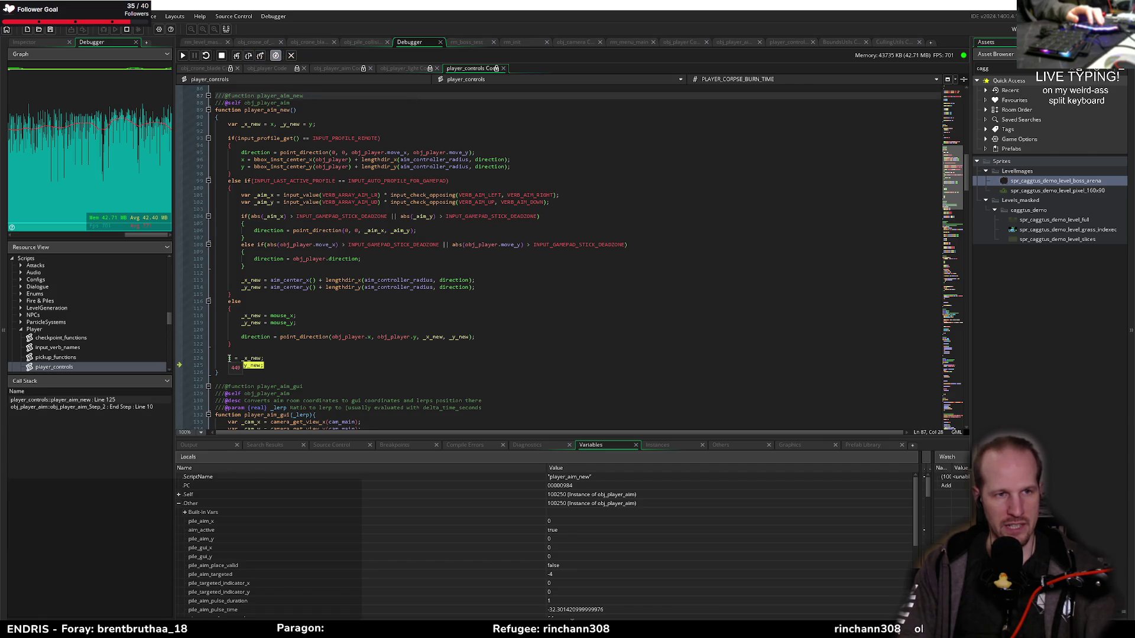
Step back out to obj_player_aim's End Step and into player_aim_gui up to line 136
left_click(248, 58)
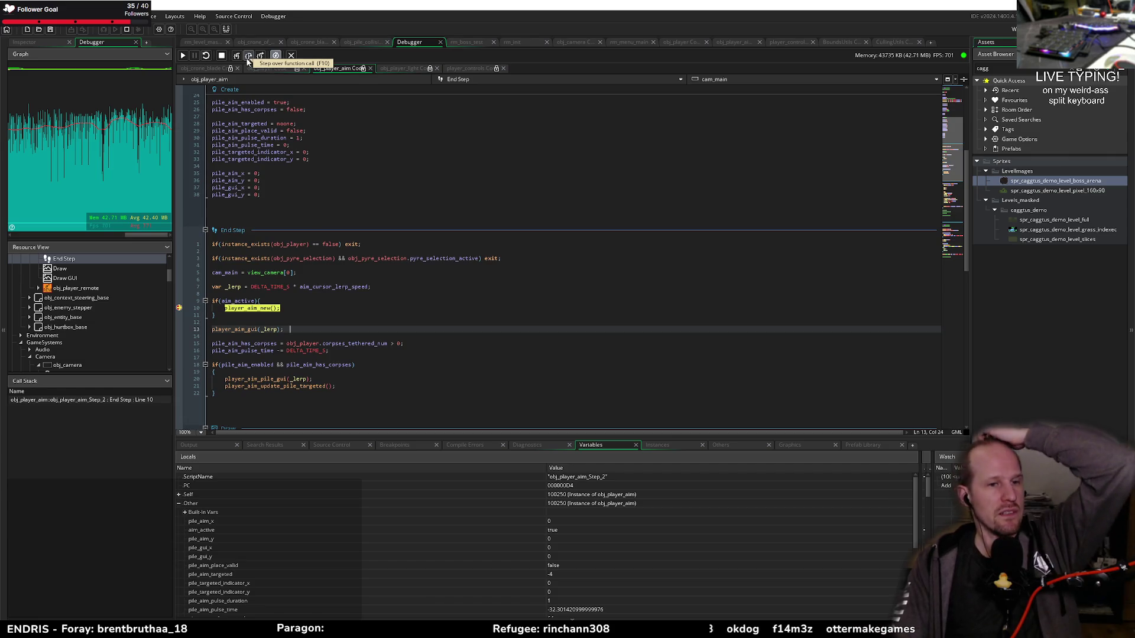
left_click(248, 57)
left_click(237, 56)
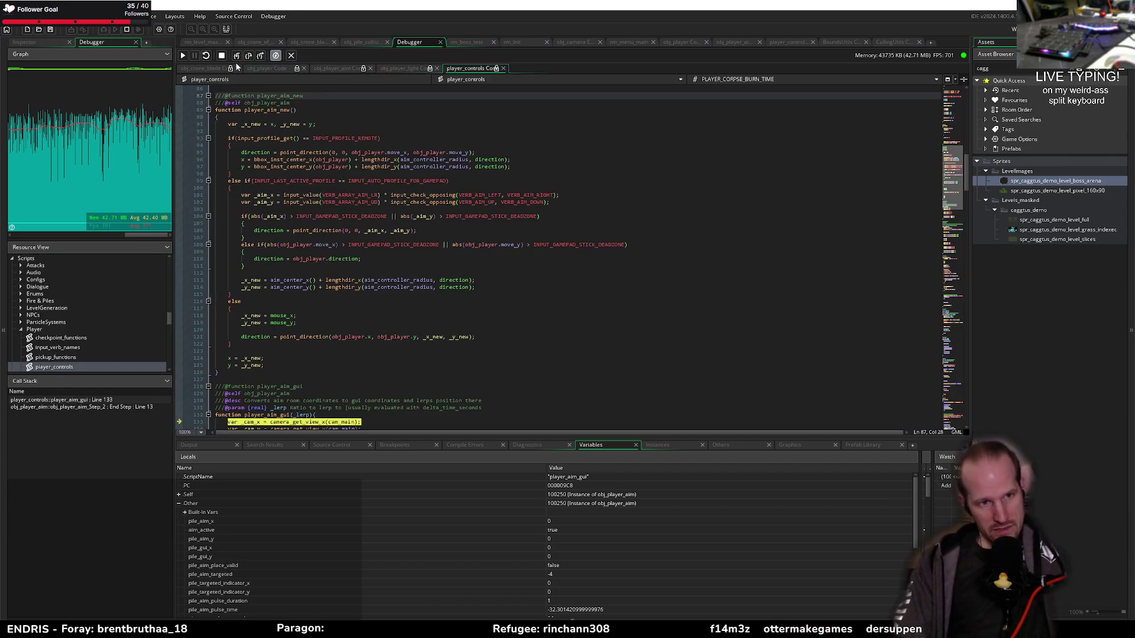
scroll(313, 206, "down", 10)
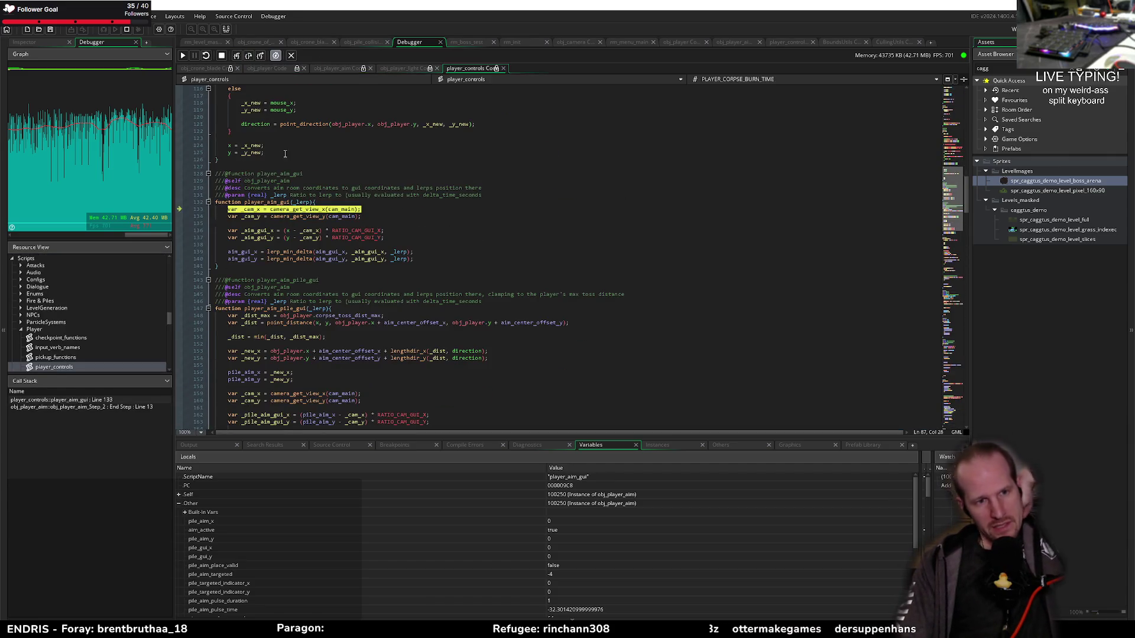
left_click(251, 56)
left_click(249, 56)
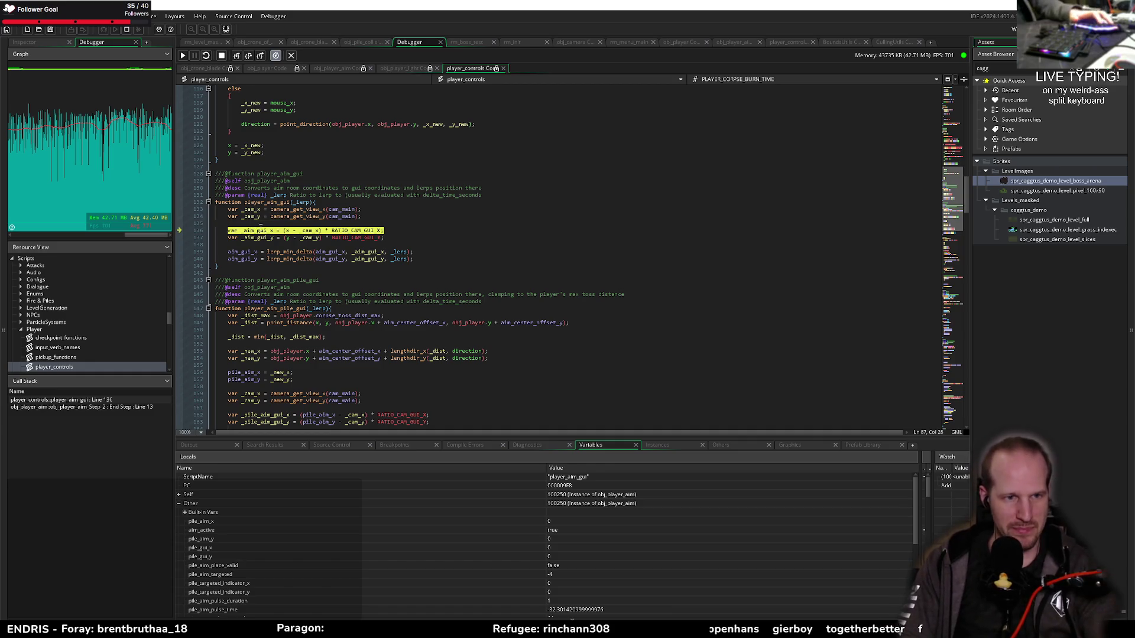
Step to line 137 and jump to the RATIO_CAM_GUI_X definition, selecting cam_gui_ratio_x
mouse_move(261, 233)
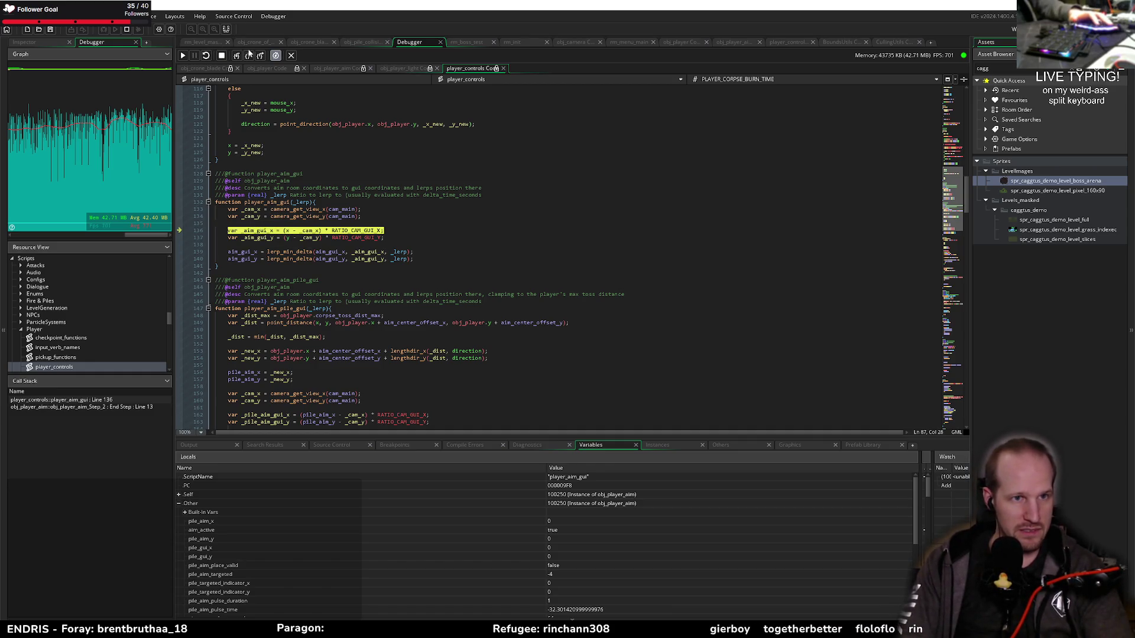
left_click(249, 56)
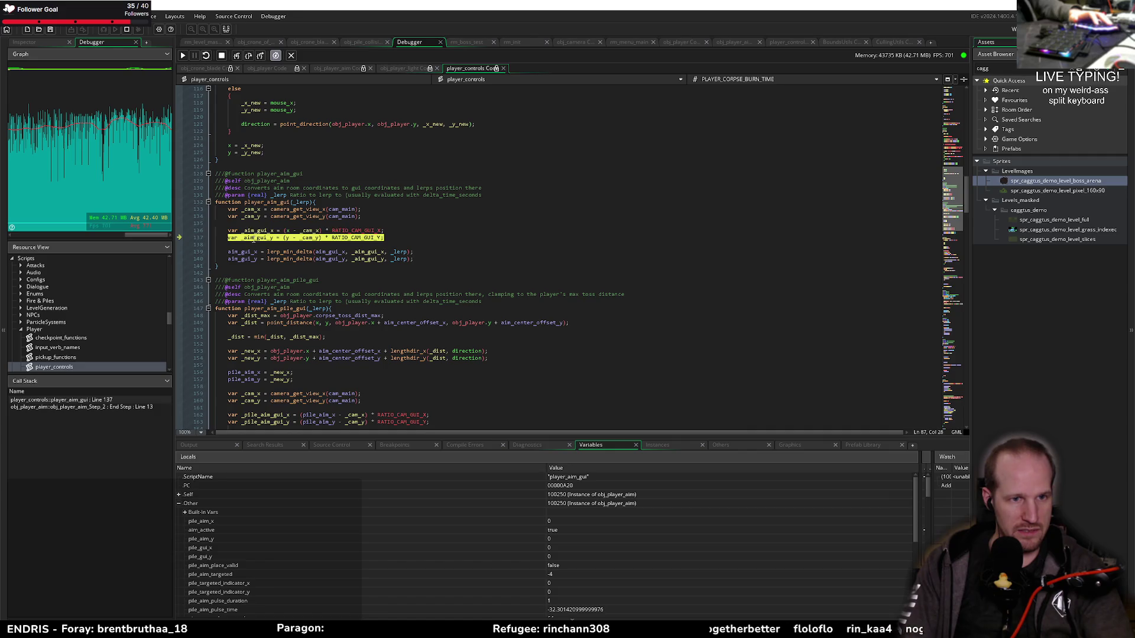
mouse_move(255, 240)
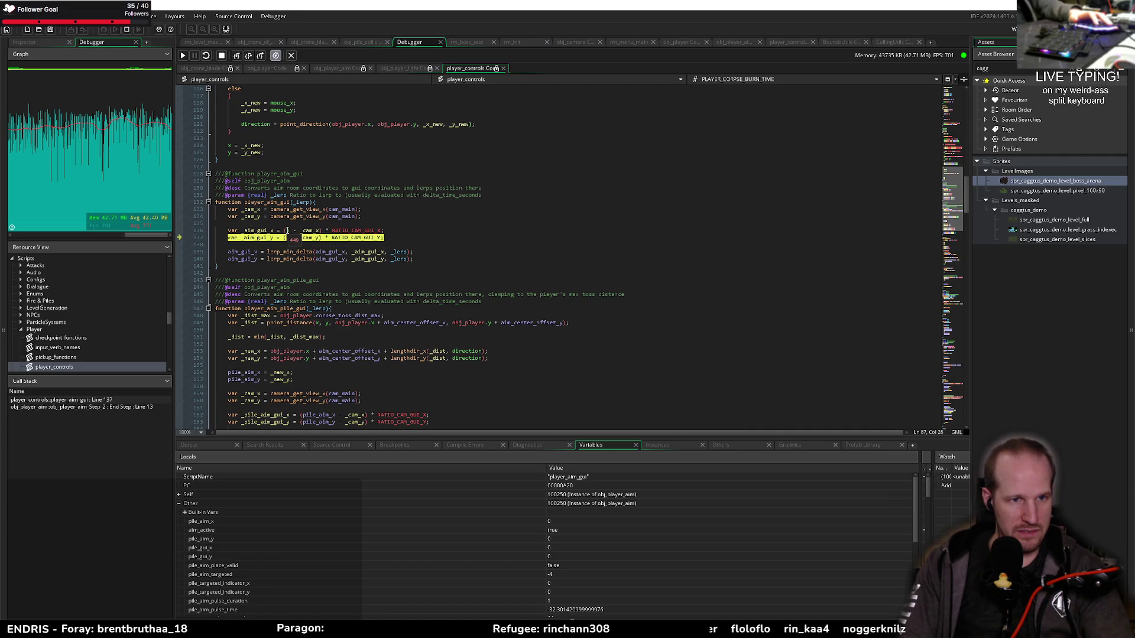
mouse_move(349, 230)
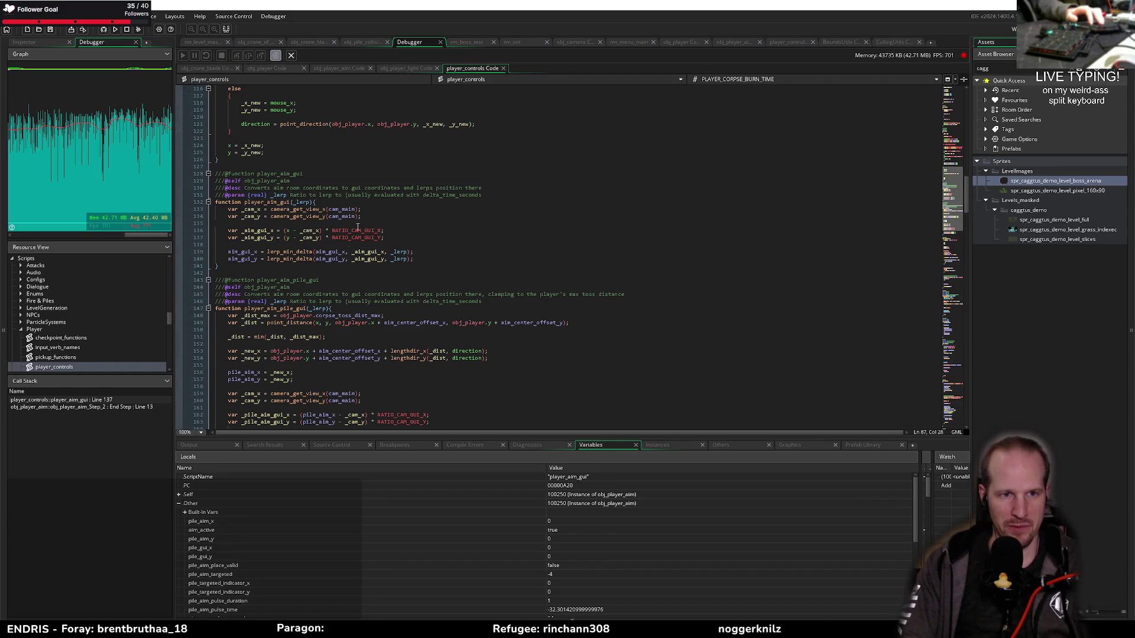
middle_click(358, 230)
double_click(344, 76)
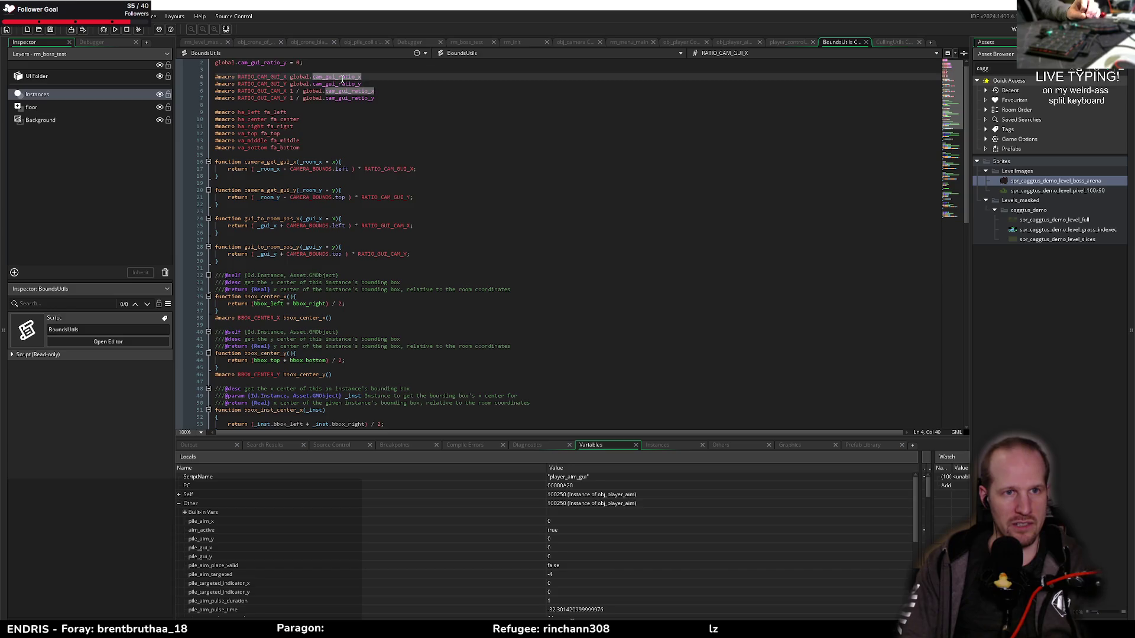
Find all uses of global.cam_gui_ratio_x and open the obj_window_size_handler Room Start result
left_click(290, 77)
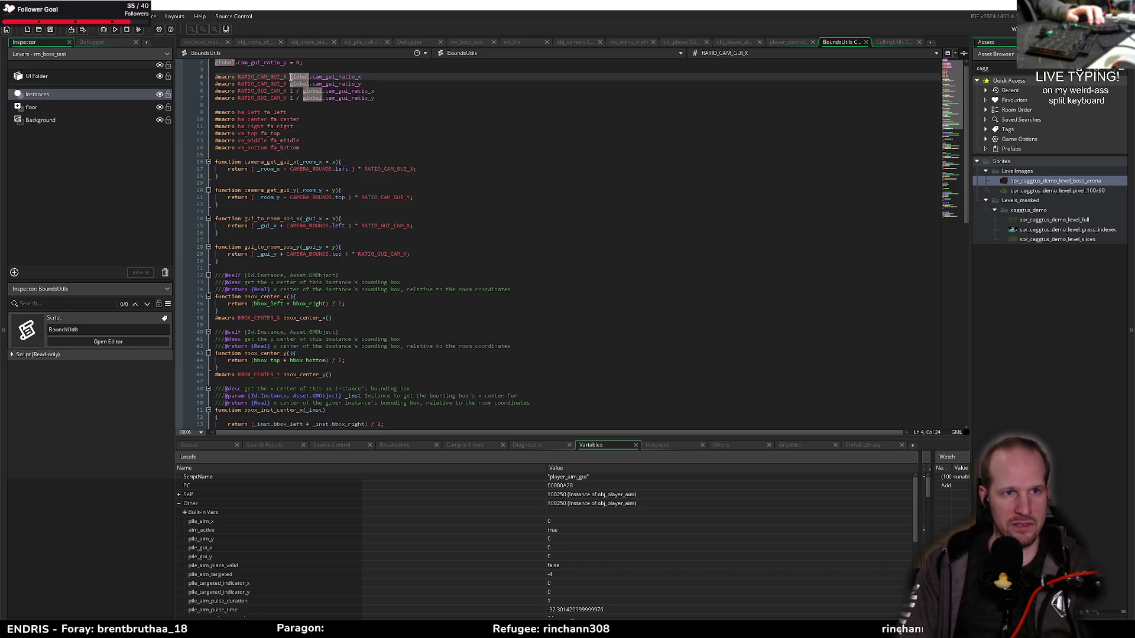
left_click_drag(290, 77, 363, 77)
key("ctrl+shift+f")
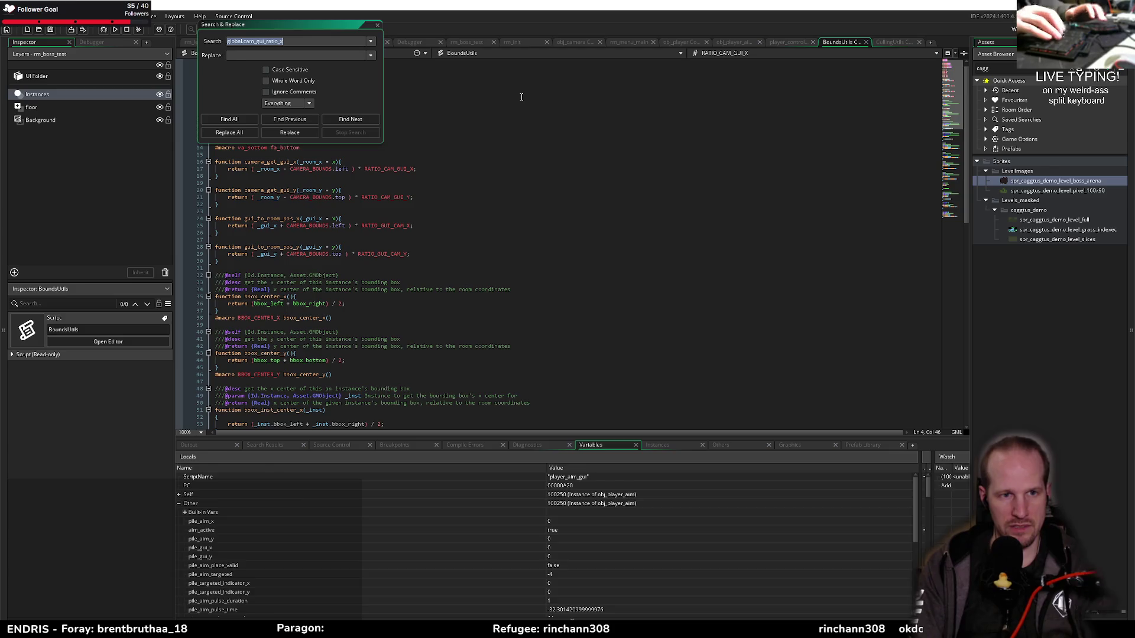
key("Return")
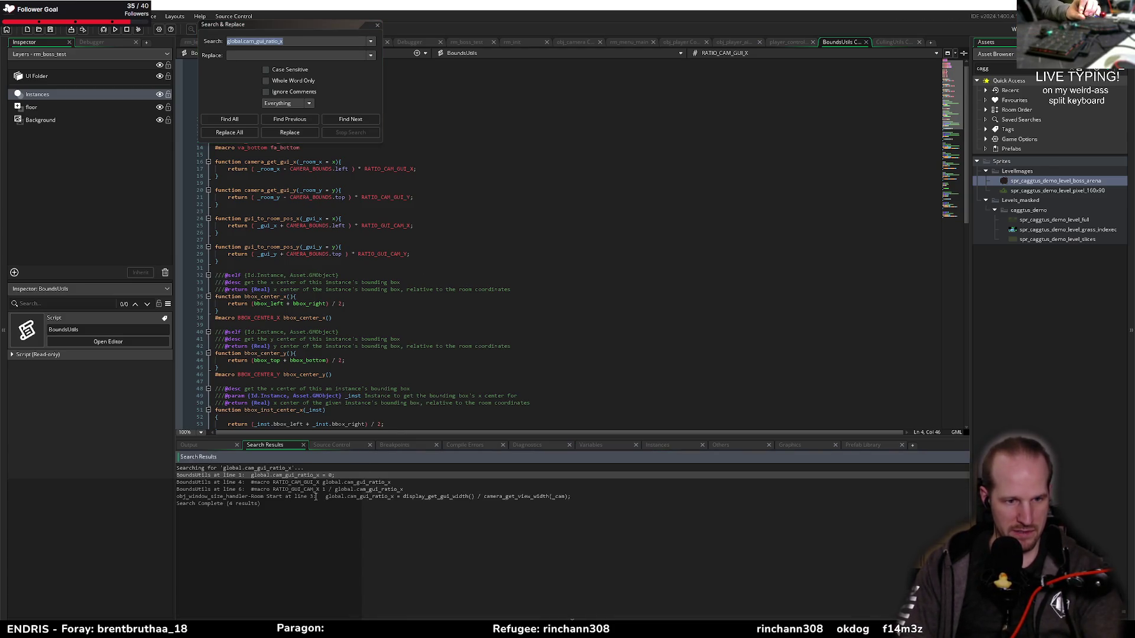
double_click(340, 497)
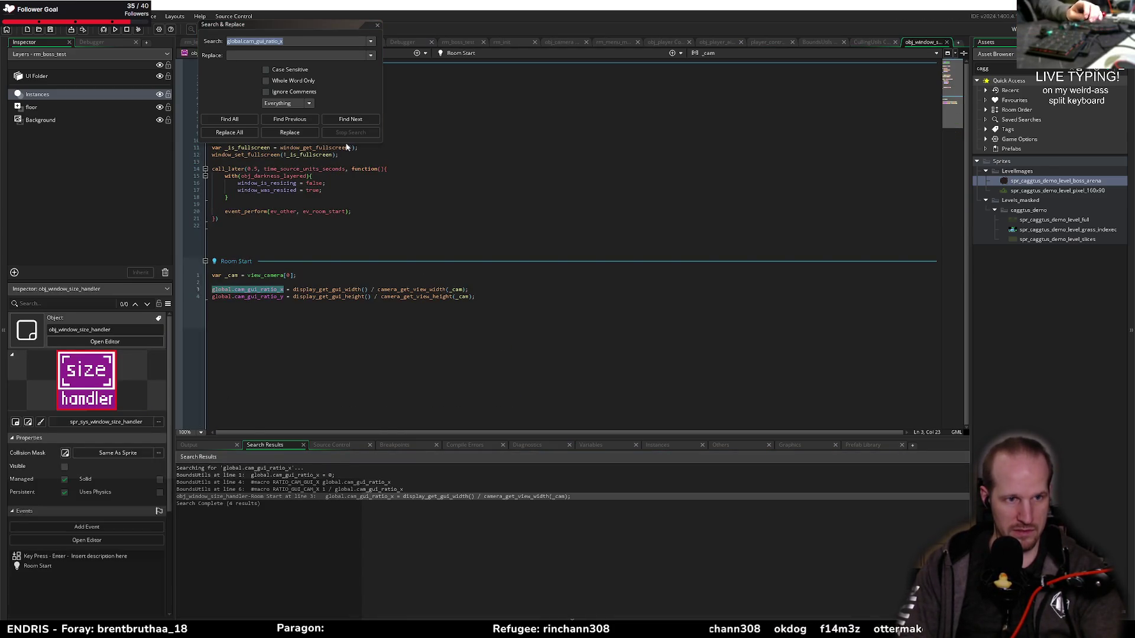
left_click(377, 26)
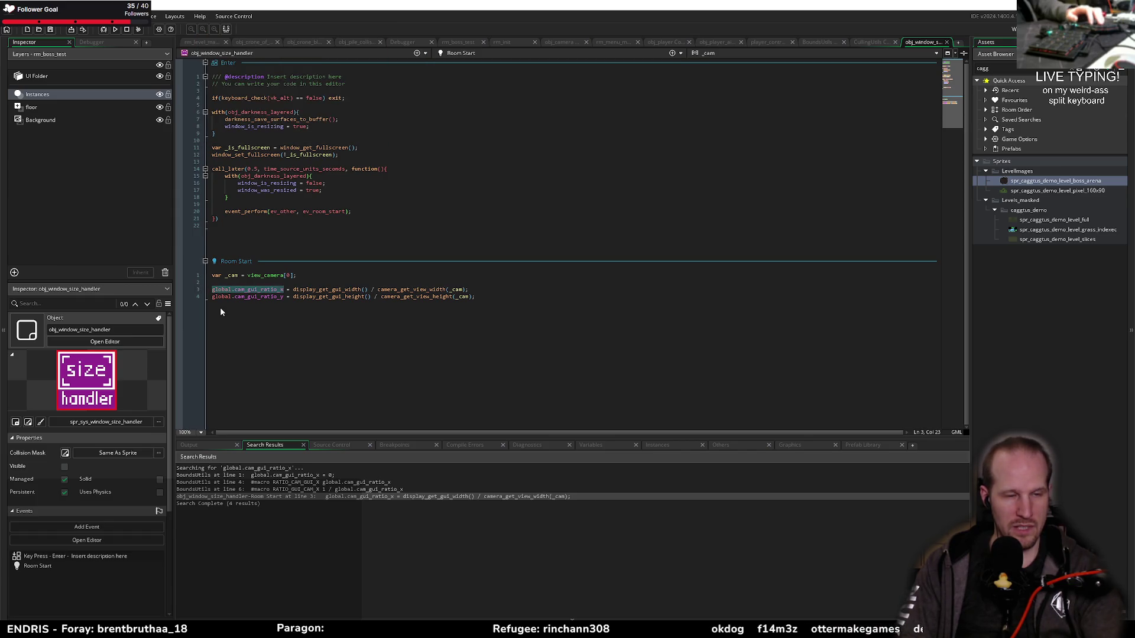
Highlight the obj_darkness_layered occurrences, then close the window size handler code
left_click(292, 235)
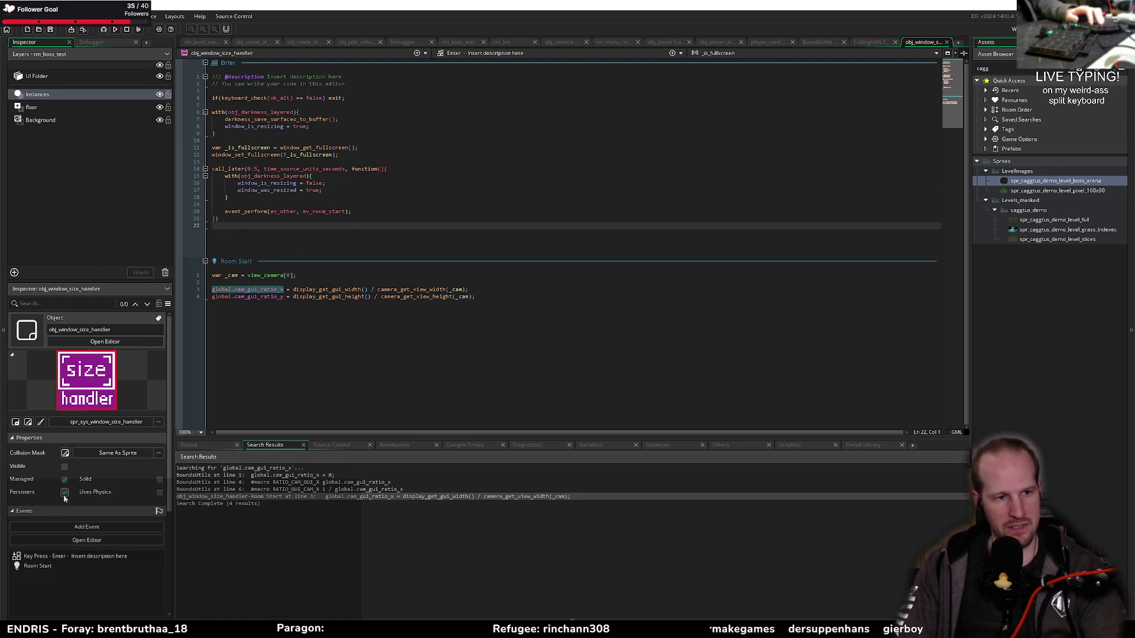
left_click(284, 177)
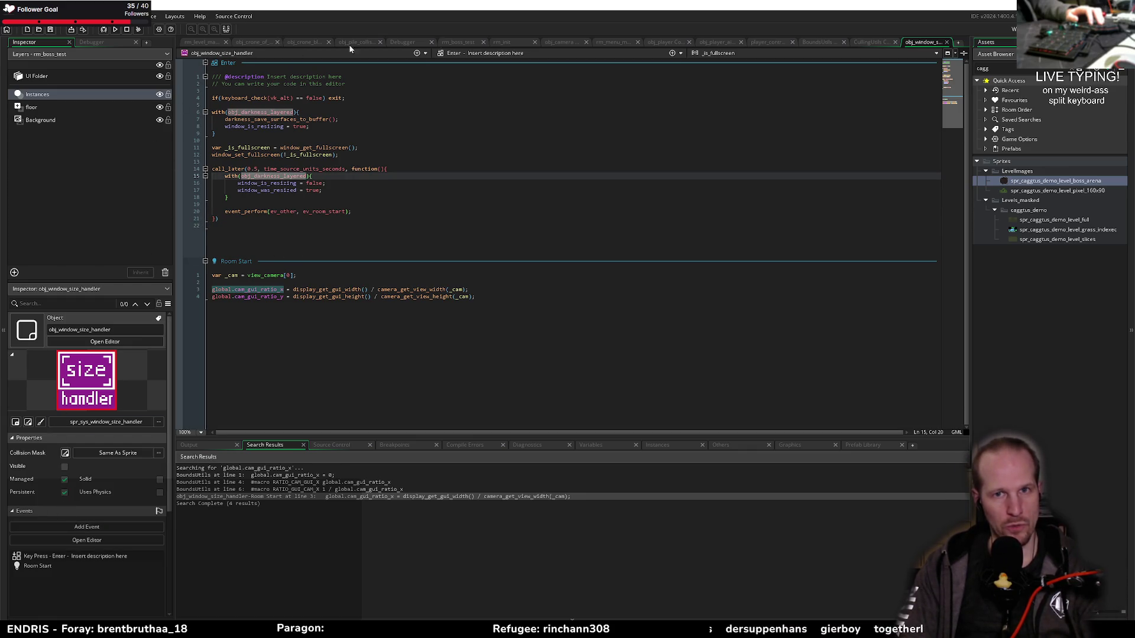
middle_click(924, 42)
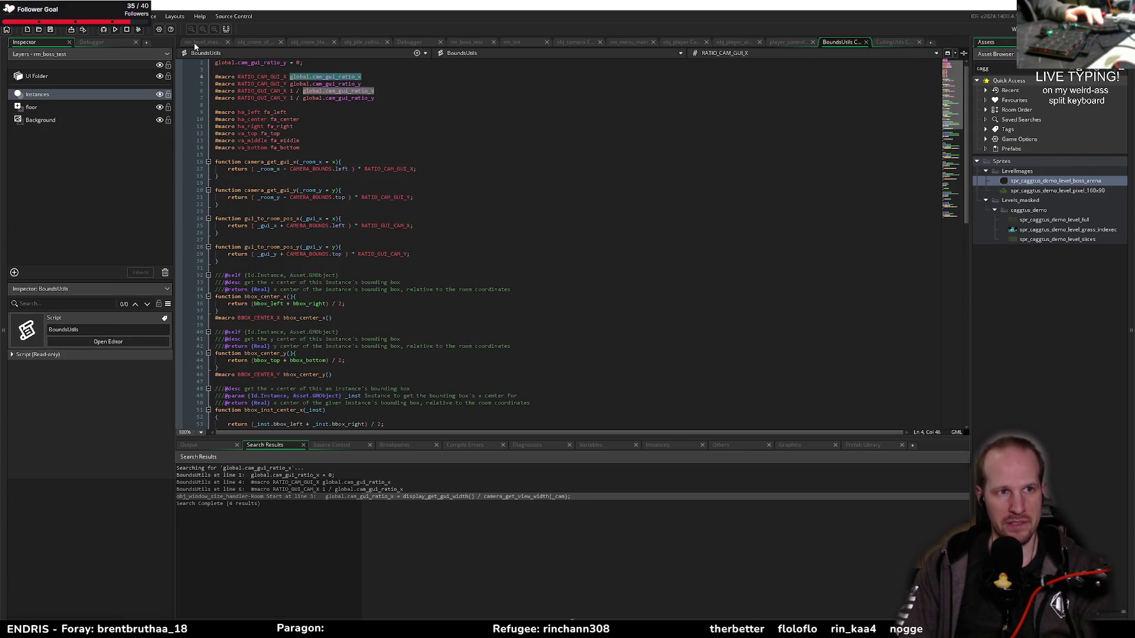
Select both debug instances in rm_init and cut them out
left_click(518, 41)
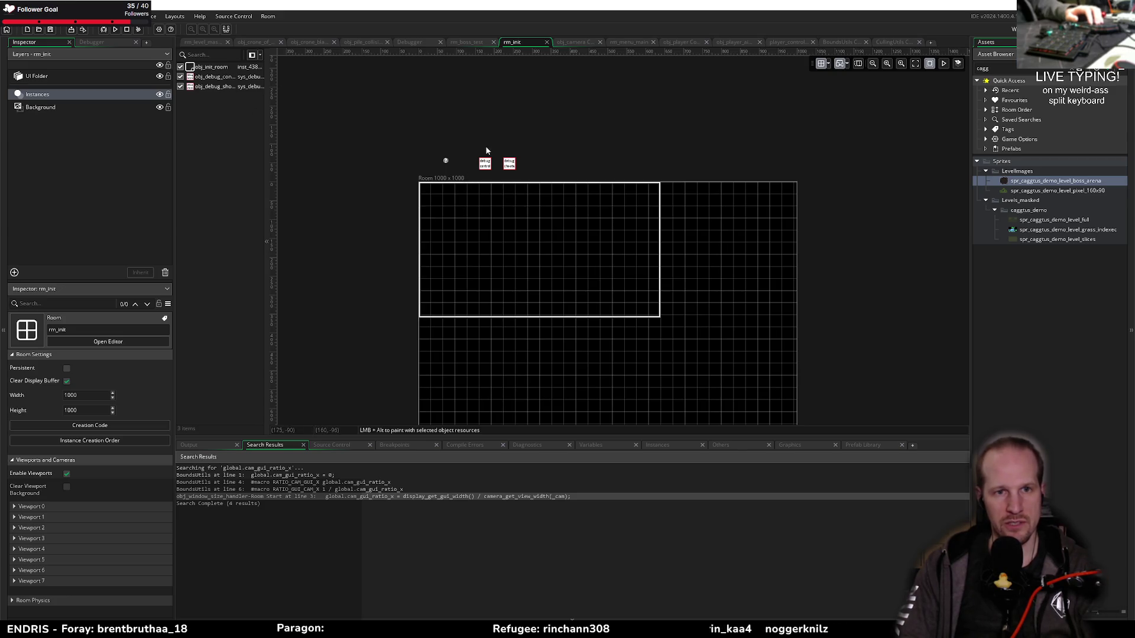
left_click(482, 167)
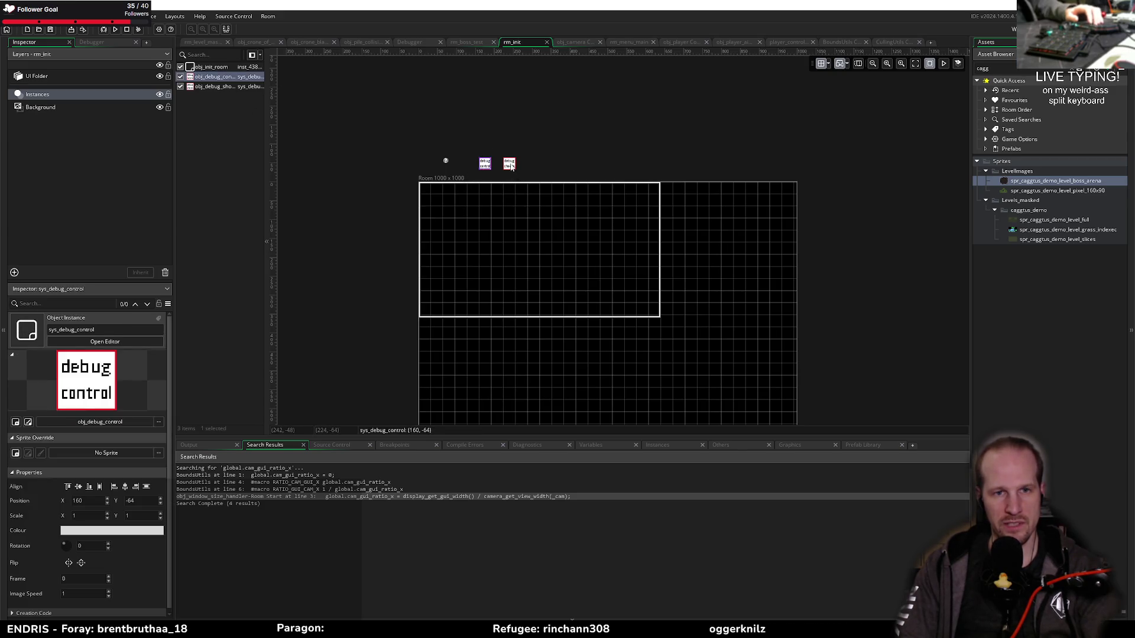
left_click(509, 164)
left_click(485, 163, "shift")
key("Delete")
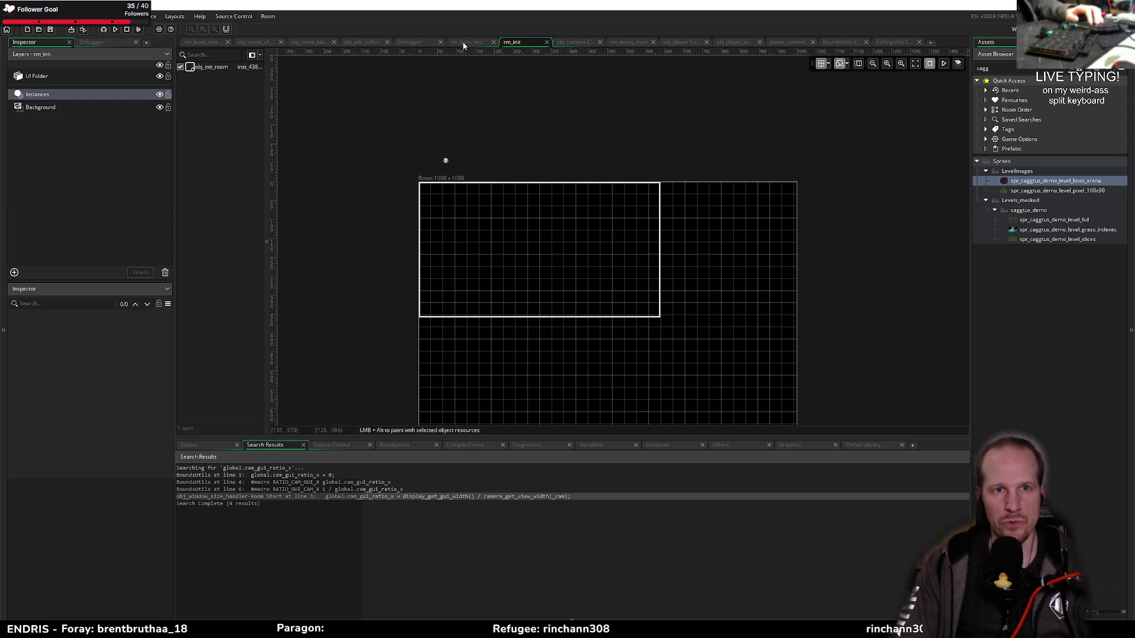
Paste the two debug instances into rm_menu_main beside the other system instances
left_click(204, 42)
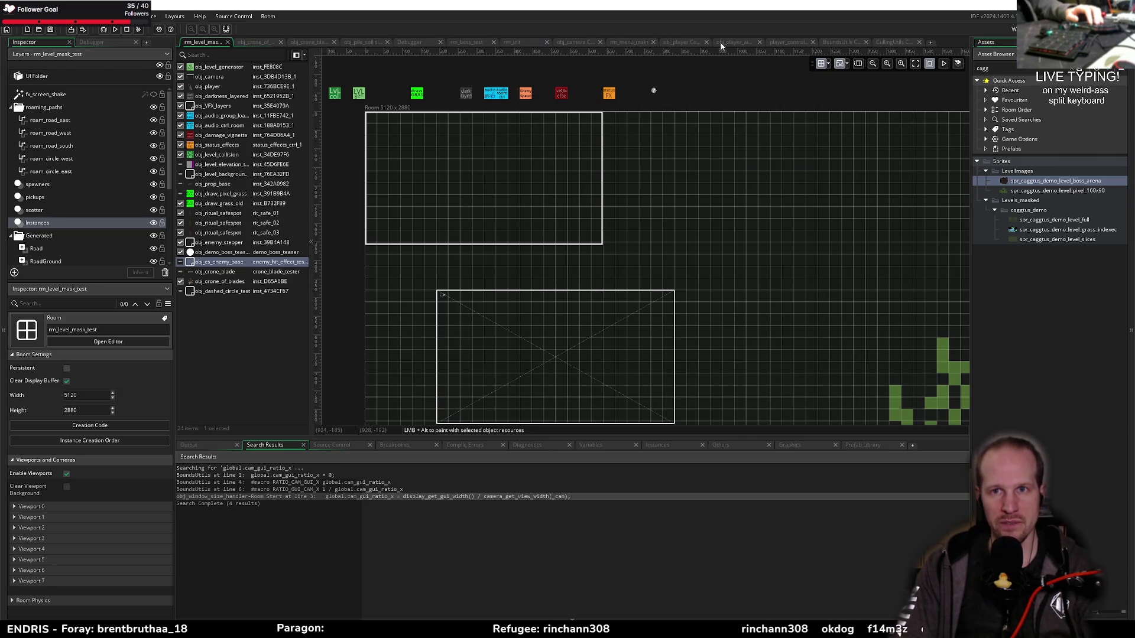
left_click(621, 42)
key("ctrl+v")
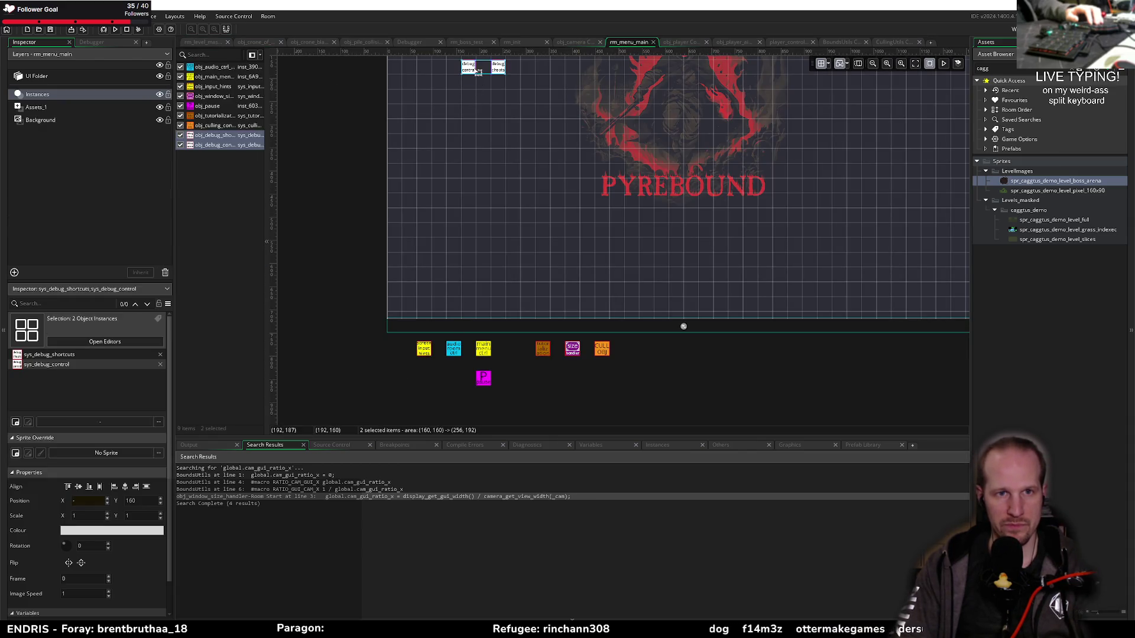
mouse_move(477, 70)
left_mouse_down()
mouse_move(328, 351)
mouse_move(373, 352)
left_mouse_up()
left_click(399, 378)
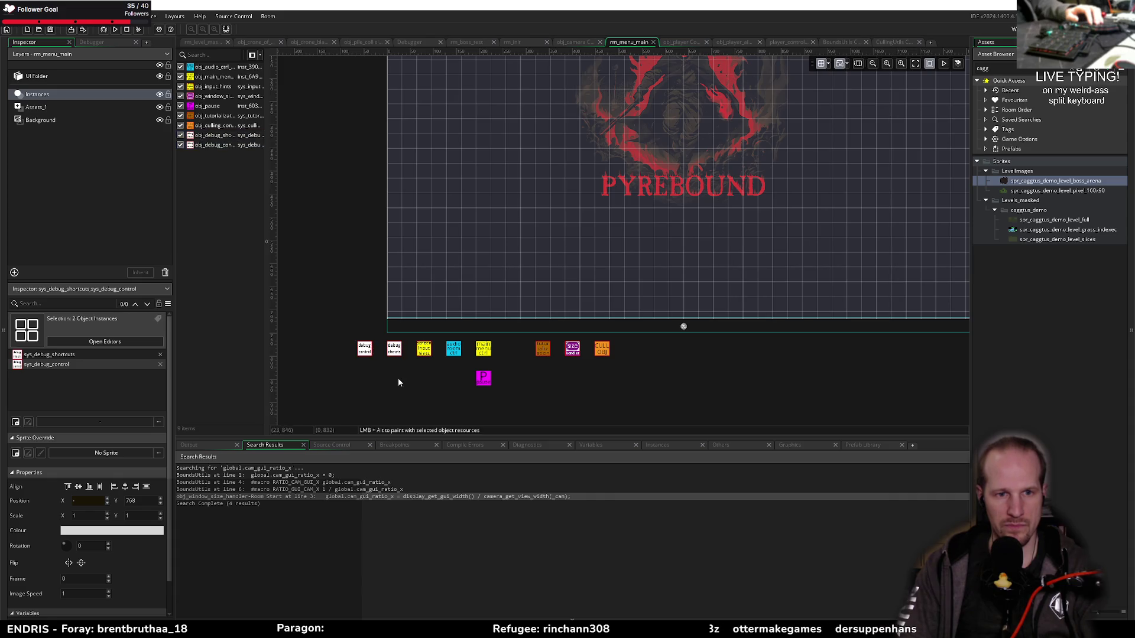
left_click(572, 352)
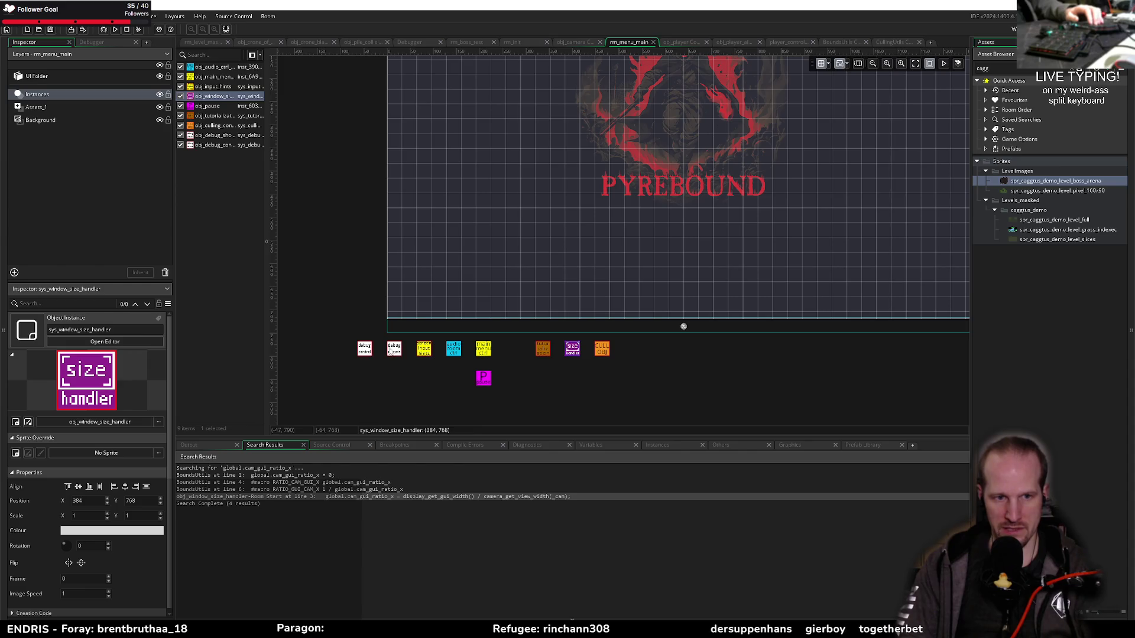
left_click(349, 302)
key("ctrl+0")
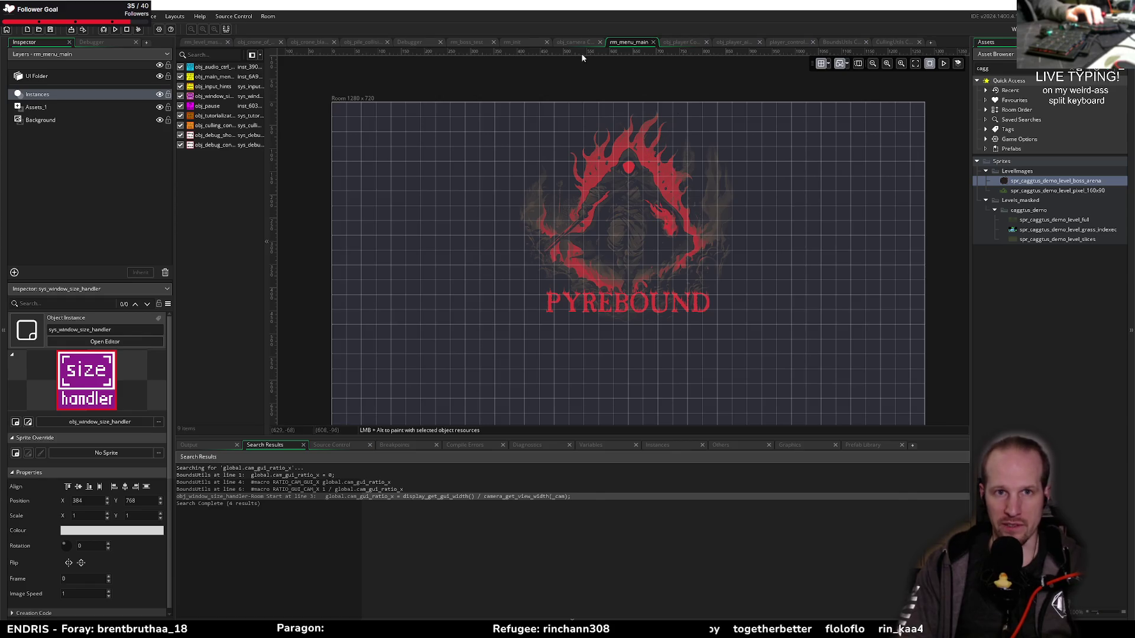
Reset obj_init_room's start_room in rm_init to its default rm_menu_main
left_click(525, 41)
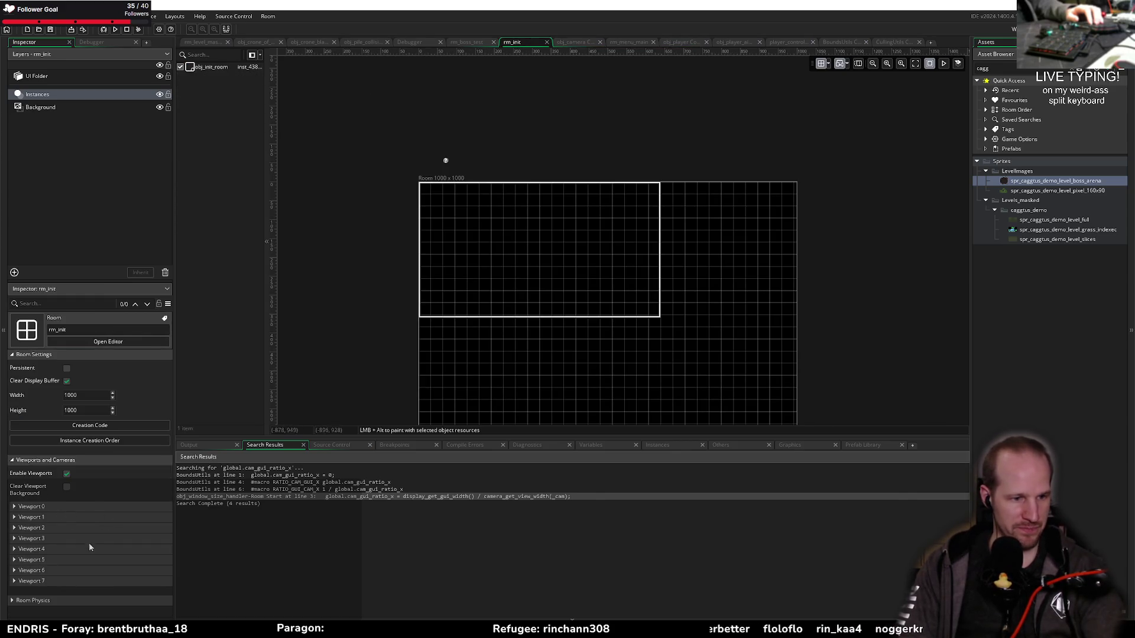
left_click(209, 67)
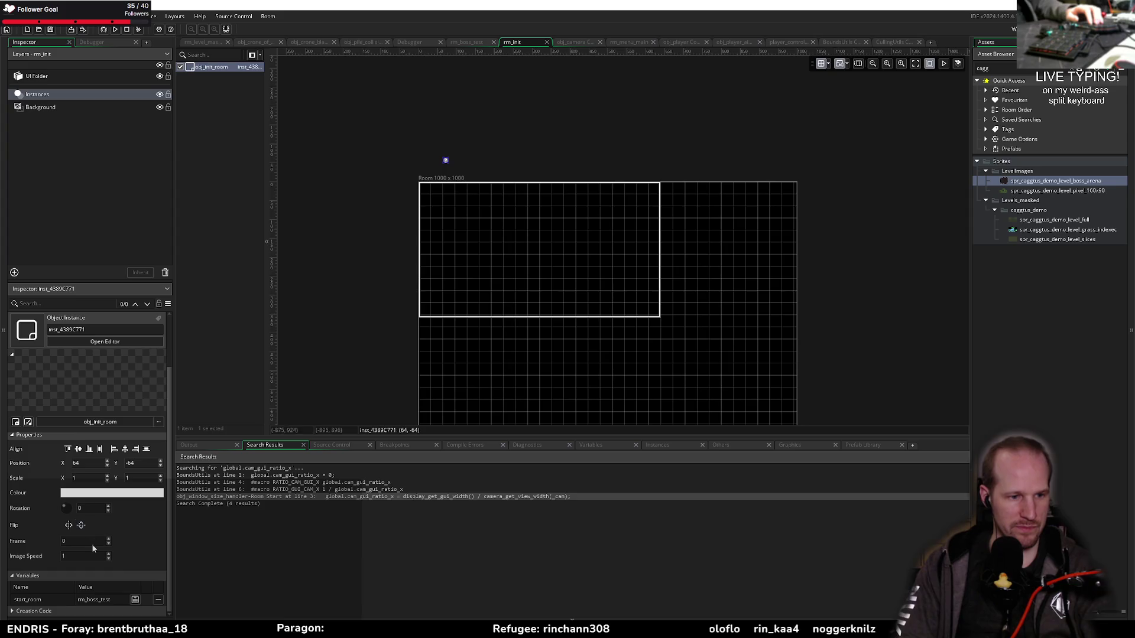
left_click(156, 601)
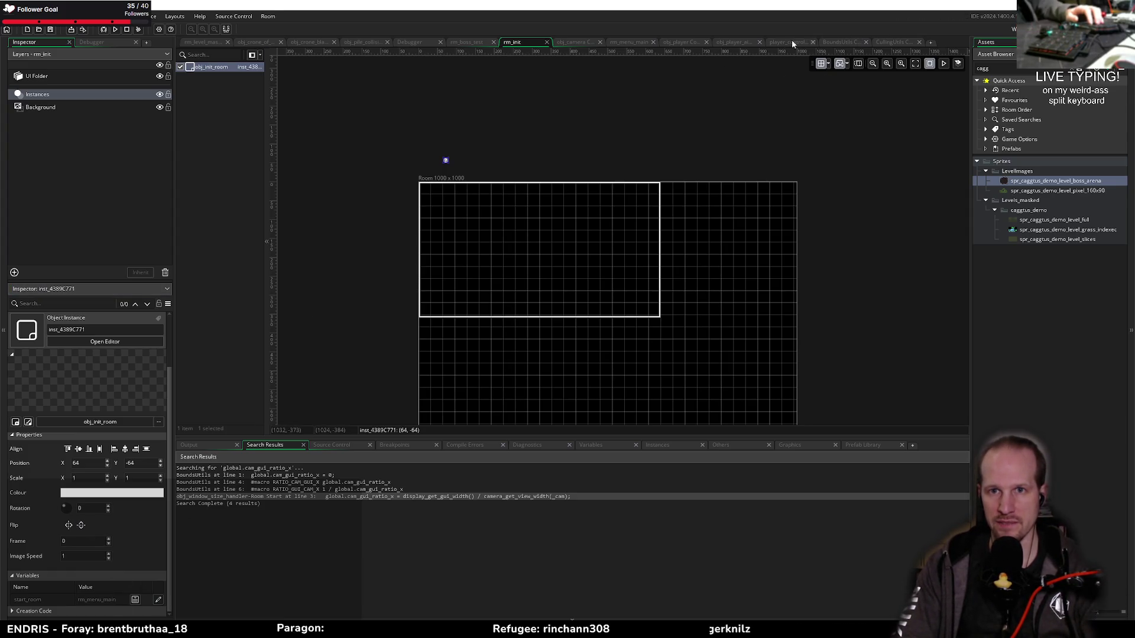
Expand rm_menu_main's debug level select UI layer and open obj_debug_level_select's Create code
left_click(668, 41)
left_click(643, 41)
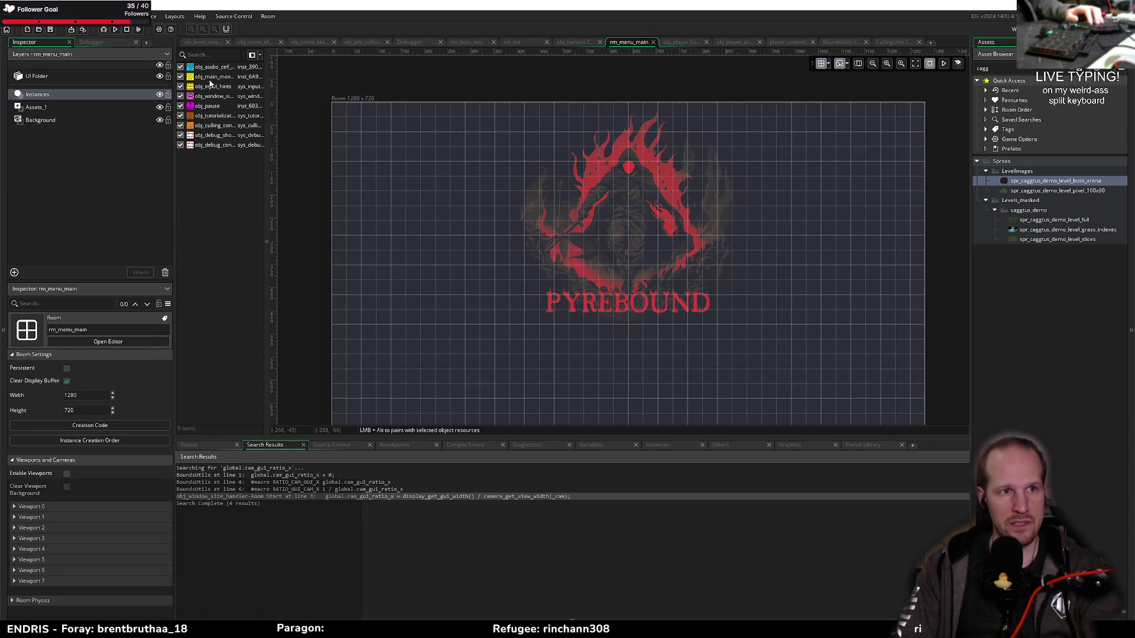
left_click(70, 79)
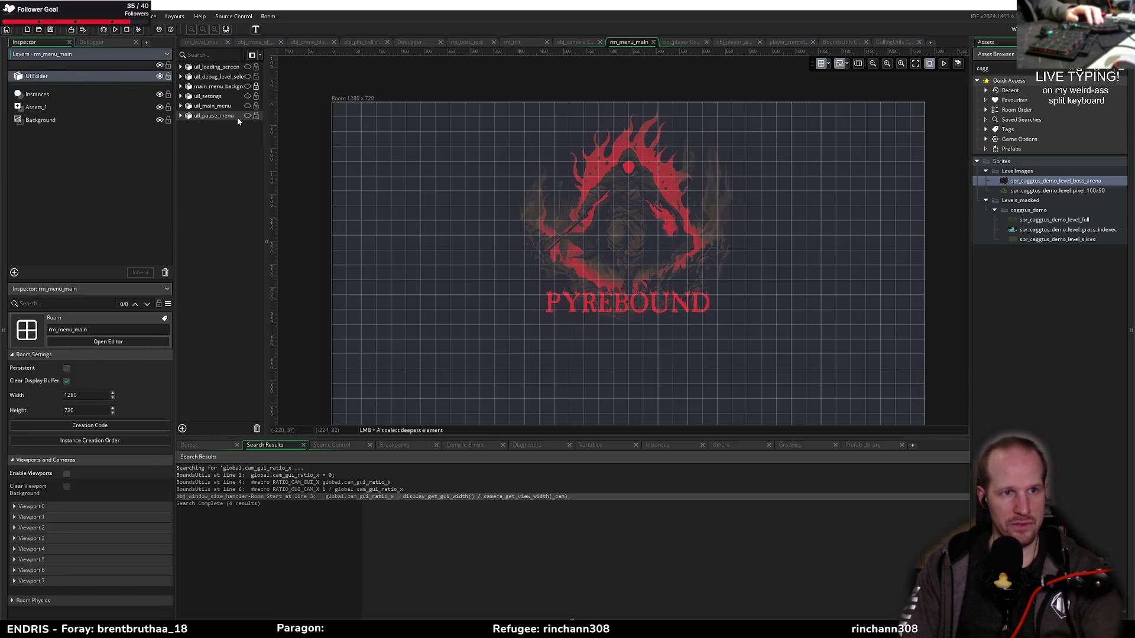
left_click_drag(264, 130, 349, 130)
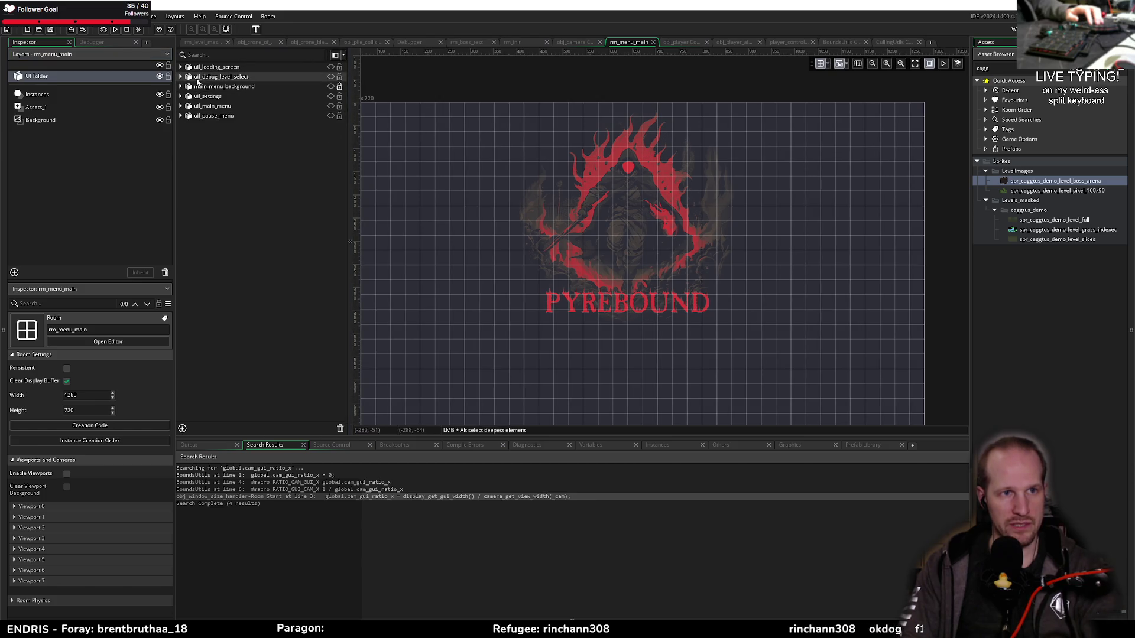
left_click(181, 77)
left_click(249, 87)
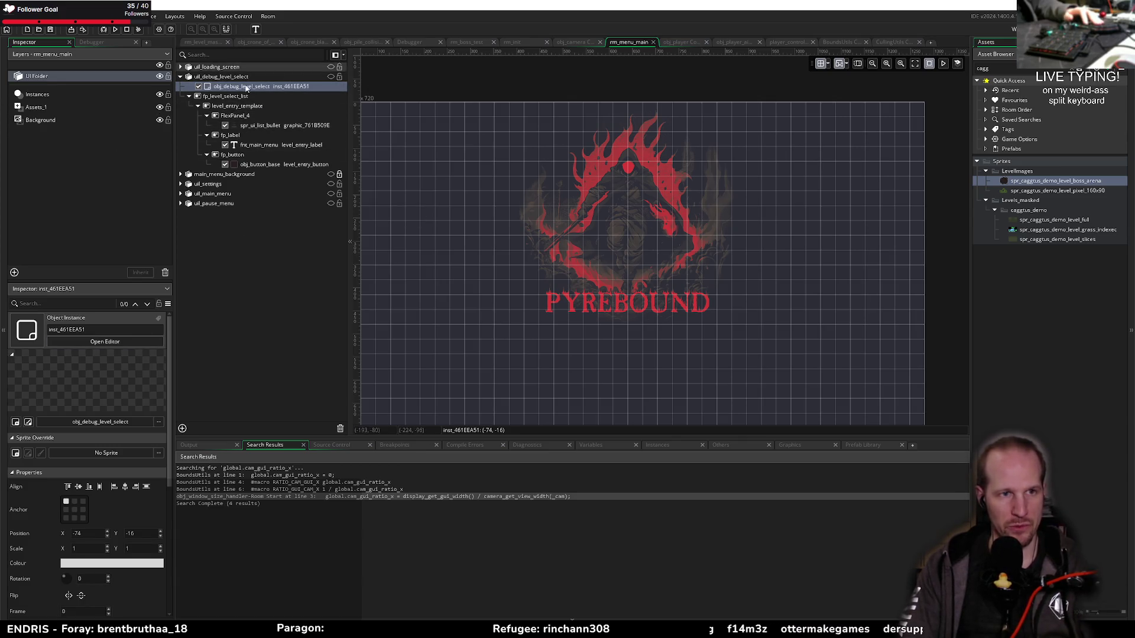
left_click(27, 421)
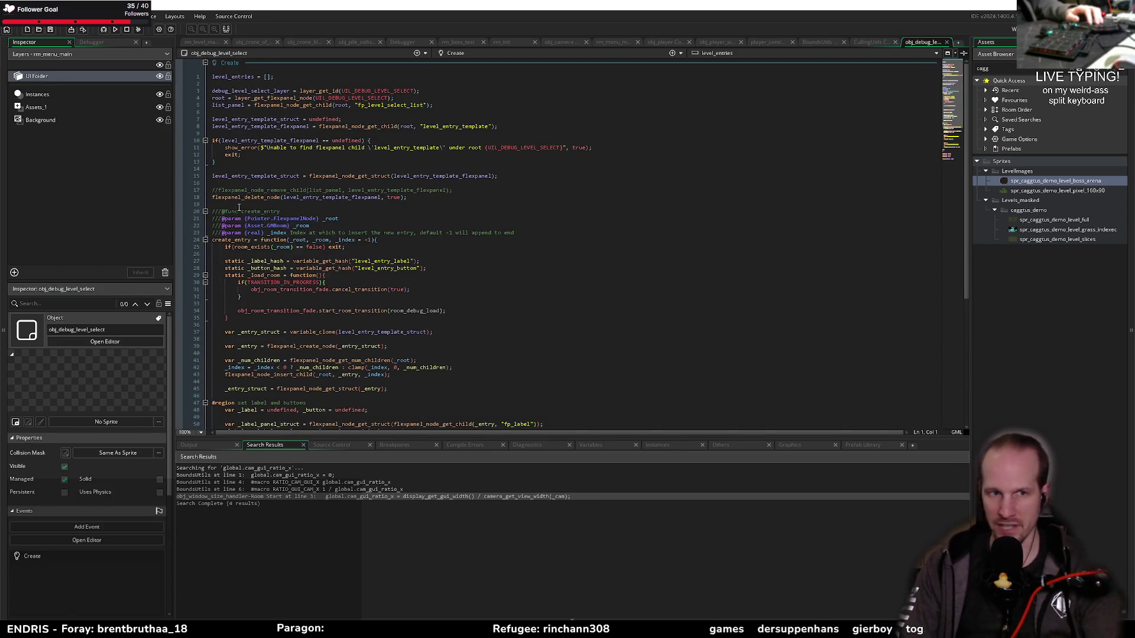
Add create_entry(list_panel, rm_boss_test); after the existing entries and launch a debug run
left_click(325, 171)
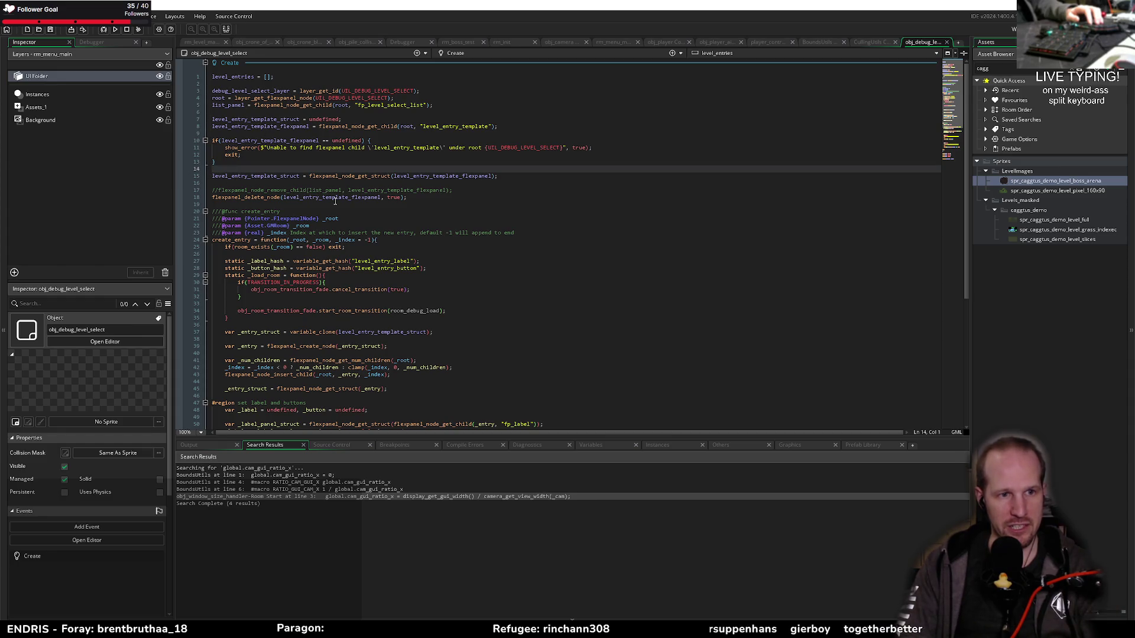
scroll(286, 136, "down", 9)
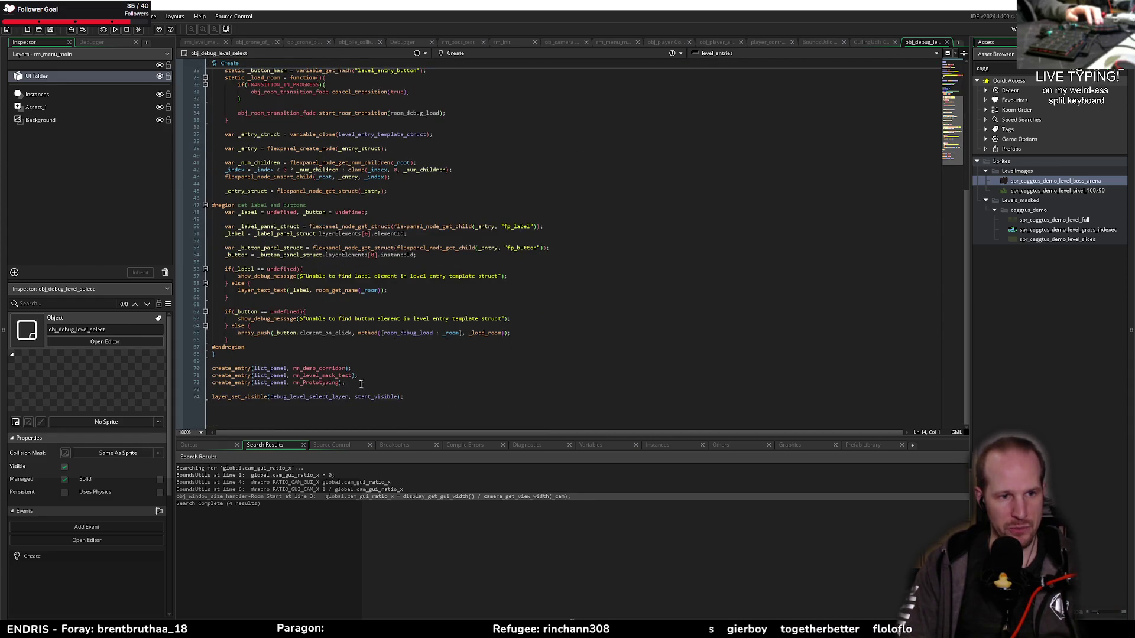
left_click(365, 389)
type("c")
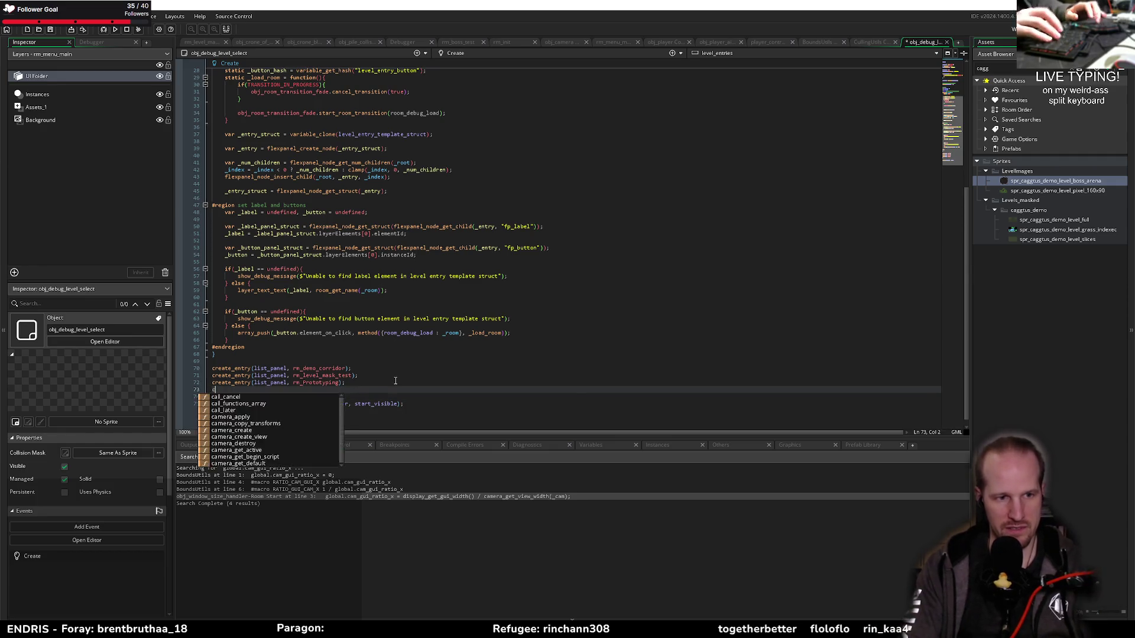
type("reate_en")
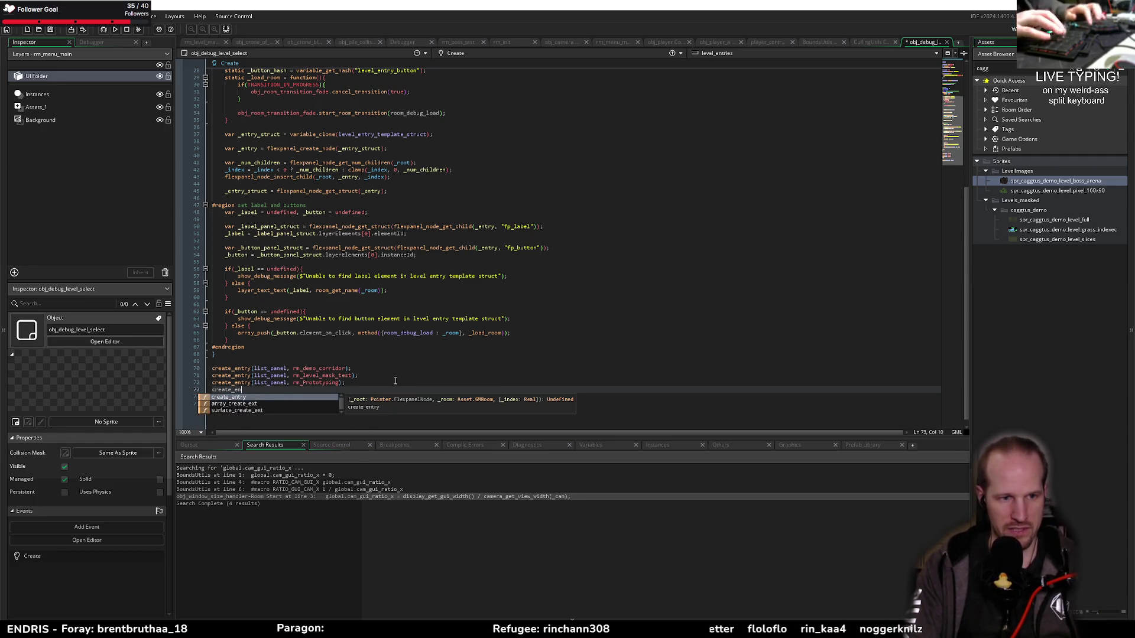
type("try(list_panel, ")
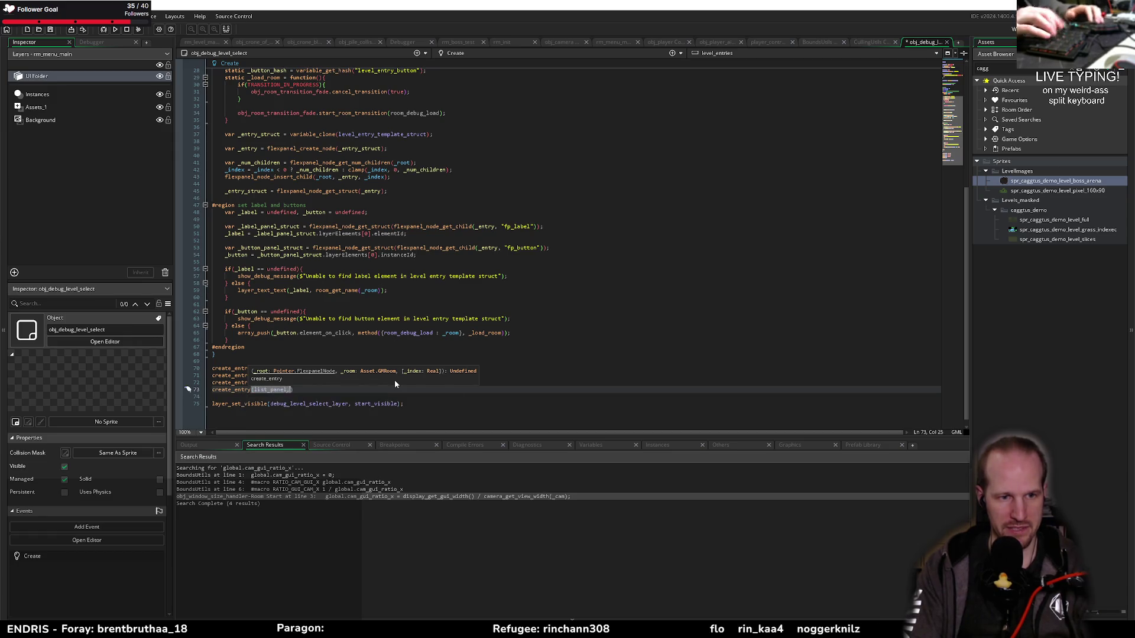
type("rm_bo")
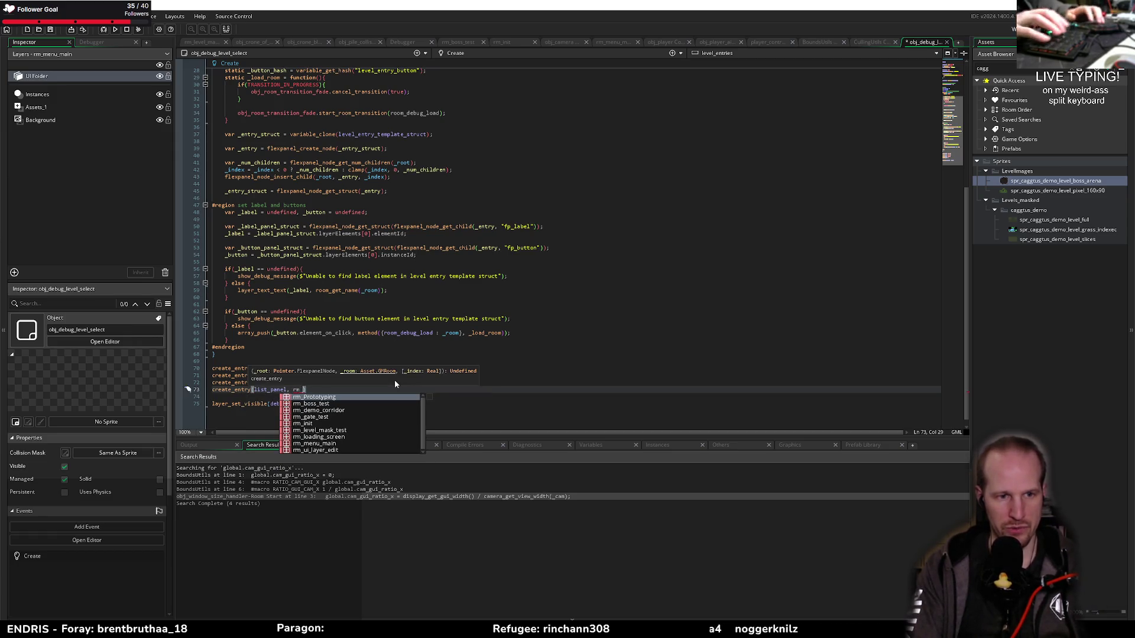
key("Return")
type(");")
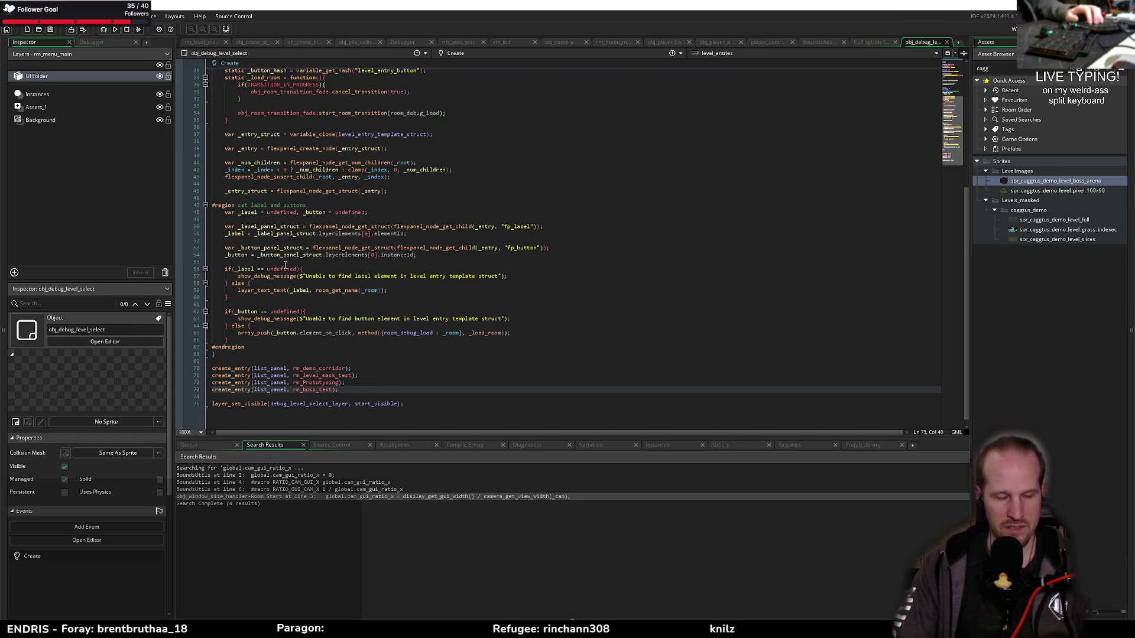
left_click(328, 296)
scroll(355, 301, "up", 10)
scroll(319, 256, "down", 9)
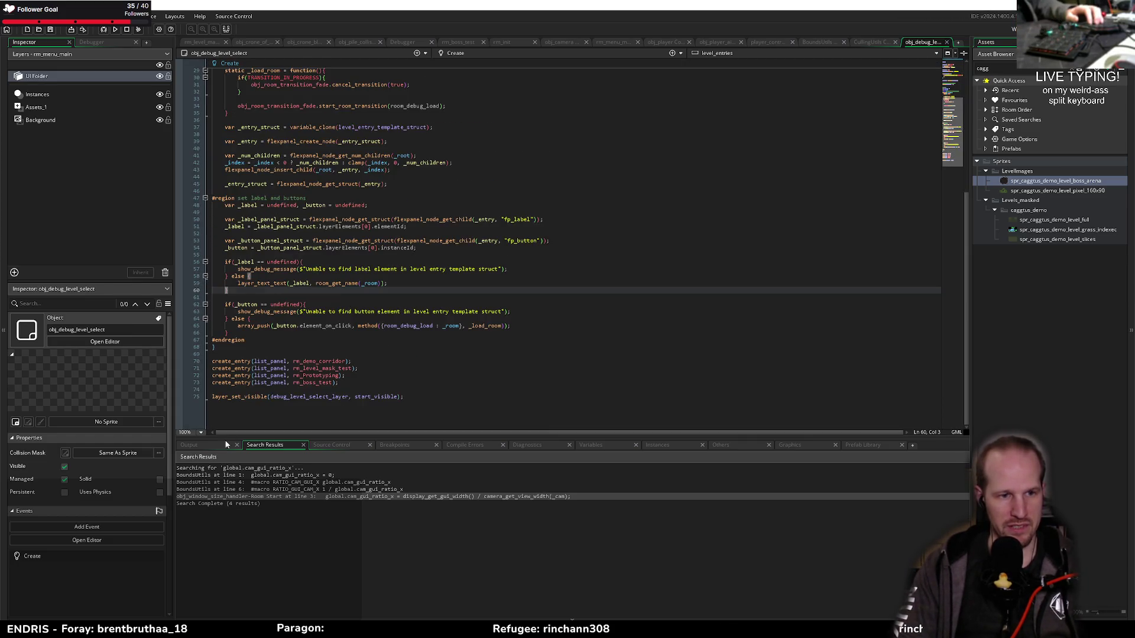
scroll(355, 189, "up", 9)
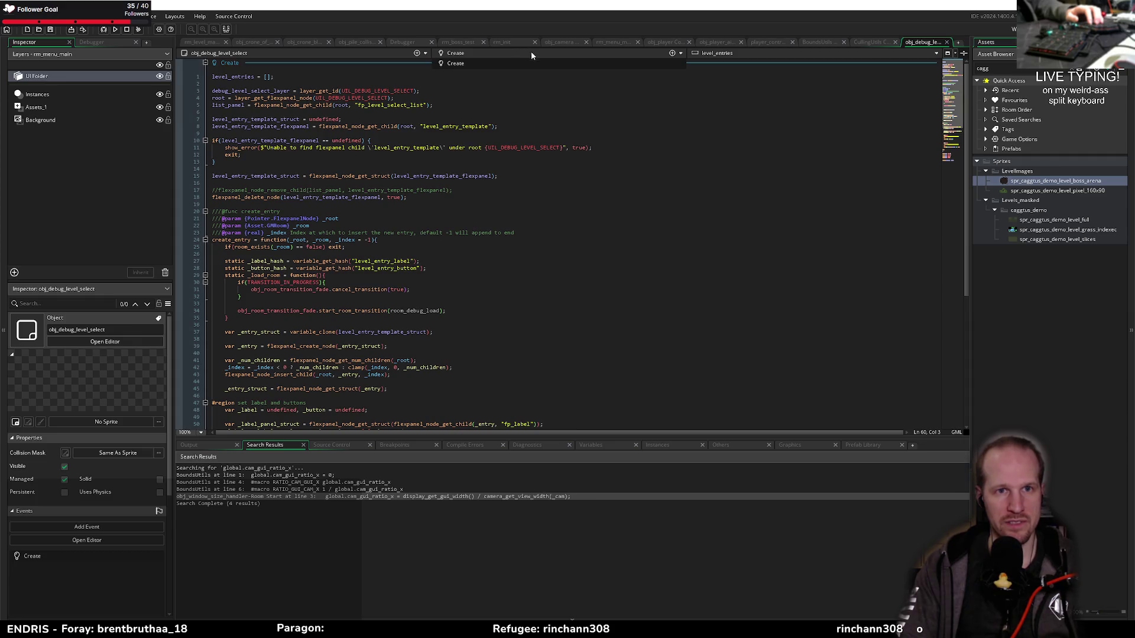
left_click(412, 121)
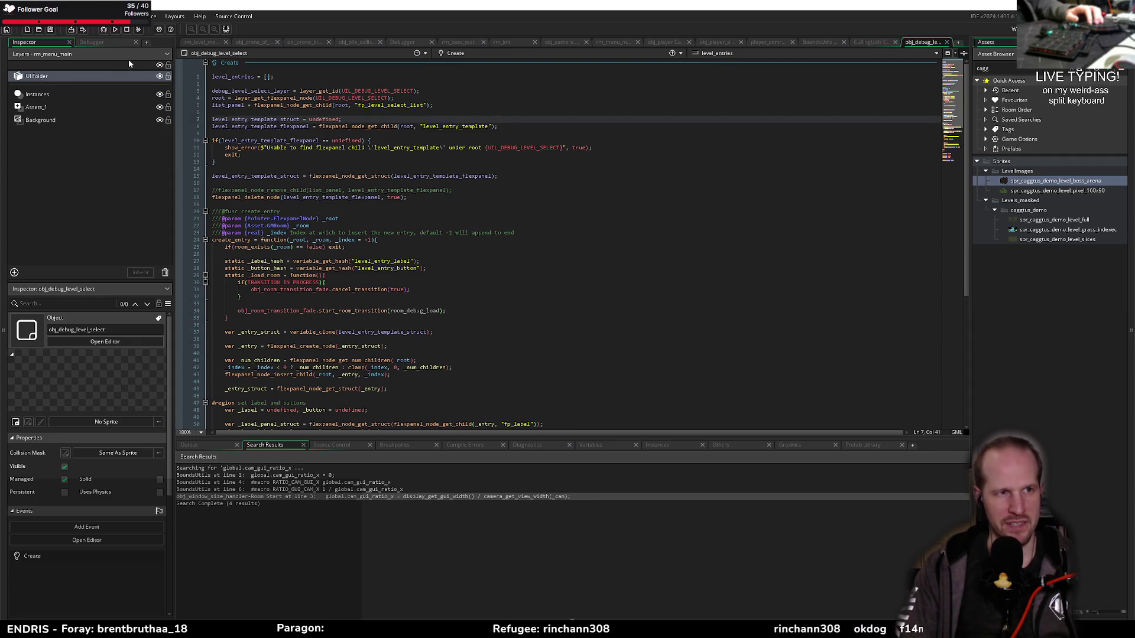
left_click(104, 31)
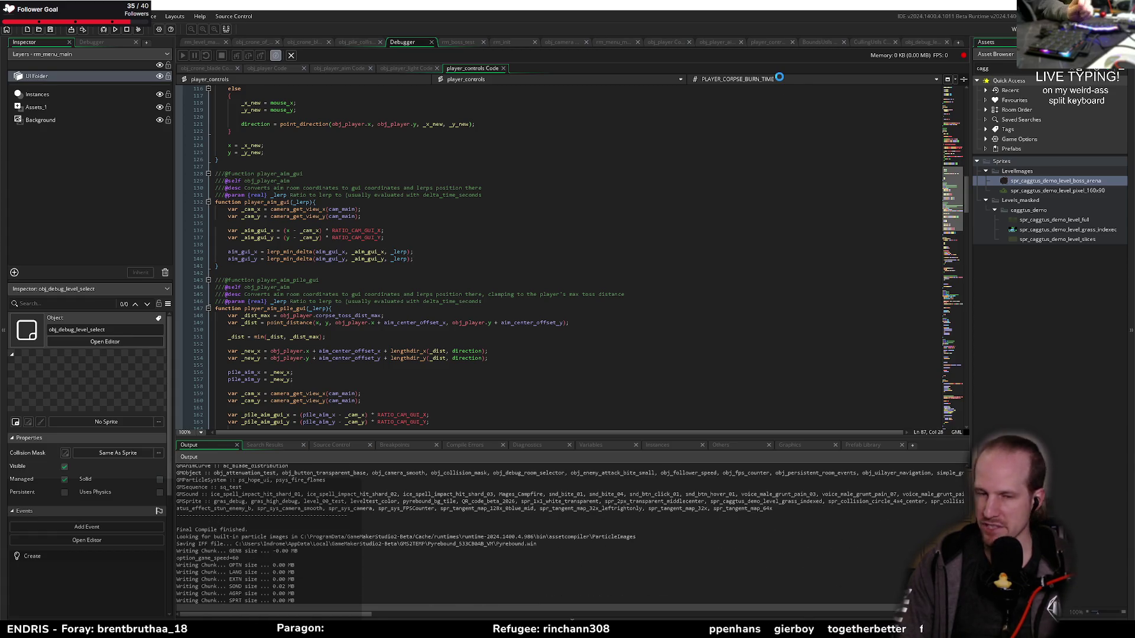
Start playing from the main menu and resume past the aim breakpoint
left_click(401, 351)
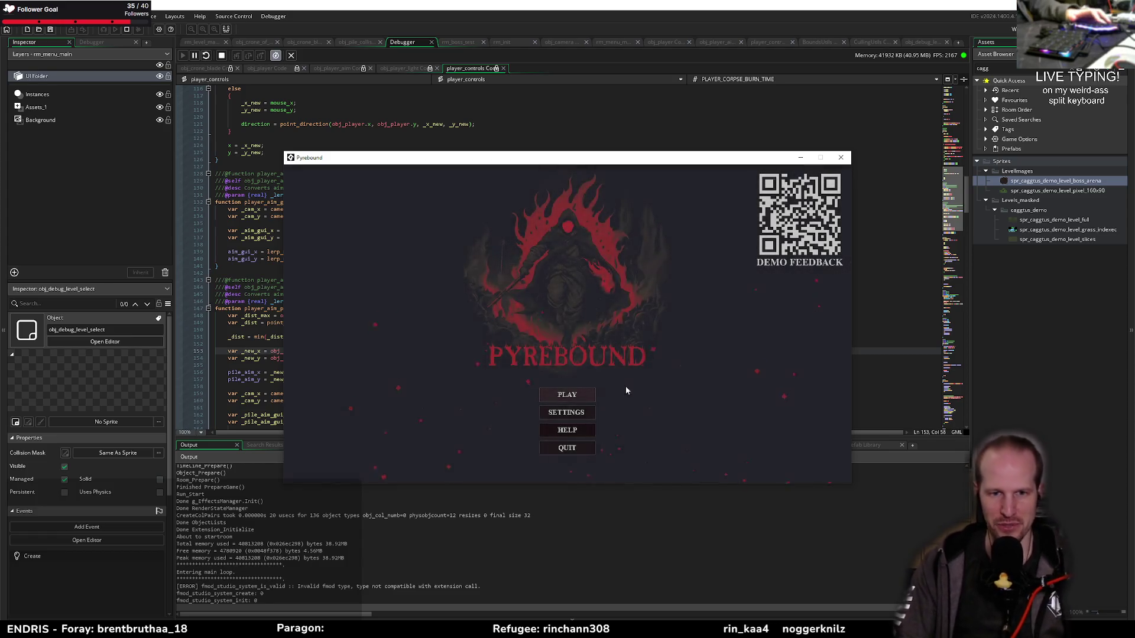
left_click(578, 400)
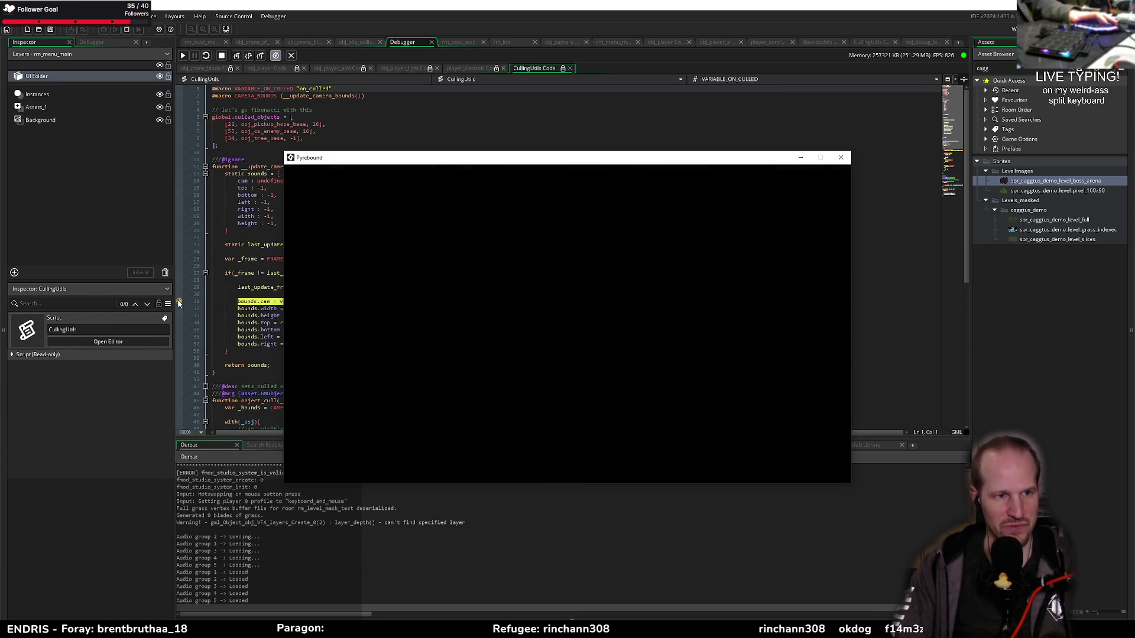
left_click(178, 303)
left_click(183, 55)
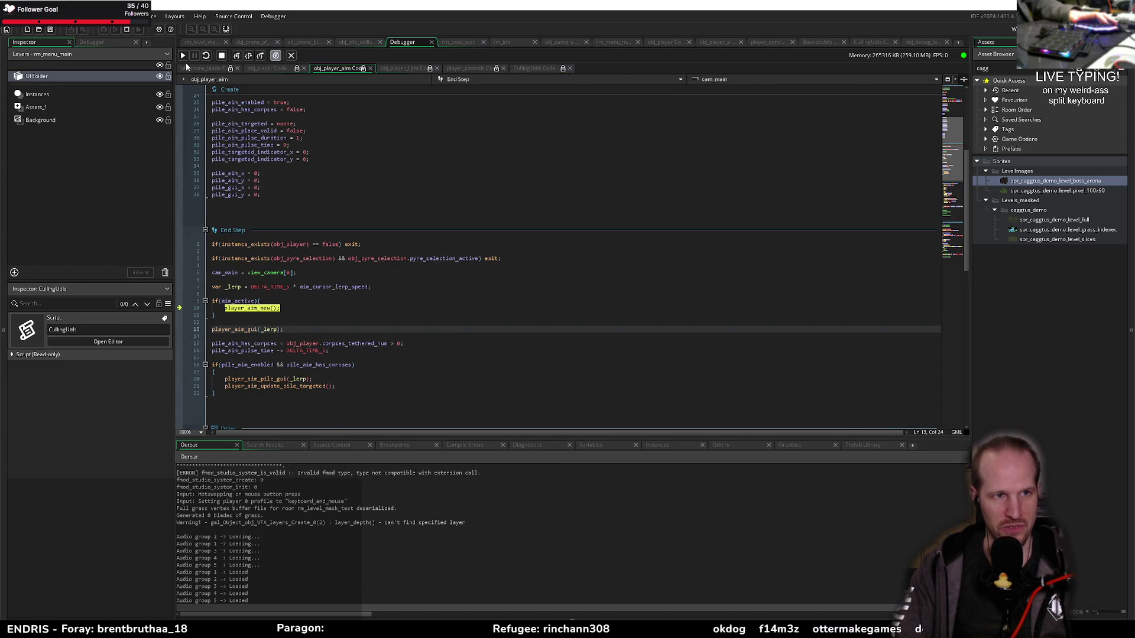
left_click(183, 55)
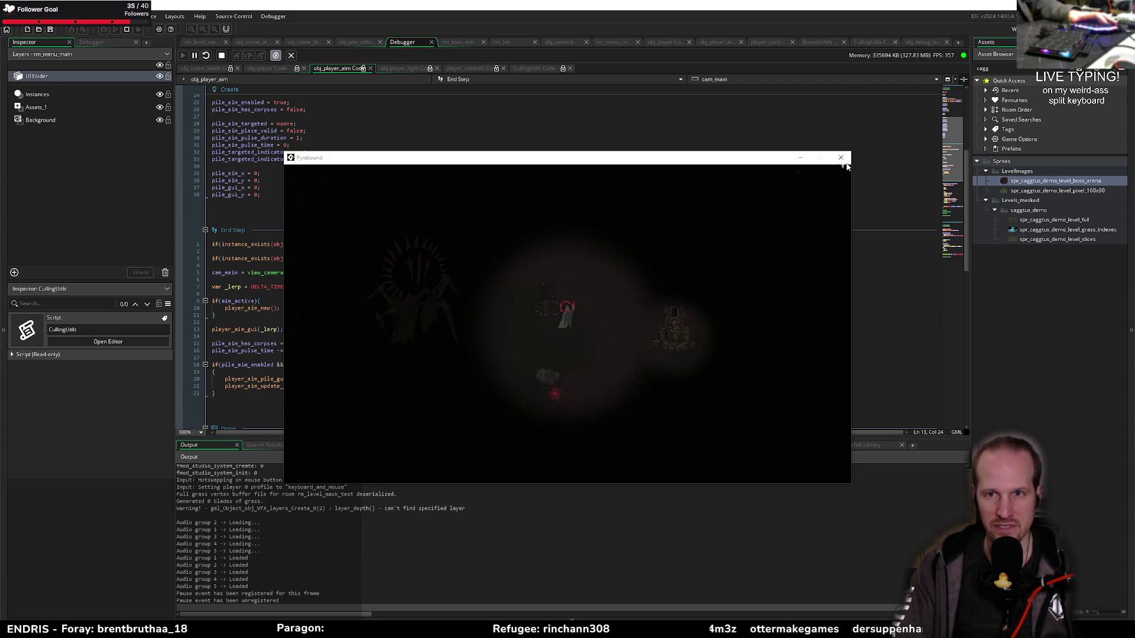
Exit to the main menu via the pause menu and load rm_boss_test from the debug level list
left_click(820, 168)
key("Escape")
left_click(585, 430)
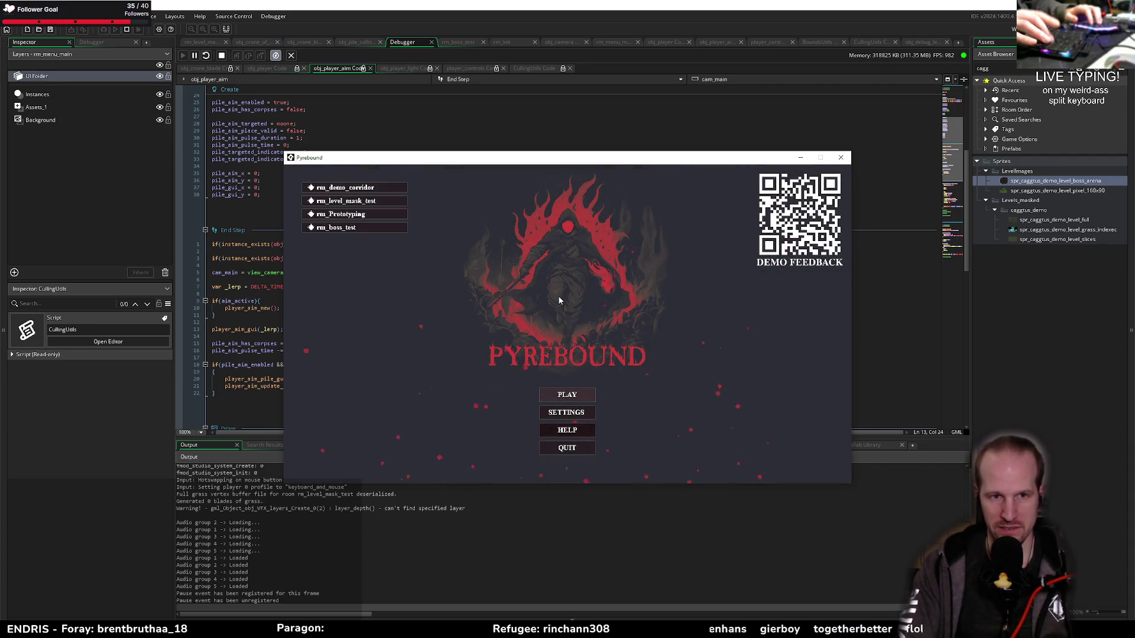
left_click(342, 231)
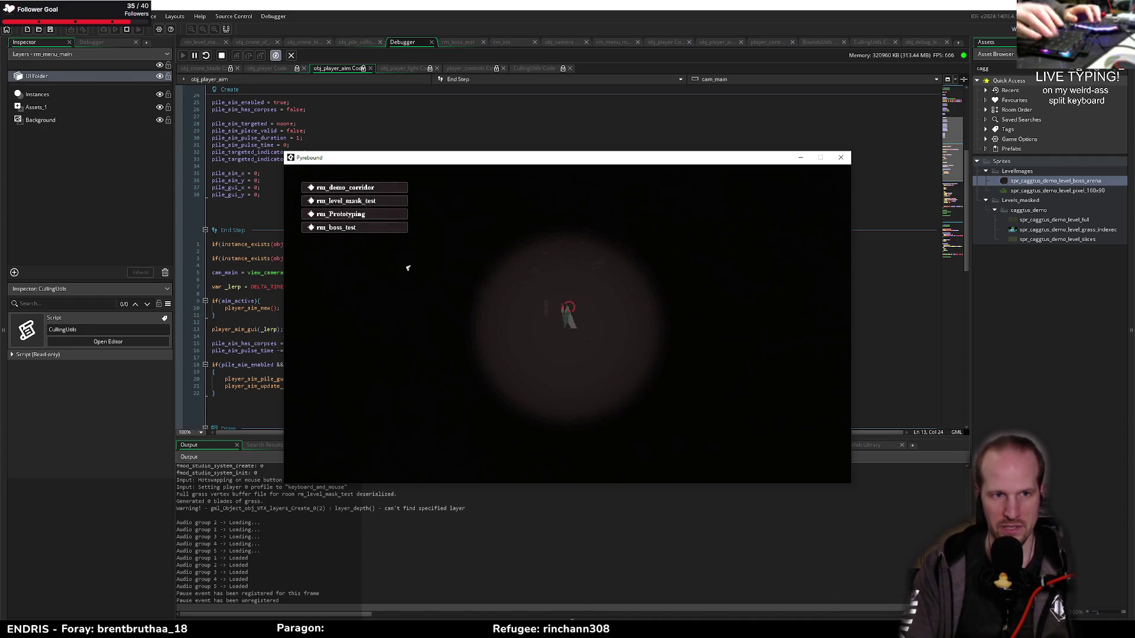
Walk the character around rm_boss_test with WASD to test aiming
key("ctrl+Print")
key("Escape")
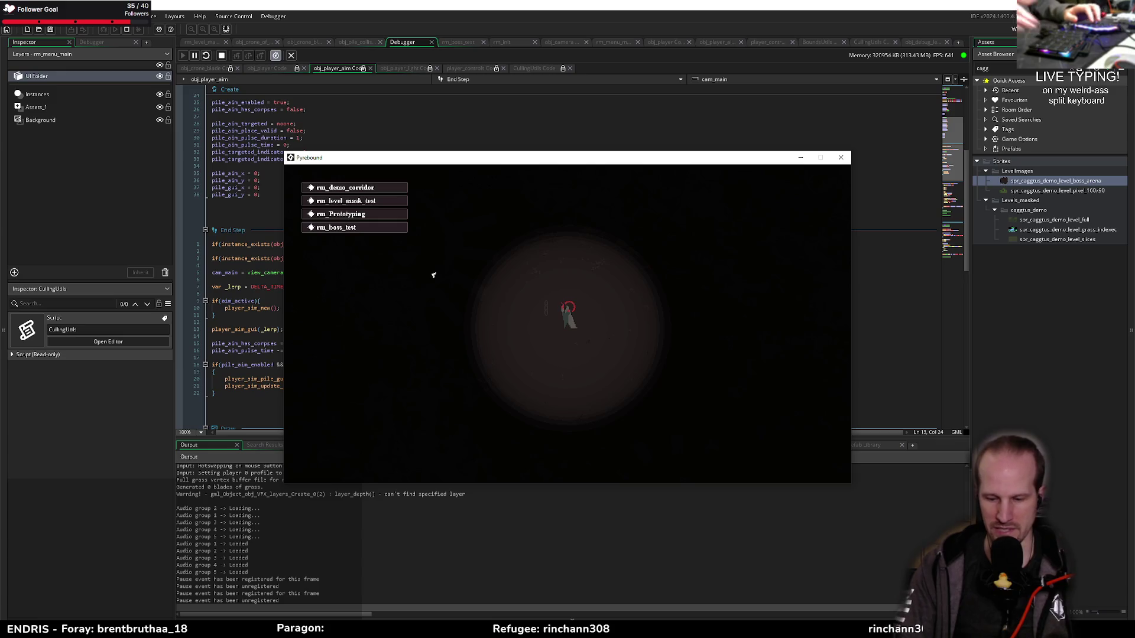
key("ctrl+Print")
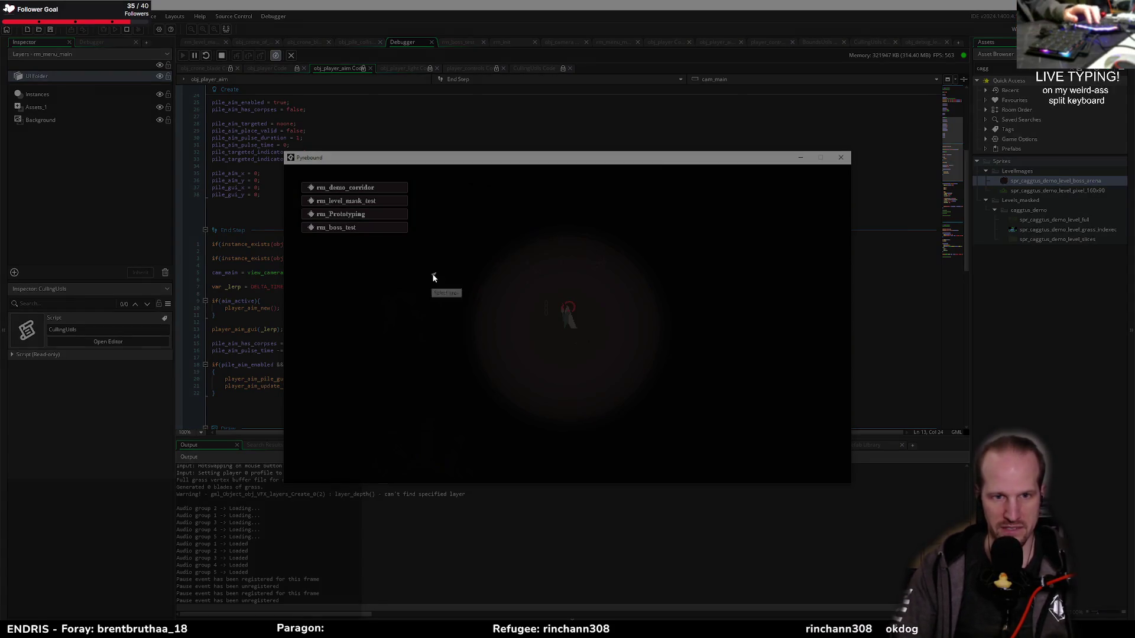
key("Escape")
key("ctrl+Print")
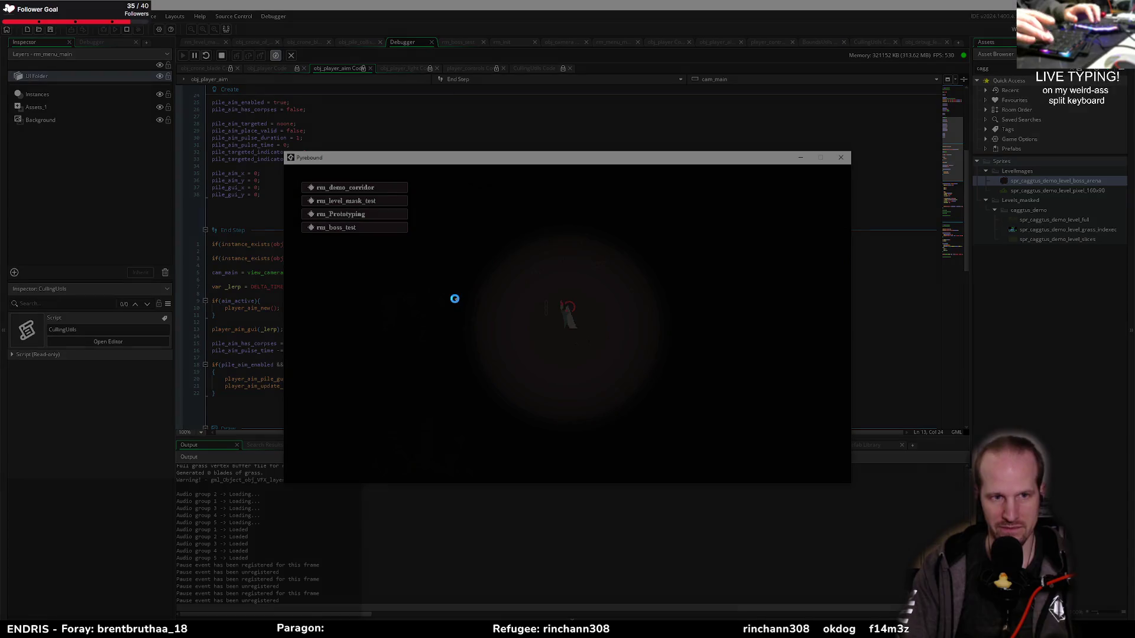
key("Escape")
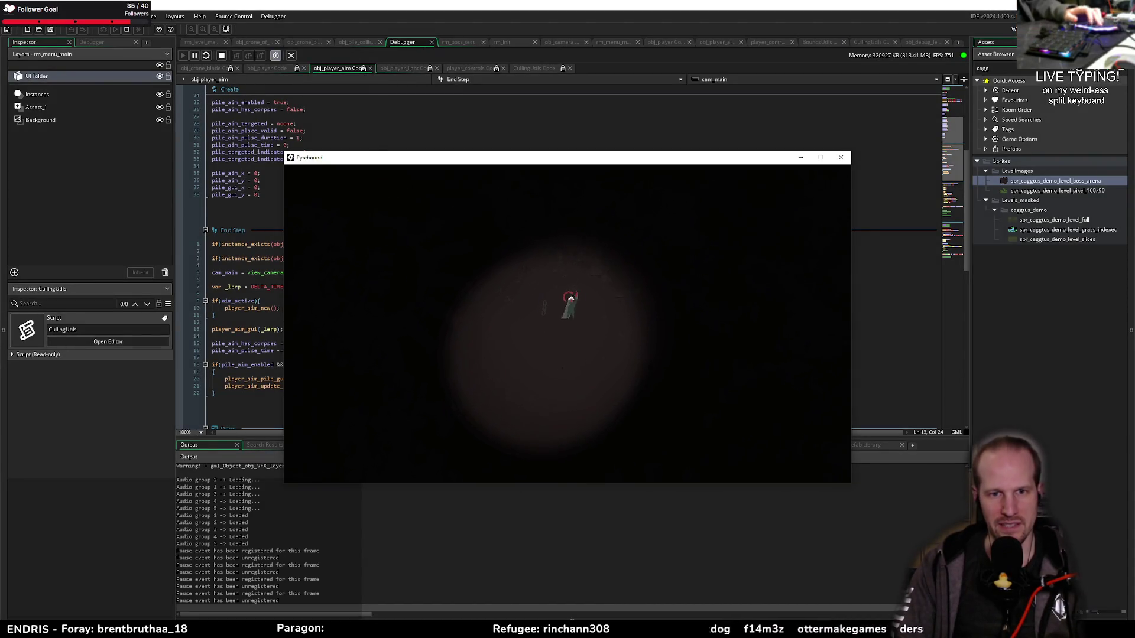
key("a")
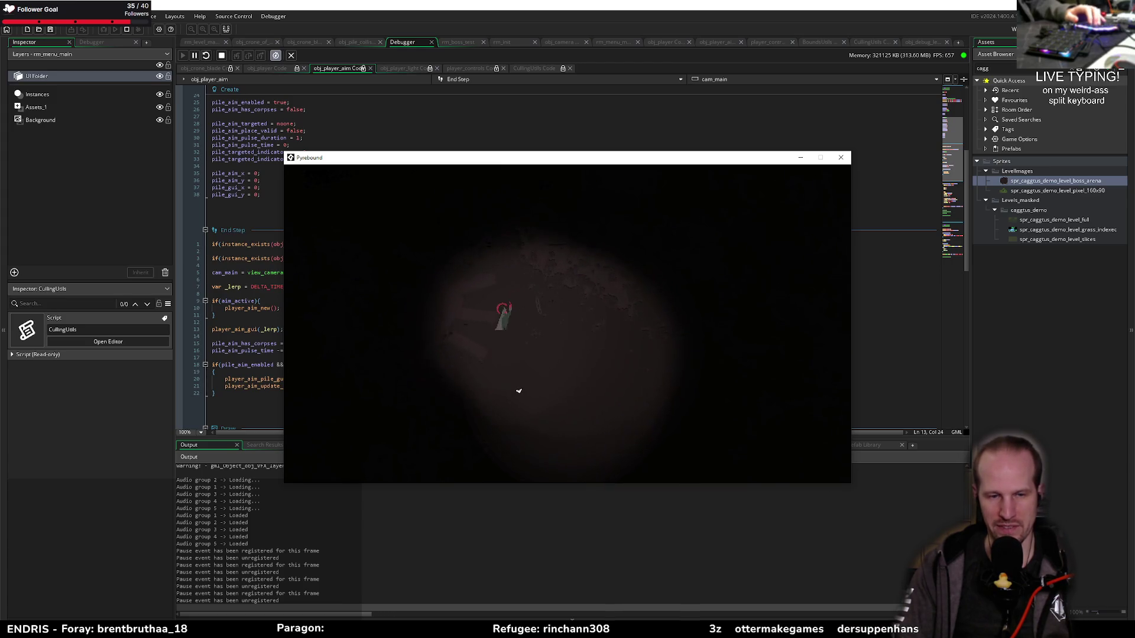
key("s")
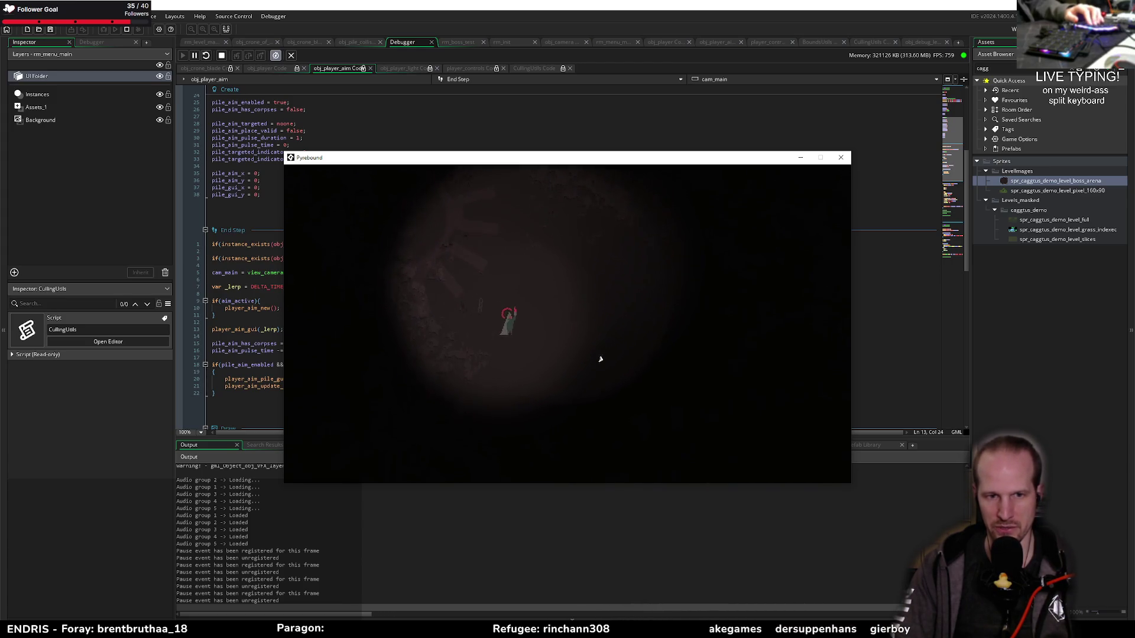
key("d")
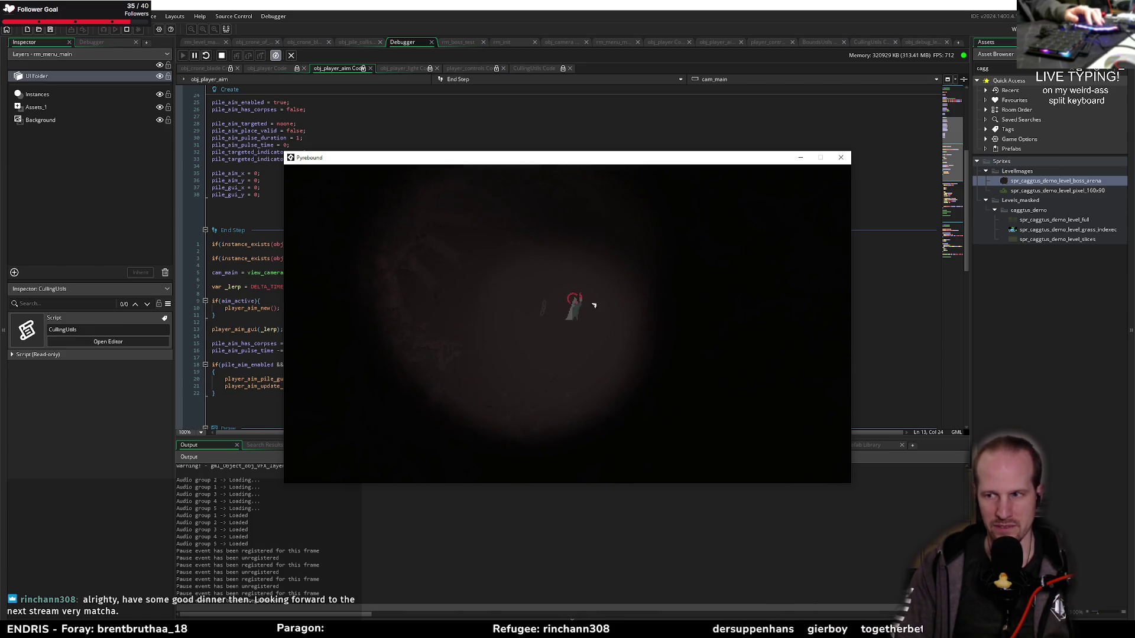
key("a")
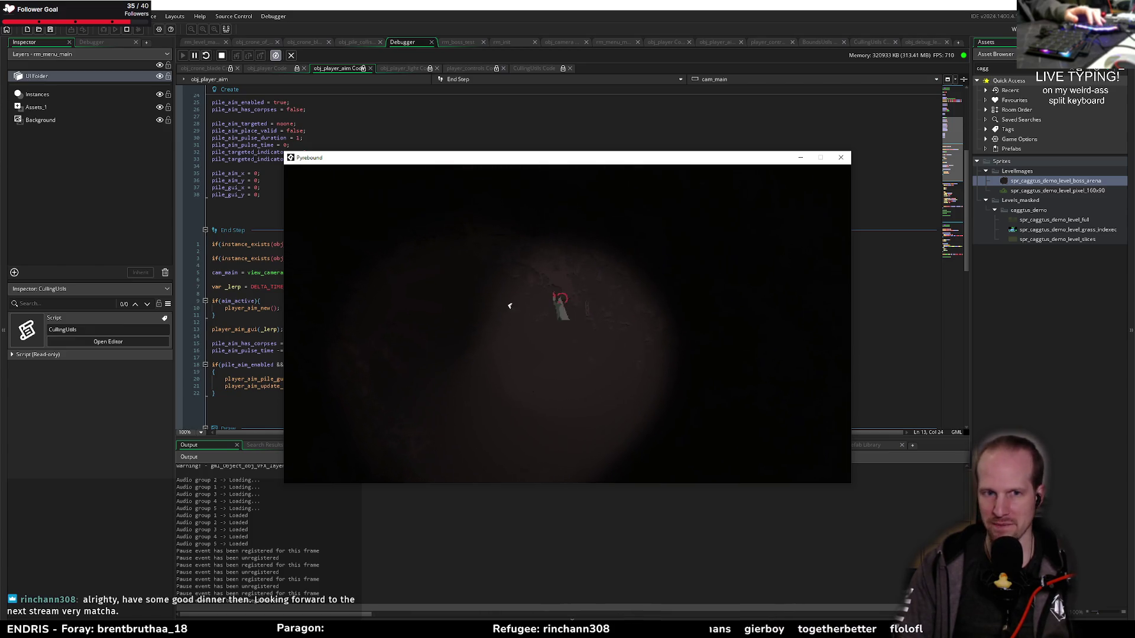
key("s")
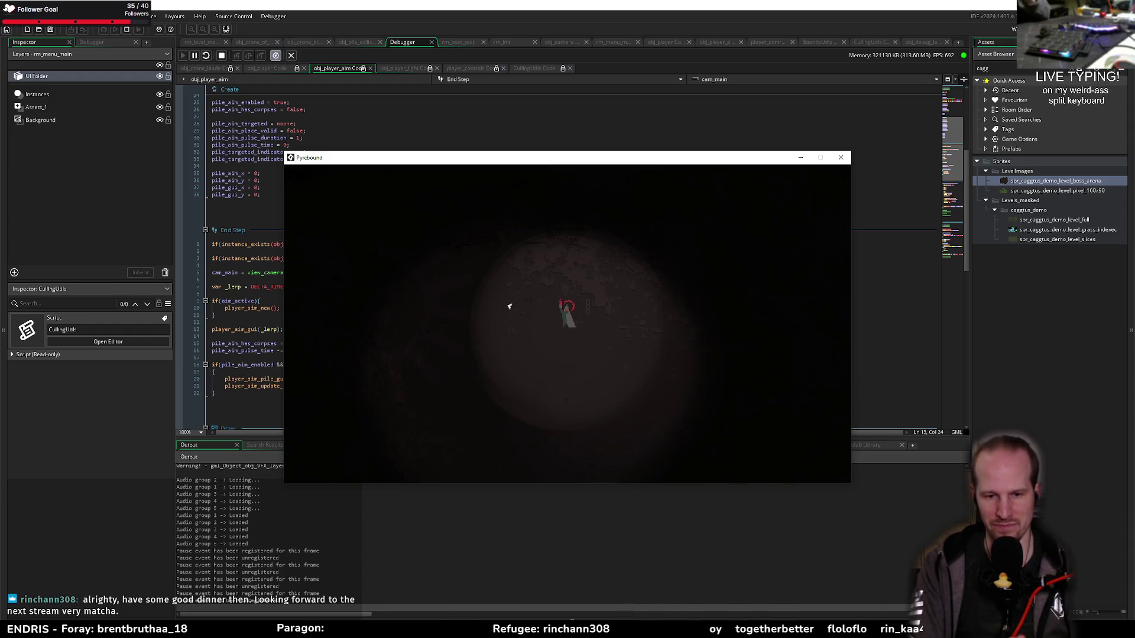